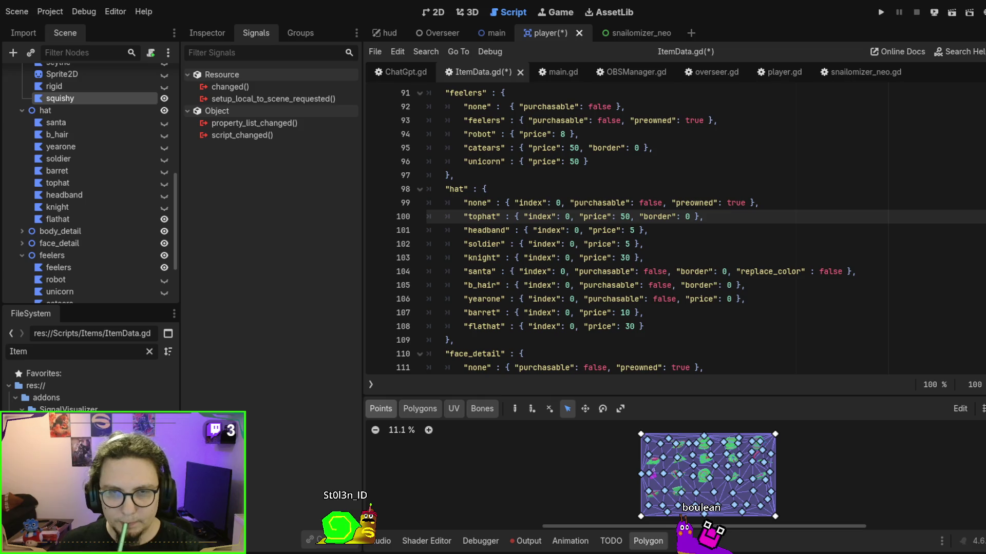
Set the hat indexes to flathat 1, knight 2, santa 3, barret 4 and tophat 5.
double_click(570, 326)
text(1)
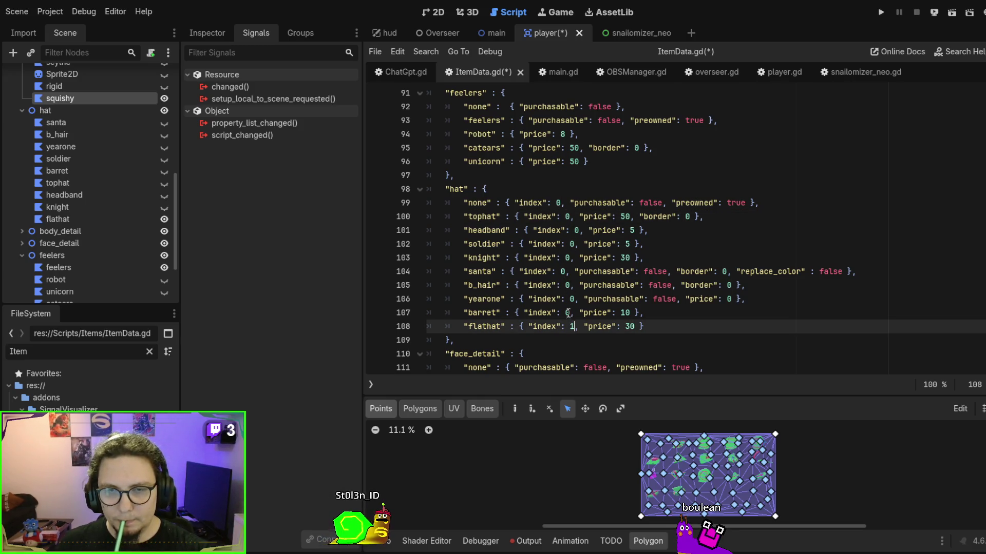
click(568, 312)
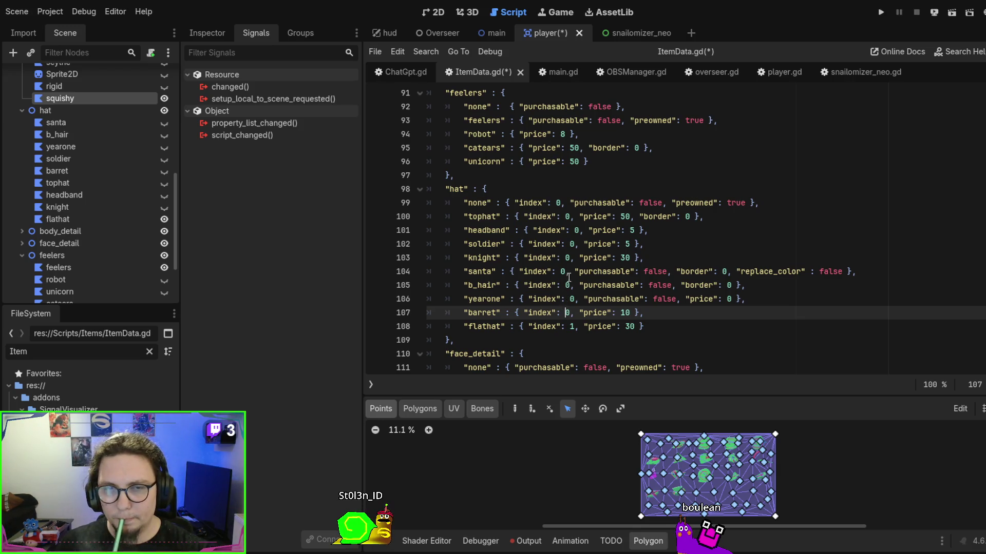
click(567, 257)
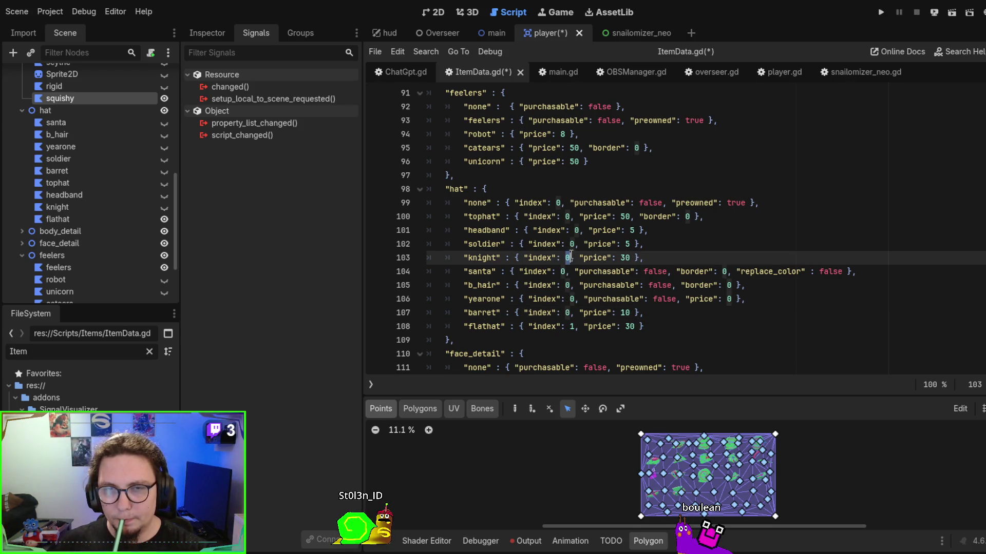
text(2)
click(571, 244)
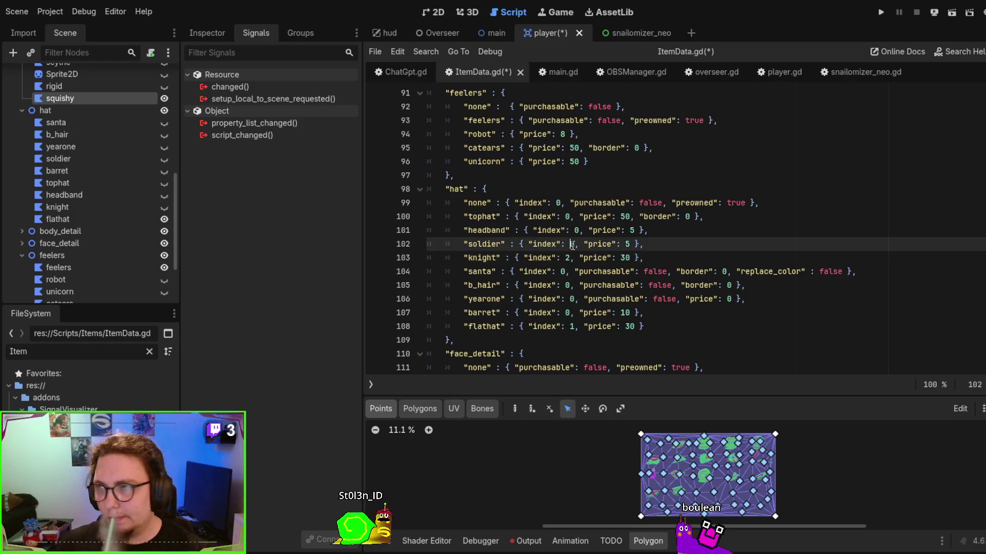
double_click(564, 271)
text(3)
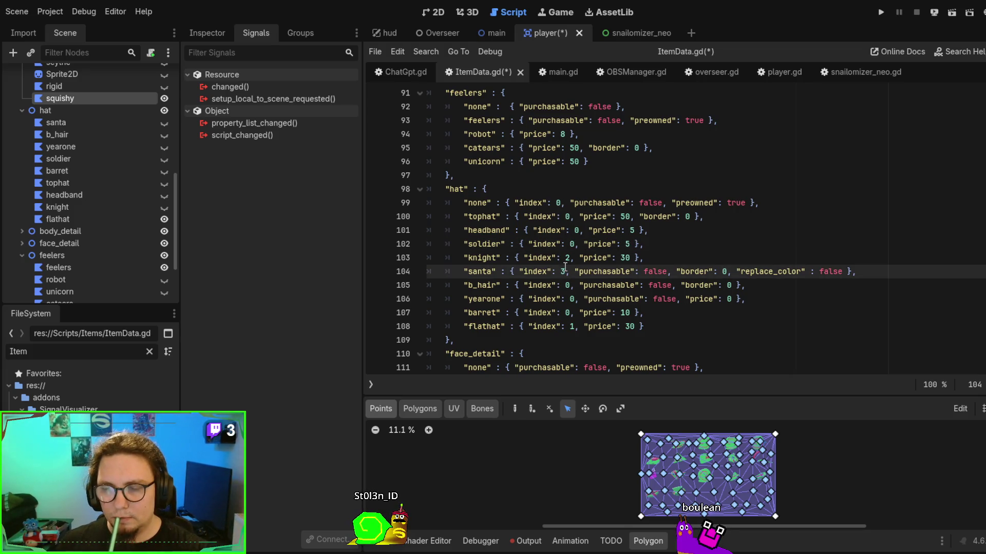
double_click(567, 312)
text(4)
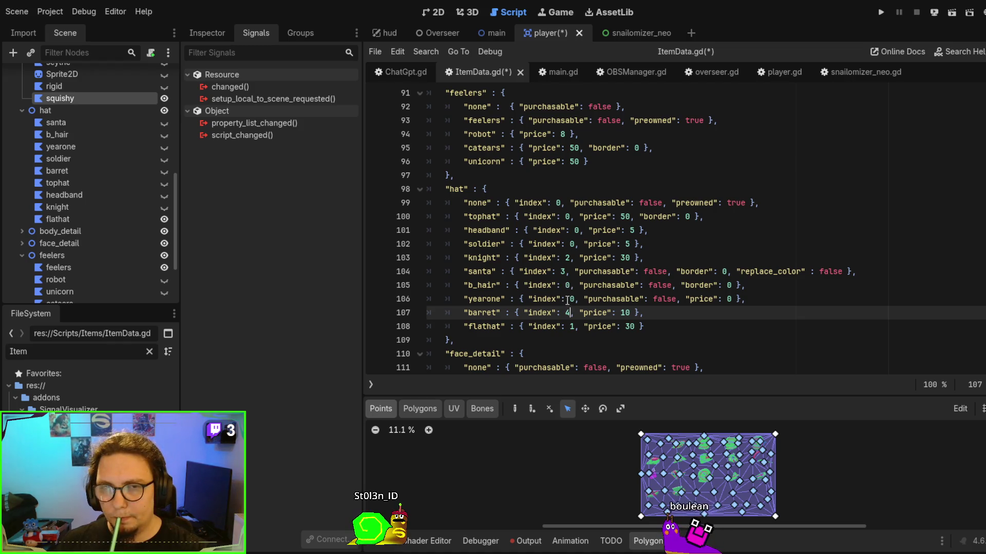
double_click(565, 216)
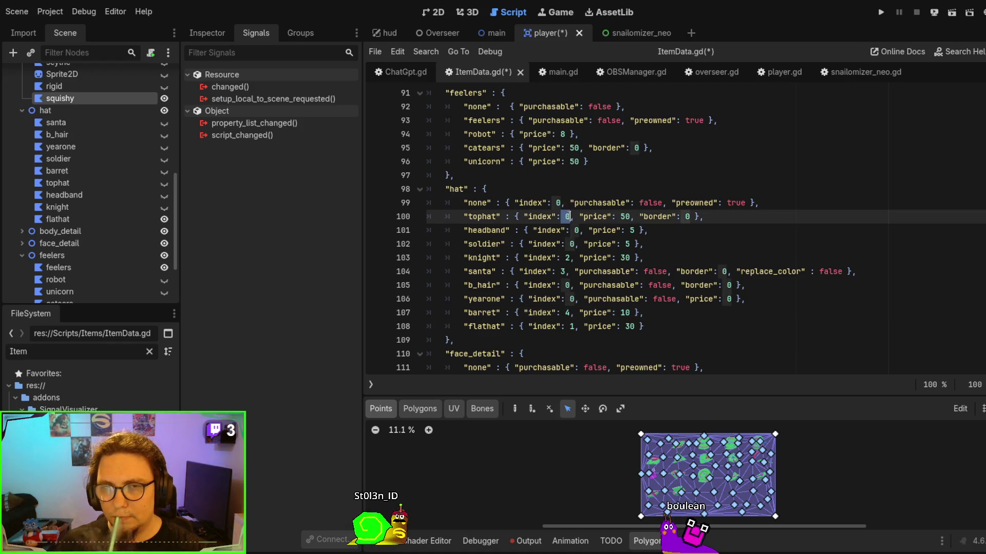
text(5)
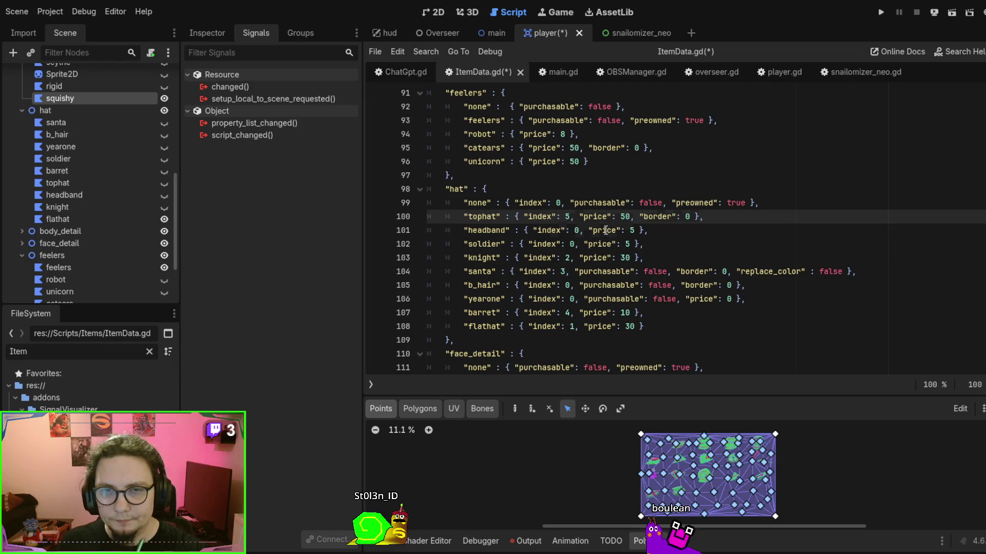
Set yearone's index to 7, soldier's to 8 and b_hair's to 9.
click(556, 226)
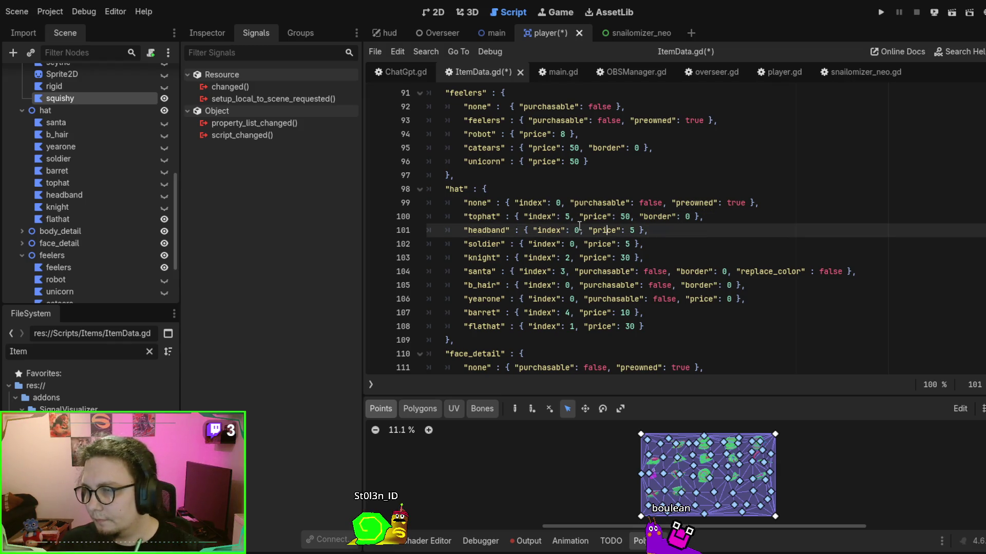
double_click(571, 298)
text(7)
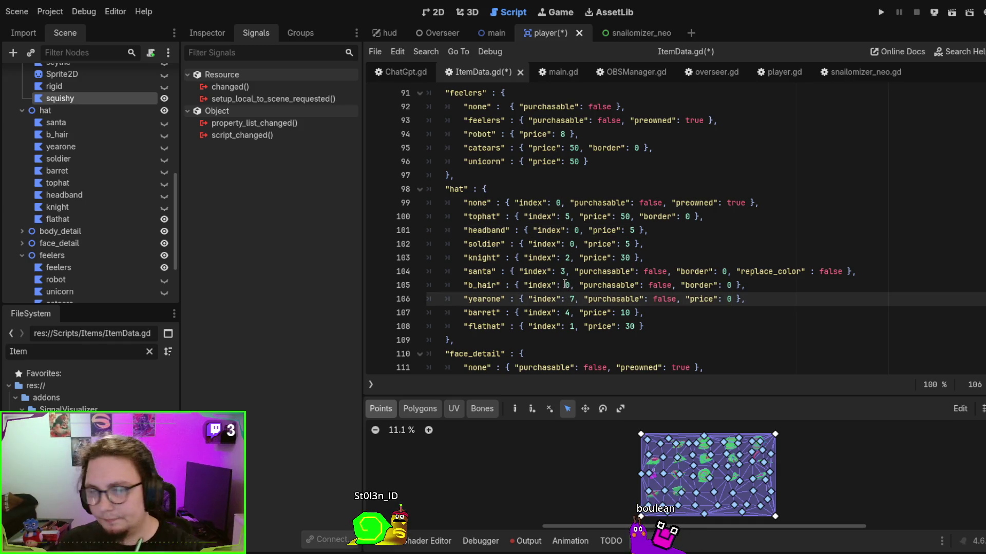
double_click(571, 244)
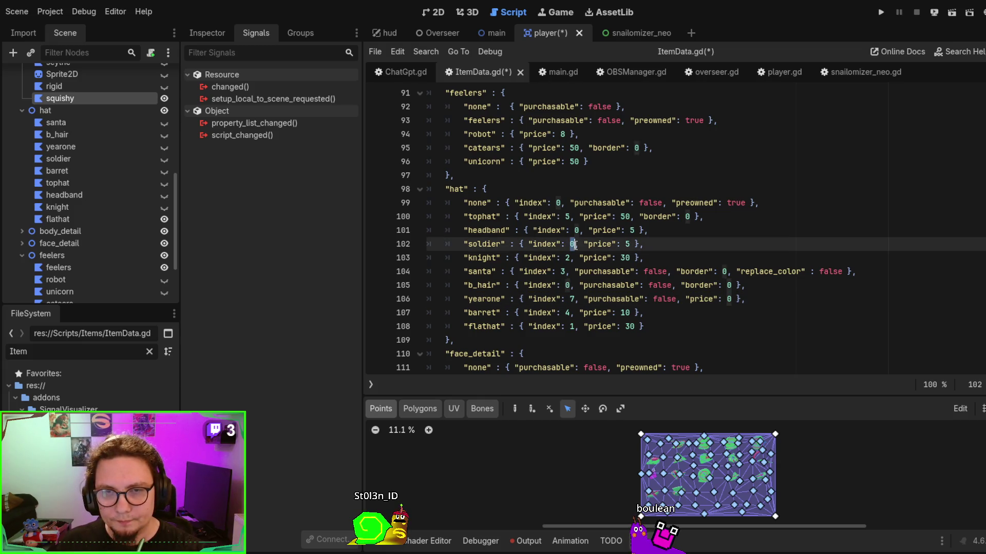
text(8)
double_click(567, 285)
double_click(569, 285)
text(9)
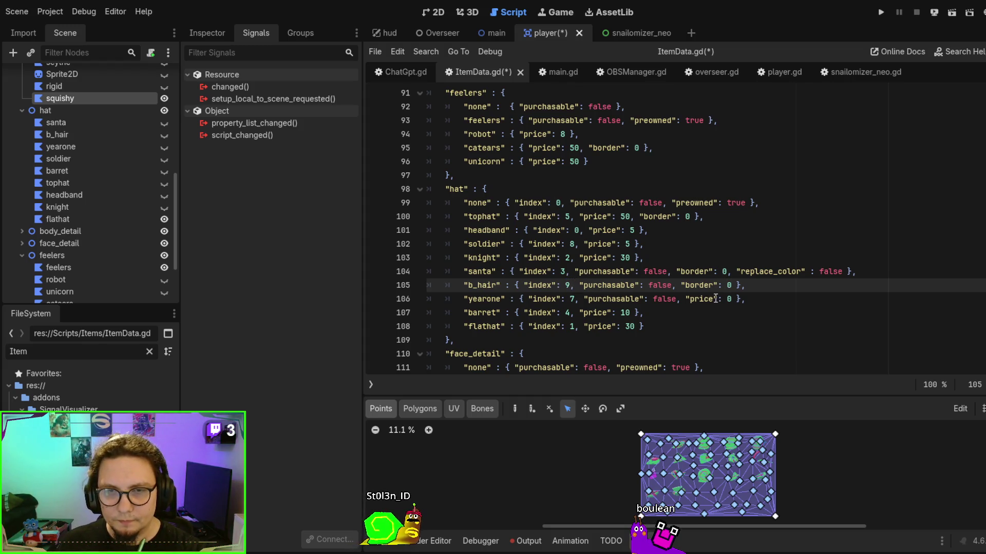
drag(726, 321, 724, 312)
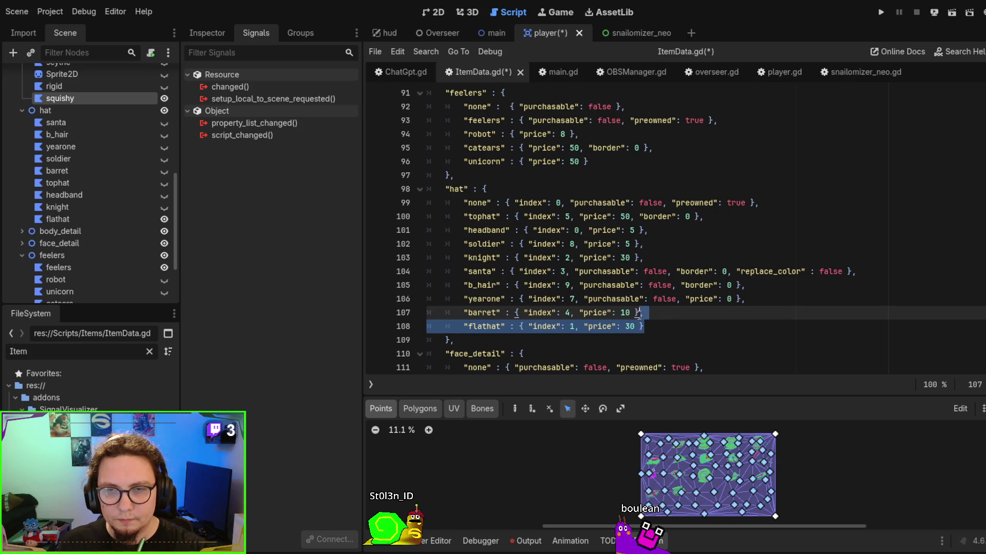
Move the flathat entry to directly below the none entry.
click(650, 332)
key(shift+Up)
key(ctrl+c)
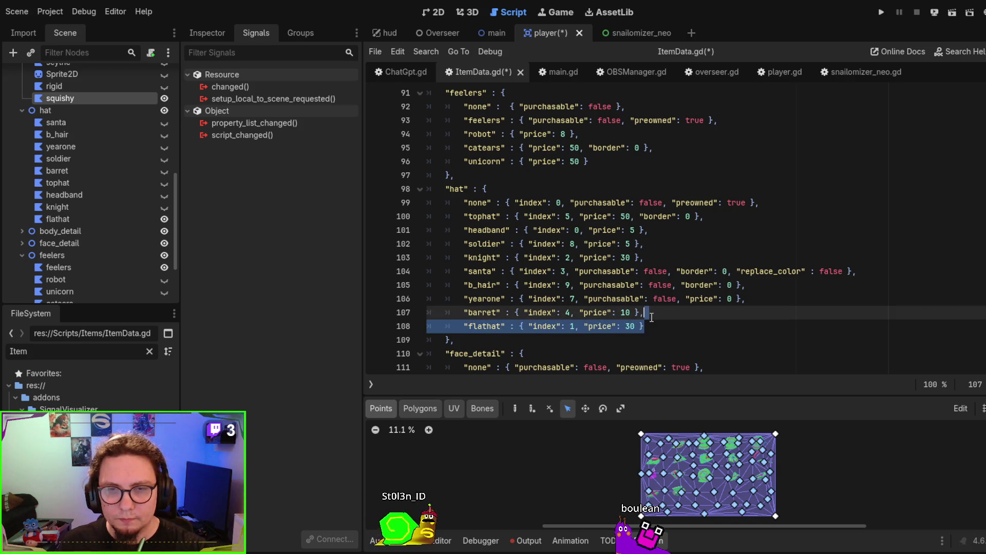
key(BackSpace)
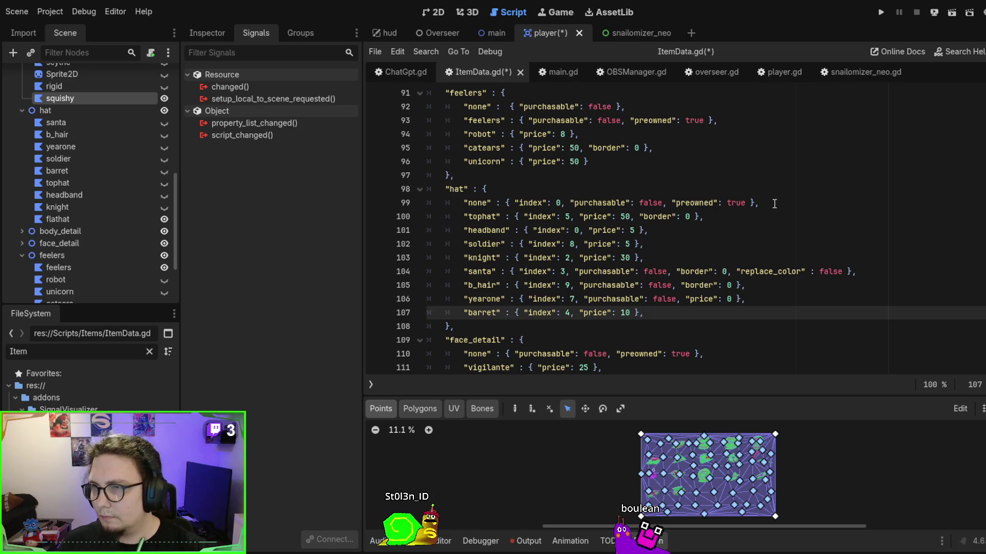
click(771, 202)
key(ctrl+v)
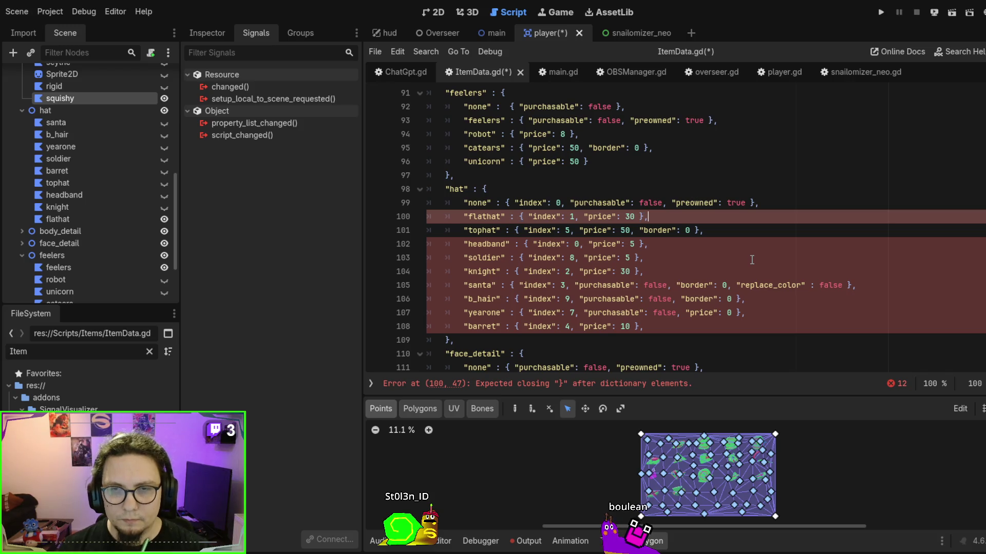
text(,)
key(Escape)
key(Up)
key(Up)
key(Up)
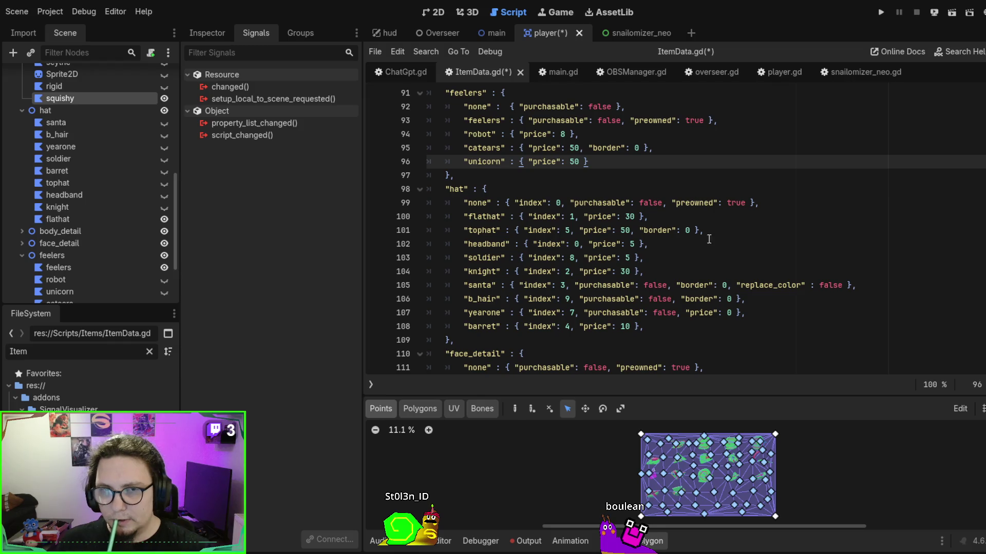
Move the knight entry to sit under flathat.
click(700, 258)
key(ctrl+shift+k)
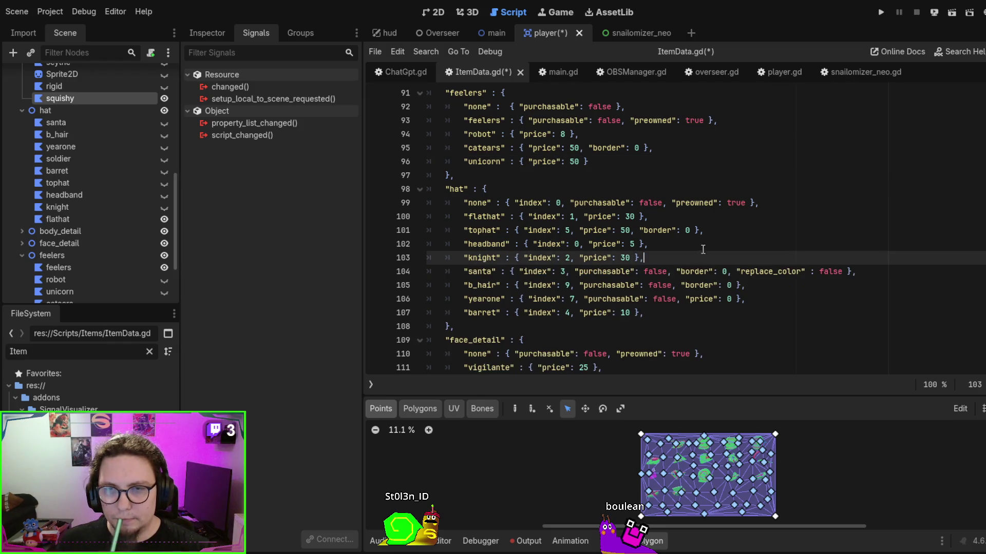
key(ctrl+z)
key(alt+Up)
key(alt+Up)
key(alt+Up)
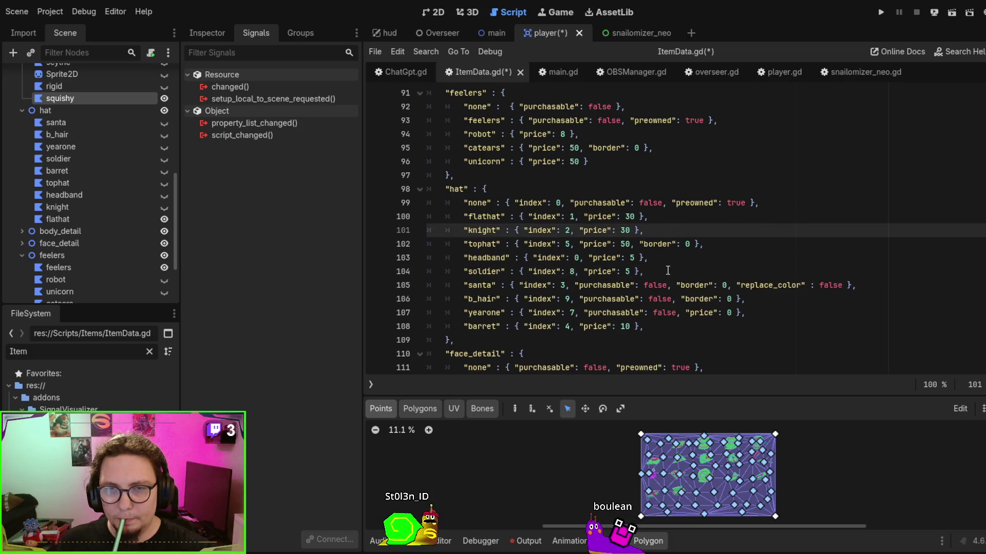
text("knight" : { "index": 2, "price": 30 },)
click(669, 269)
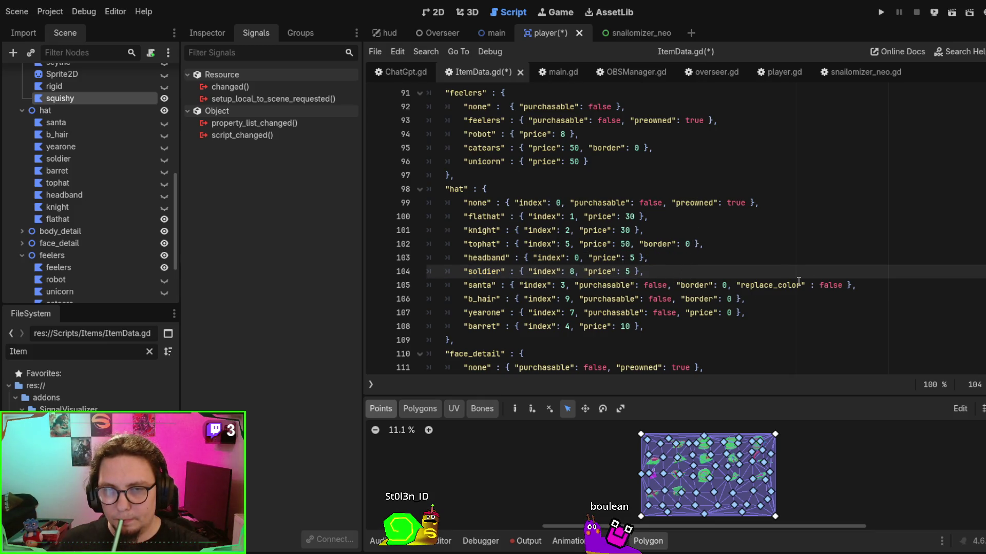
Move santa under knight and barret under santa.
triple_click(867, 283)
key(ctrl+c)
key(BackSpace)
click(809, 240)
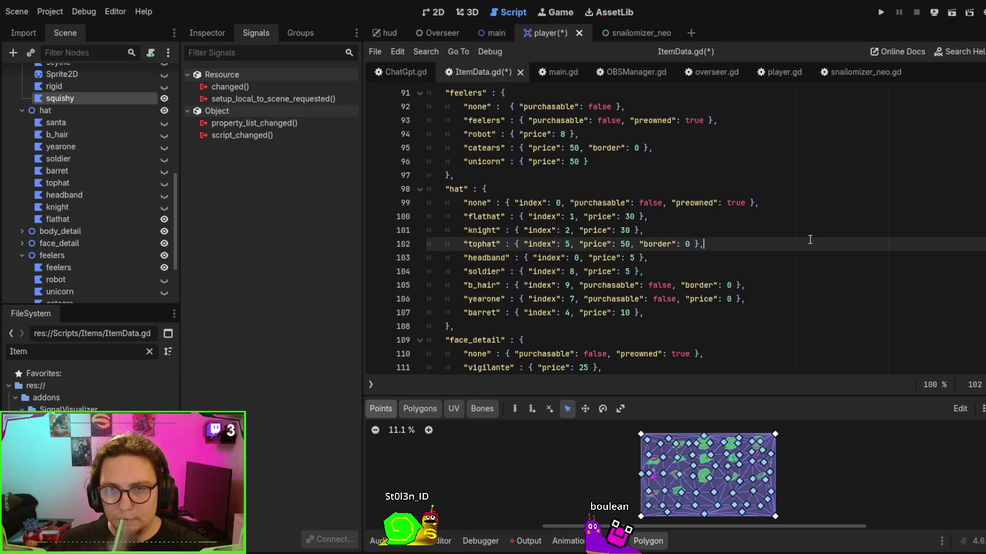
key(ctrl+v)
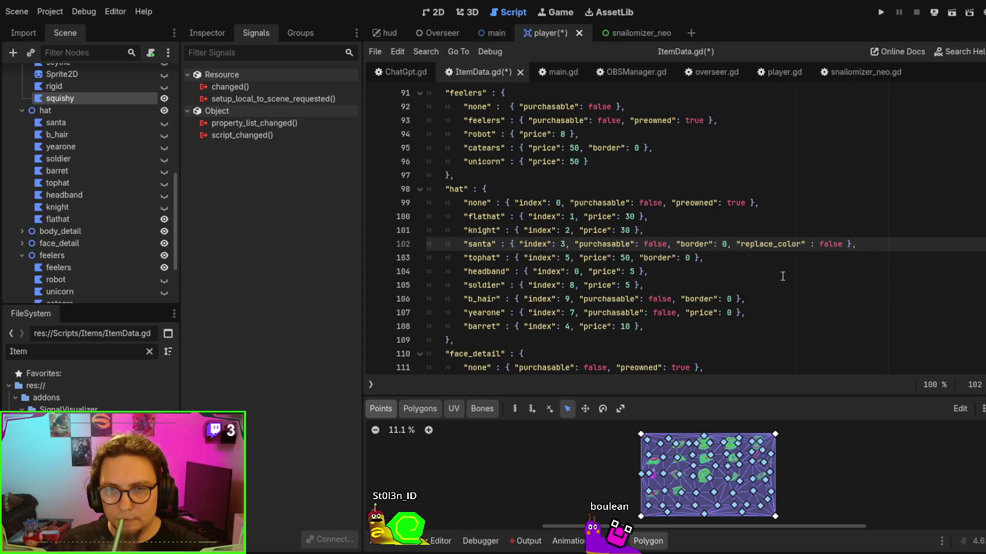
triple_click(804, 327)
key(ctrl+c)
key(BackSpace)
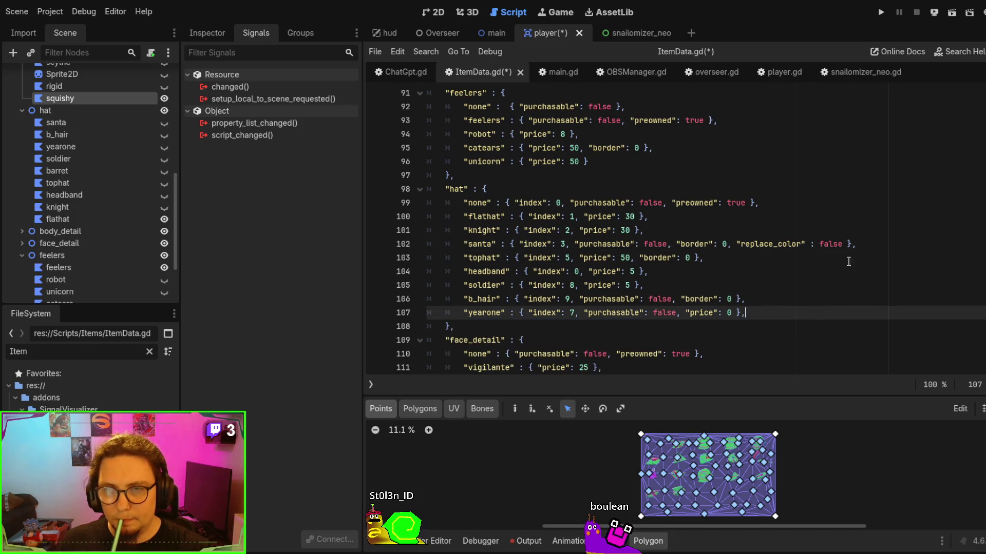
click(866, 248)
key(ctrl+v)
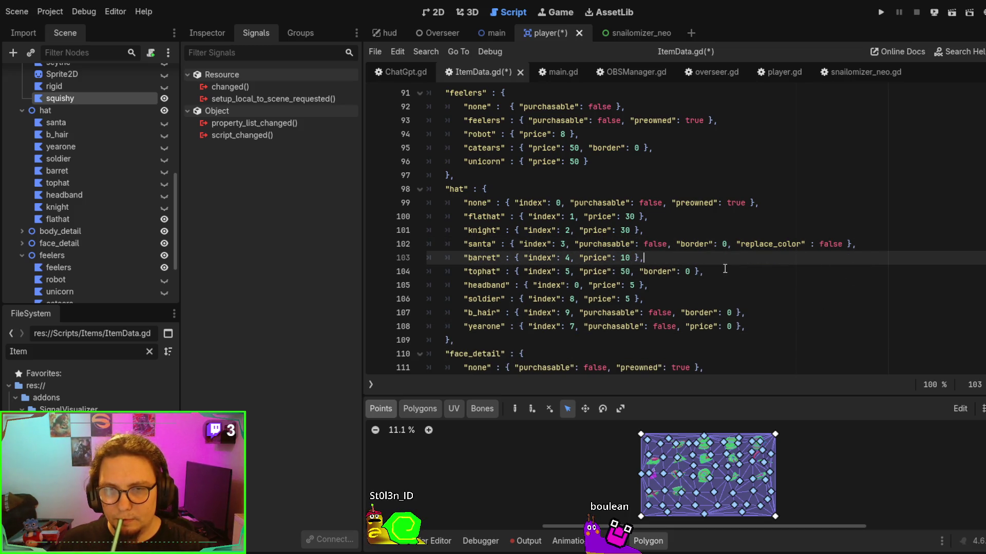
Move the yearone entry to below headband.
triple_click(758, 325)
key(BackSpace)
click(759, 299)
click(755, 286)
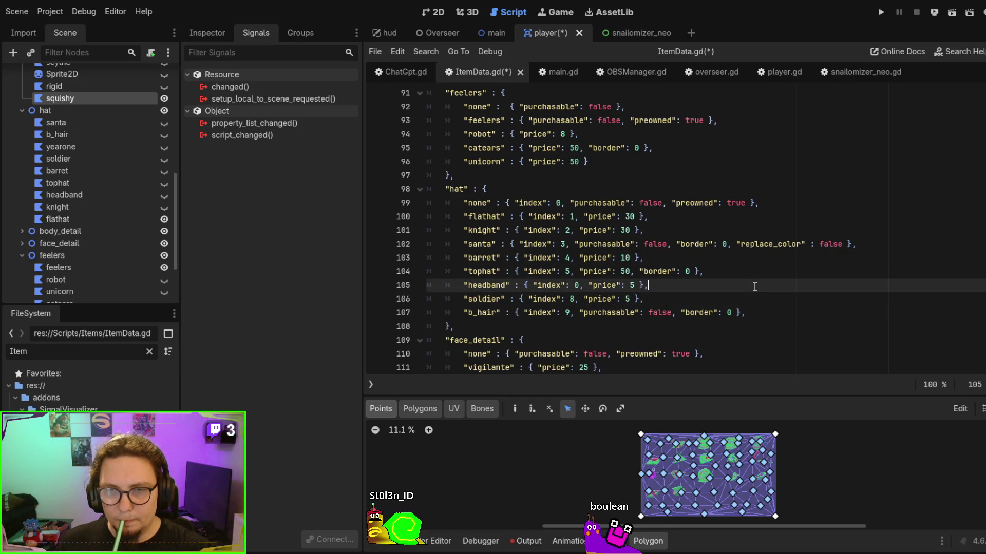
key(ctrl+z)
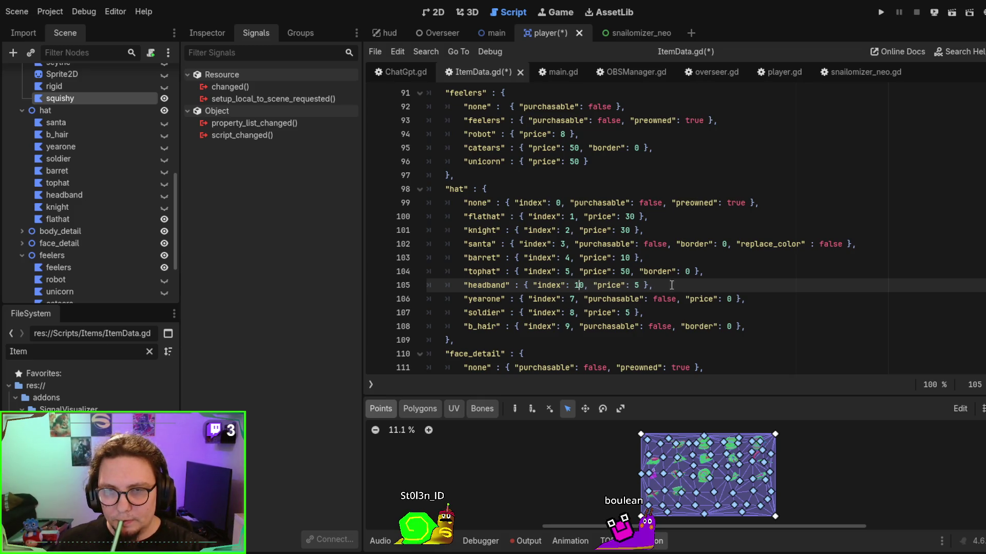
Move the headband entry to after b_hair.
drag(667, 285, 734, 271)
key(BackSpace)
click(808, 318)
text("headband" : { "index": 10, "price": 5 },)
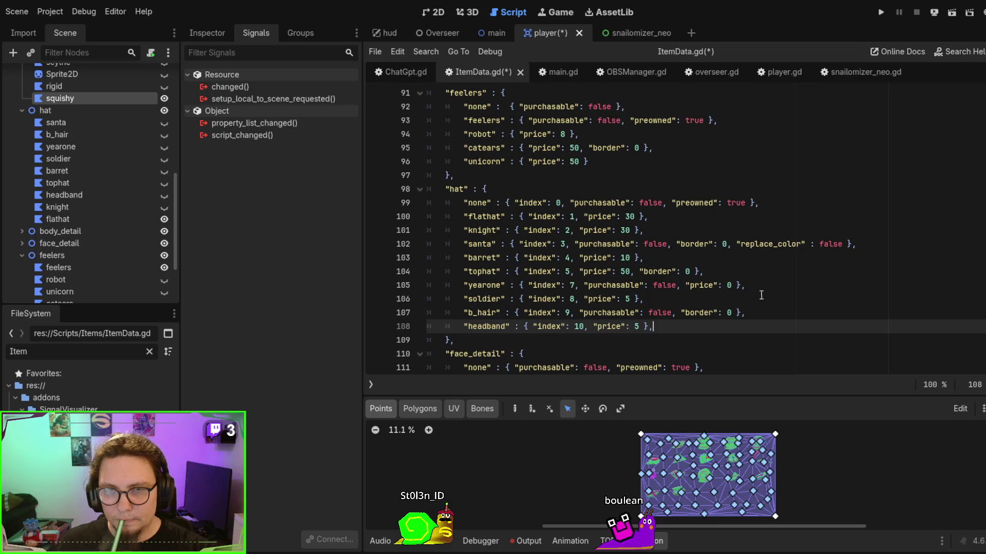
click(768, 283)
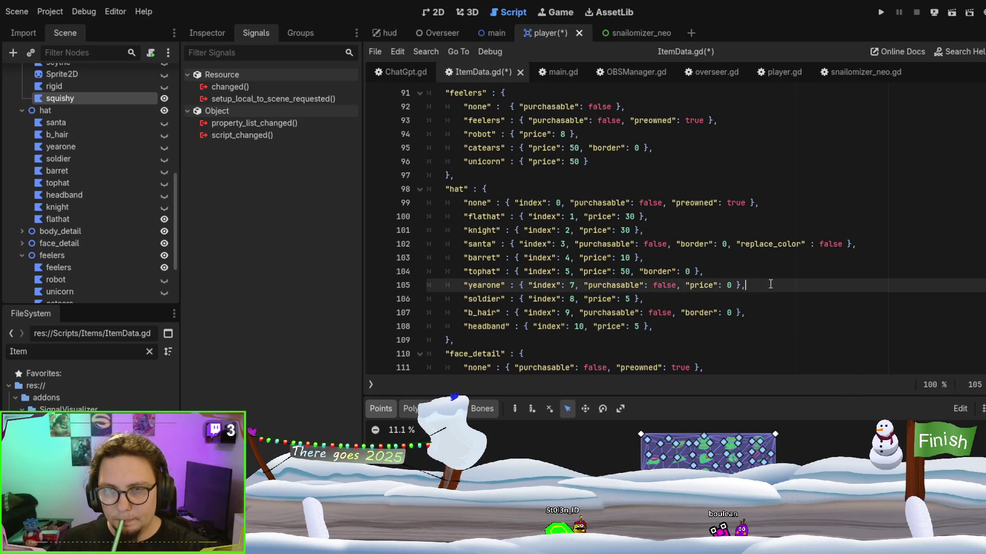
Duplicate the barret entry below tophat and set the copy's index to 6.
mouse_move(754, 273)
mouse_down()
mouse_move(743, 262)
mouse_move(769, 237)
mouse_move(887, 253)
mouse_up()
click(699, 256)
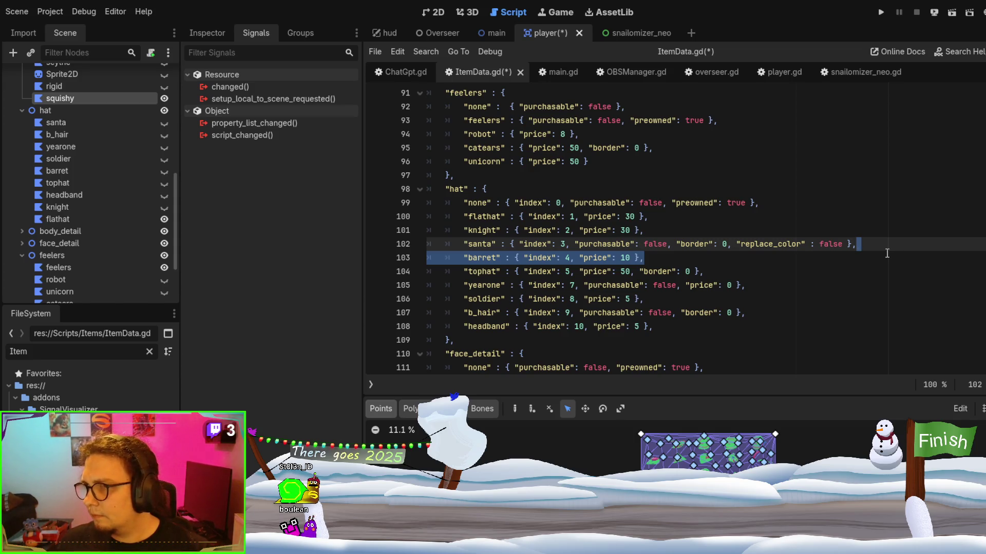
key(ctrl+c)
click(754, 272)
key(ctrl+v)
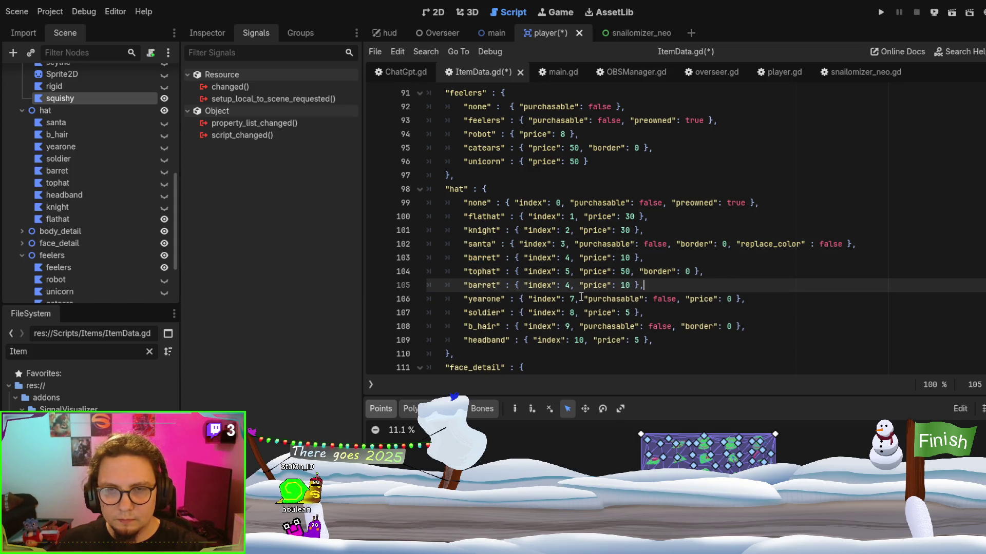
double_click(567, 285)
text(6)
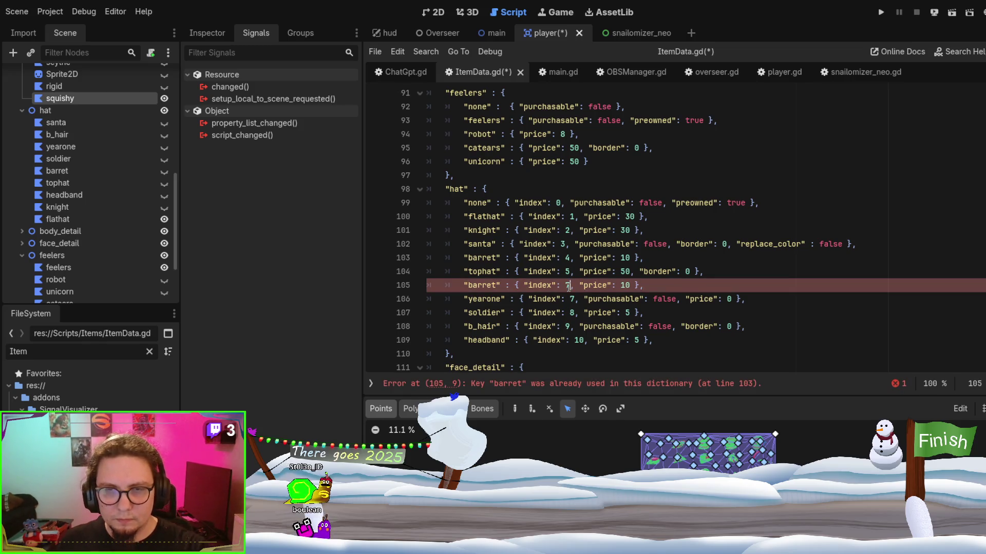
double_click(481, 285)
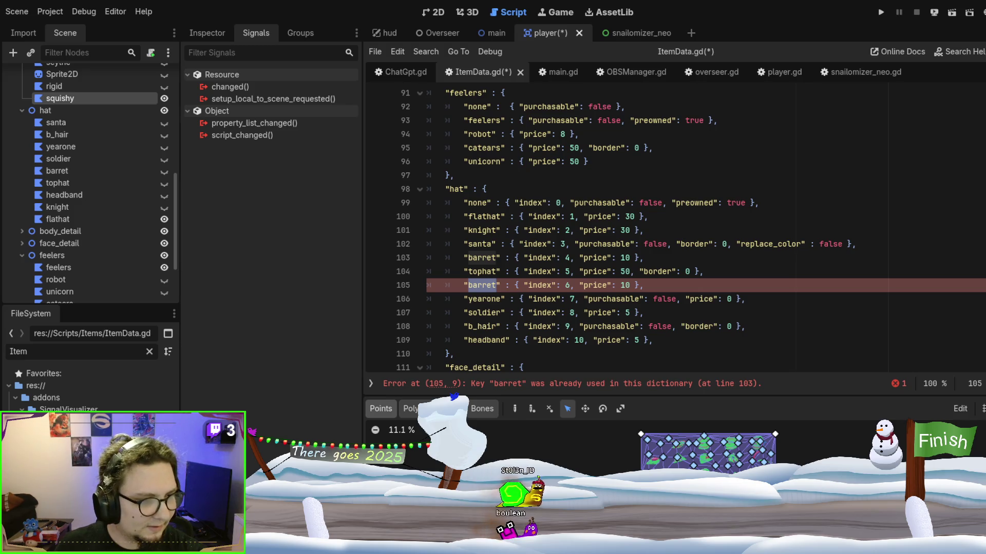
key(alt+Tab)
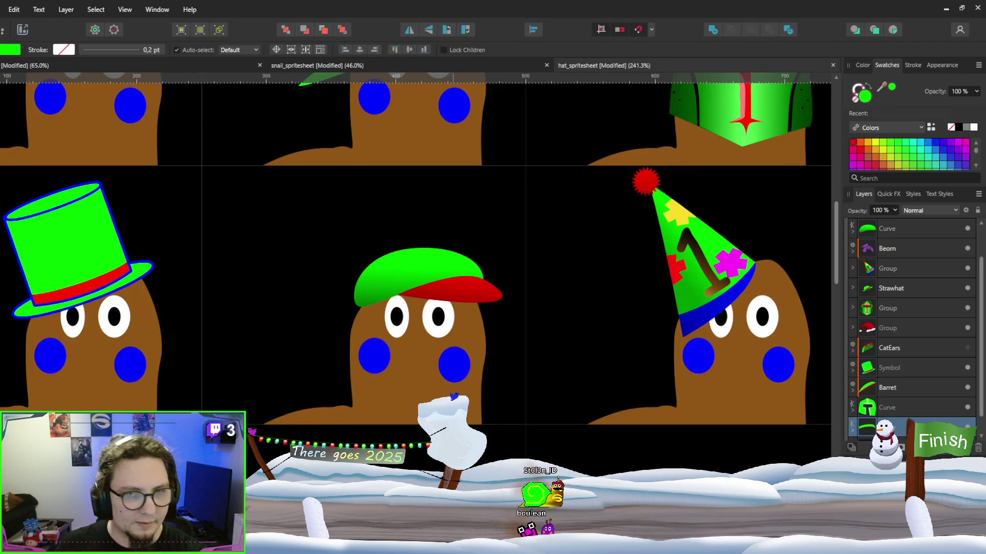
scroll(441, 263, up, 3)
scroll(430, 273, up, 2)
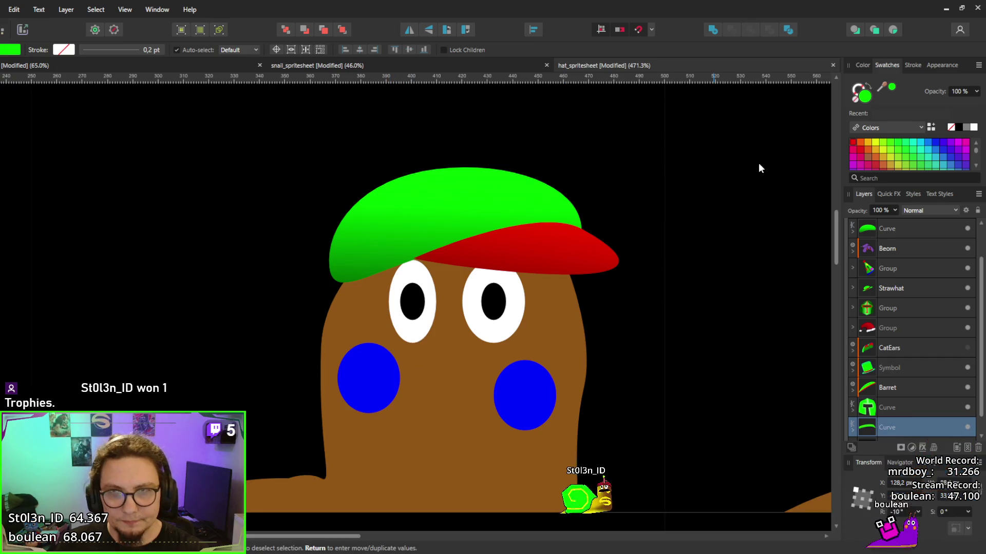
key(alt+Tab)
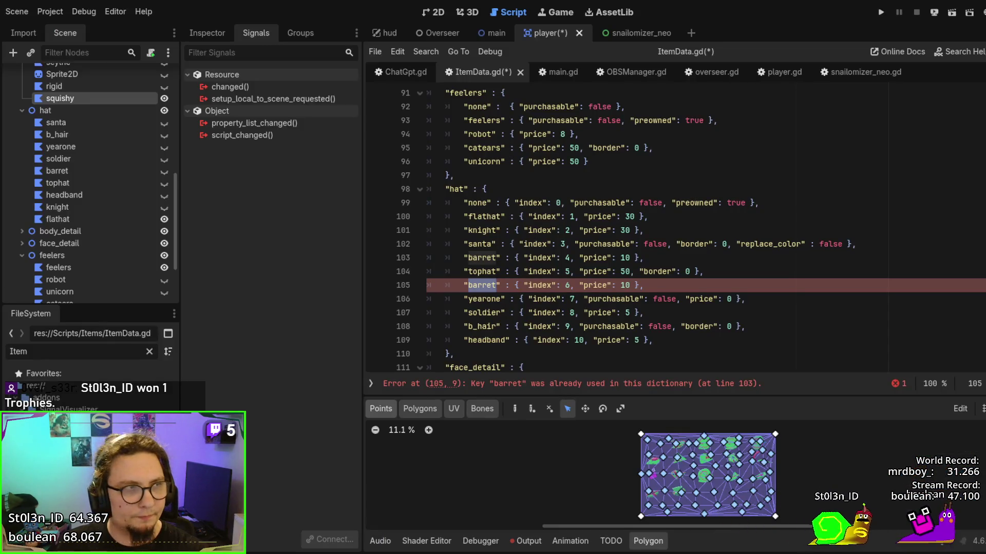
Rename the duplicate barret entry to ascot.
double_click(482, 285)
text(as)
text(cot)
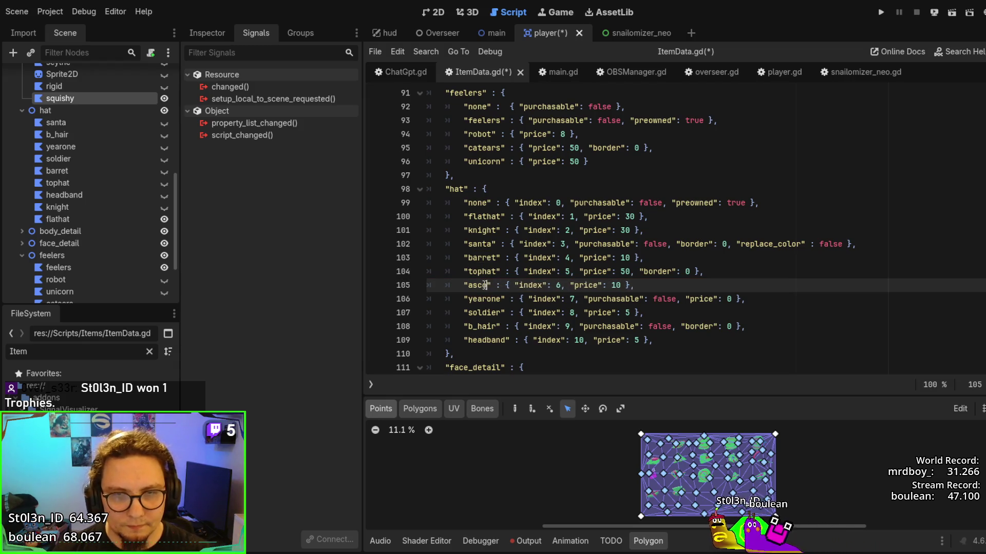
click(585, 246)
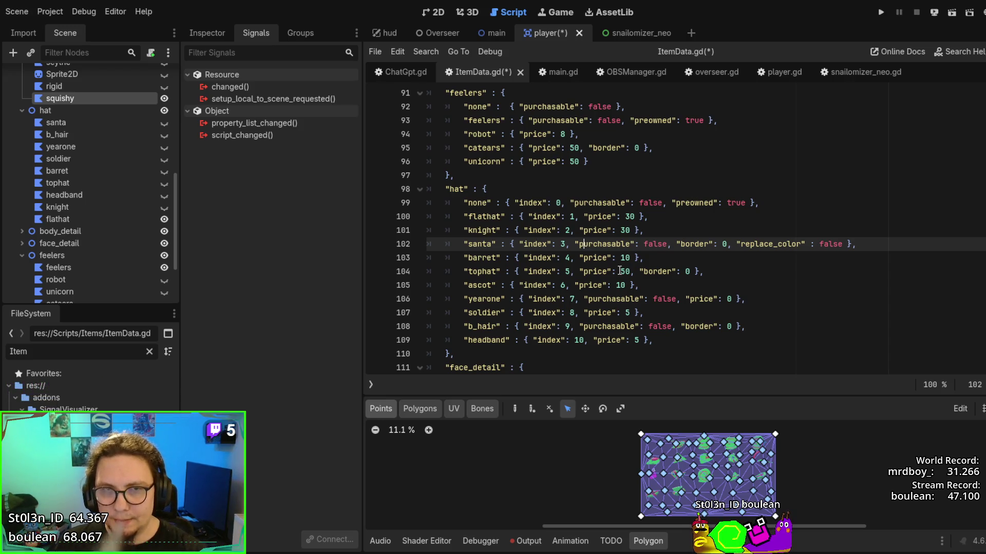
click(620, 271)
Save the script, then run the current scene and stop it.
key(ctrl+s)
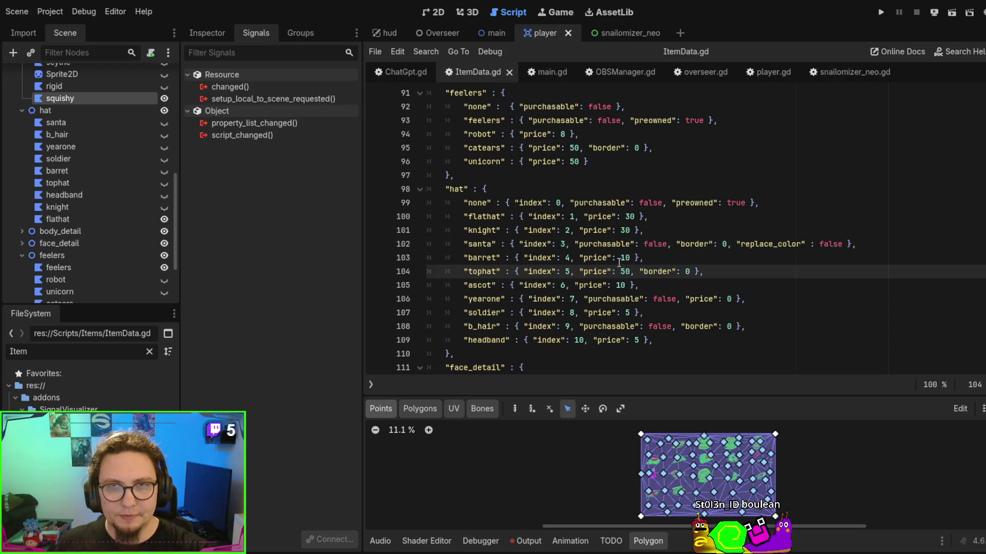
key(F6)
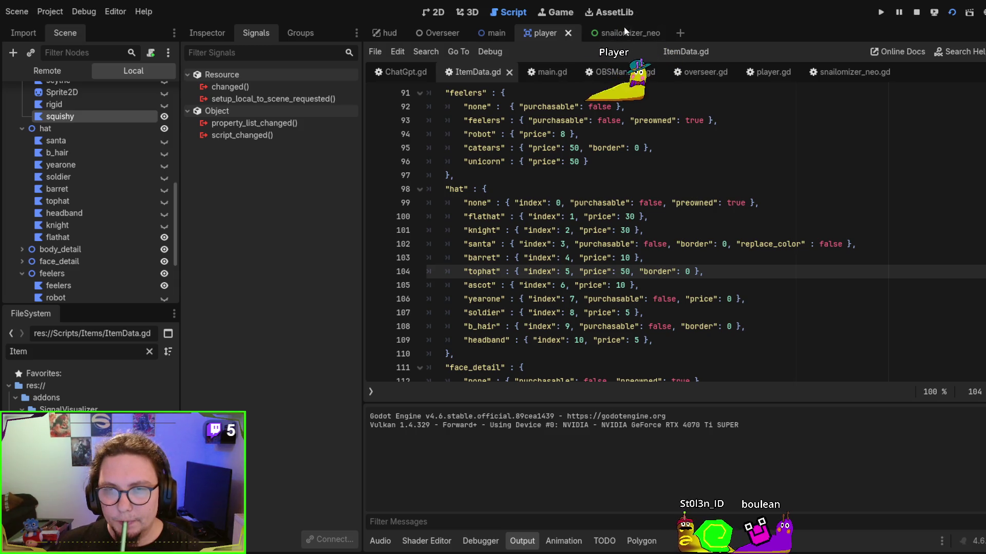
key(F8)
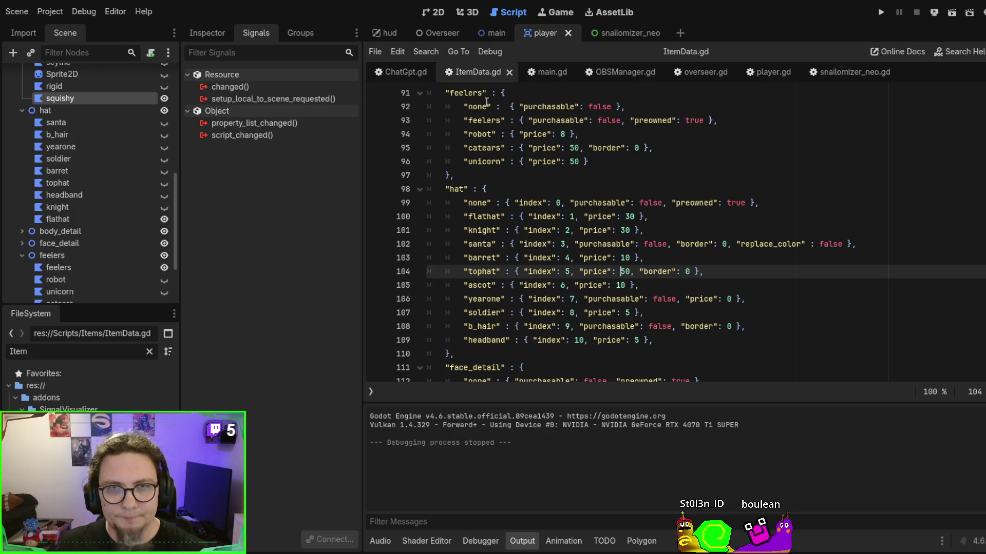
Review the hat settings, then show the player scene in 2D with flathat selected.
scroll(493, 102, up, 15)
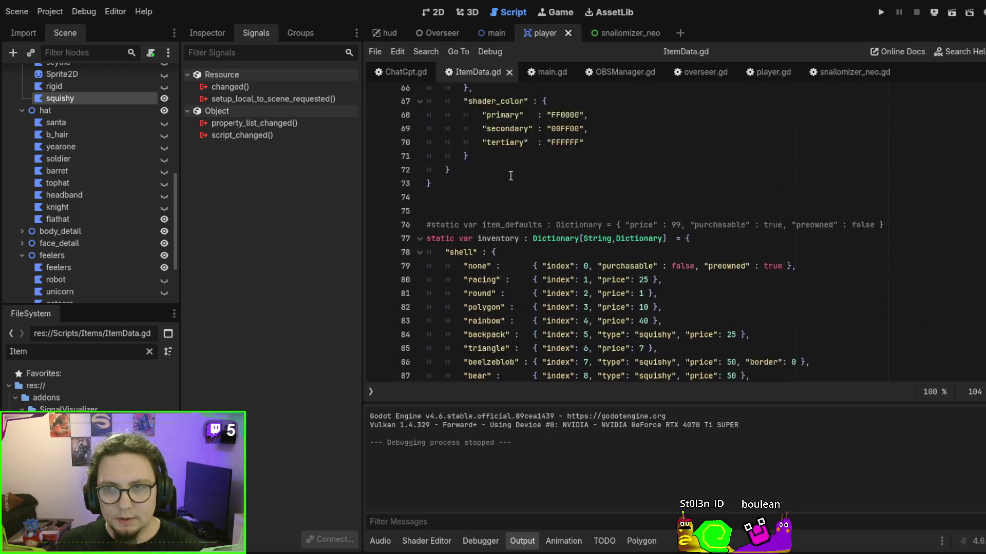
scroll(516, 169, up, 8)
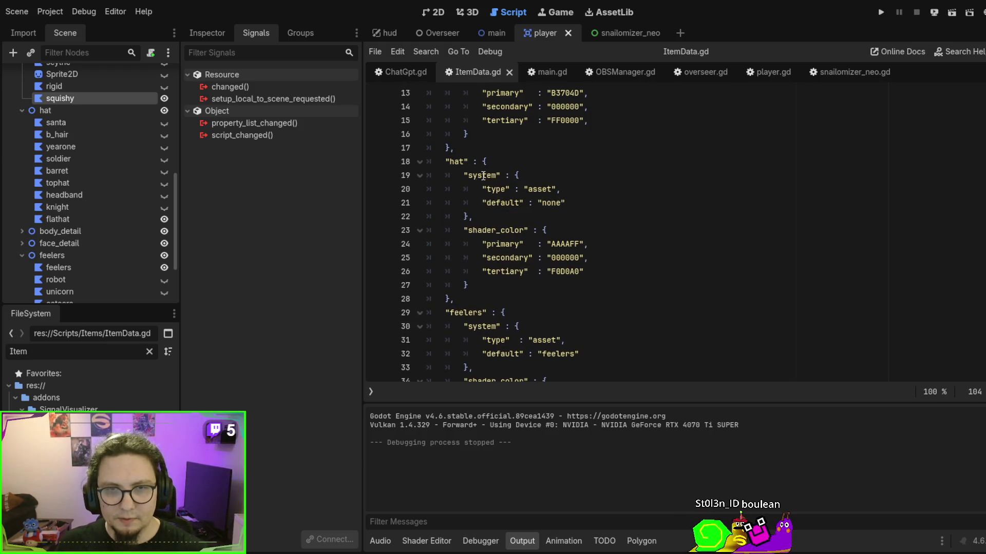
drag(473, 176, 562, 217)
double_click(544, 187)
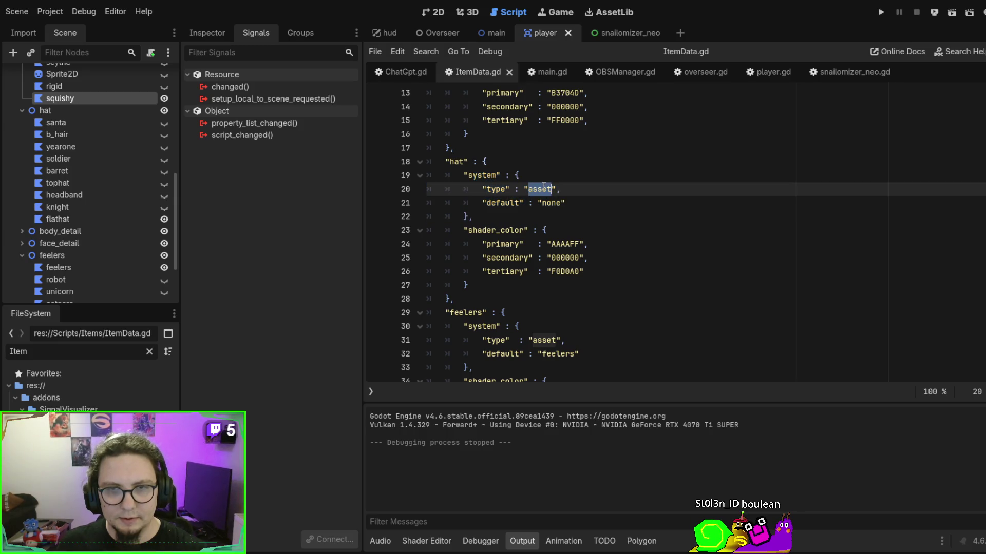
scroll(545, 188, up, 3)
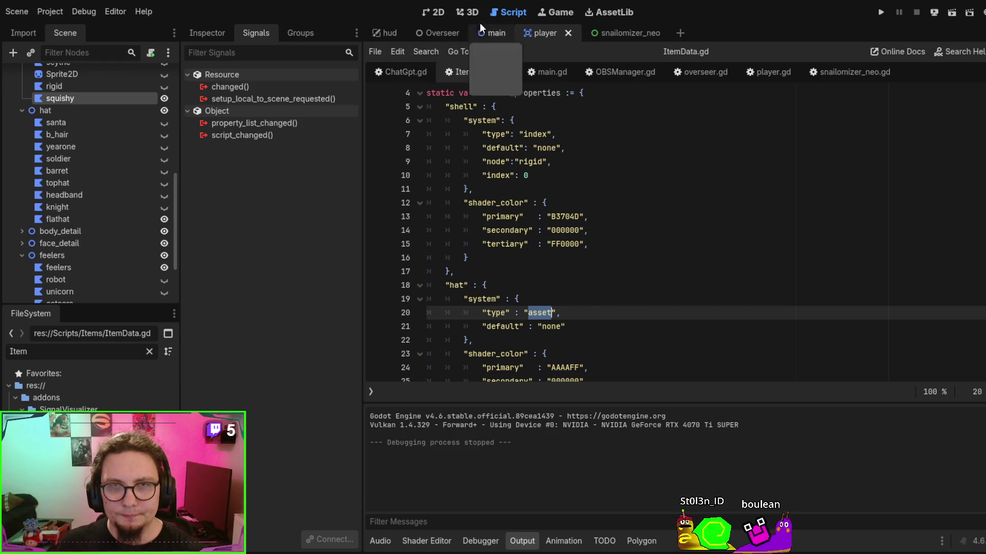
click(434, 11)
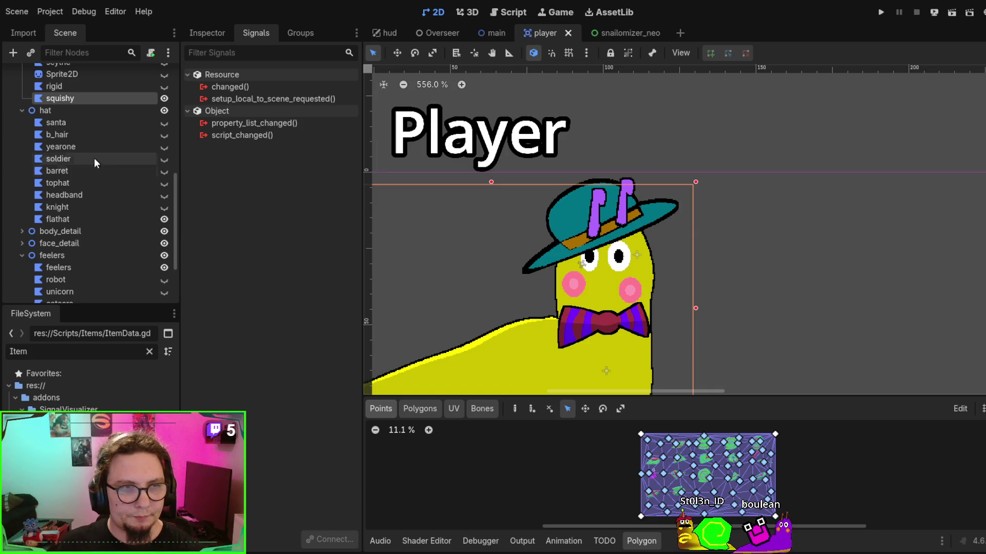
click(77, 219)
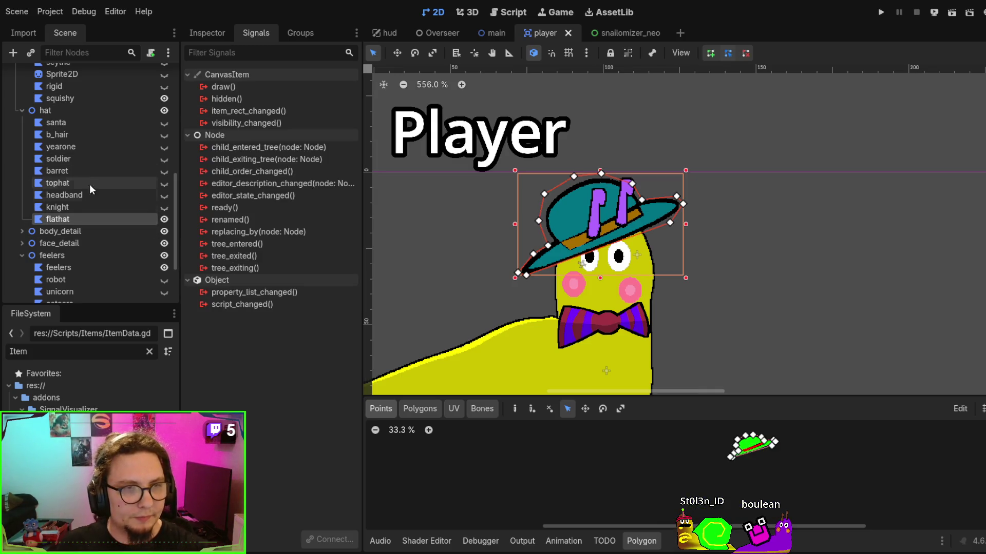
Select squishy, view its properties in the Inspector, and drag it under the hat node.
scroll(67, 108, up, 2)
click(72, 127)
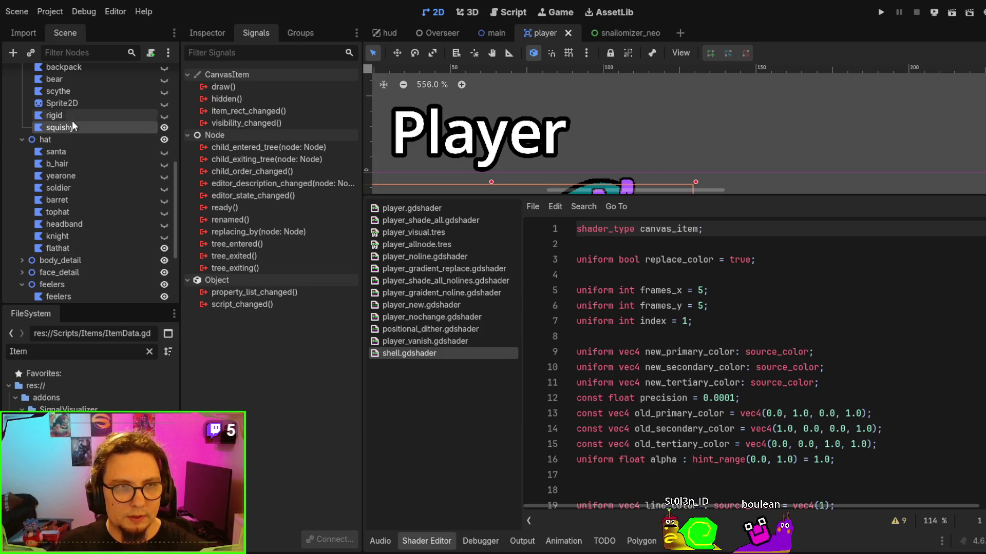
key(ctrl+shift+d)
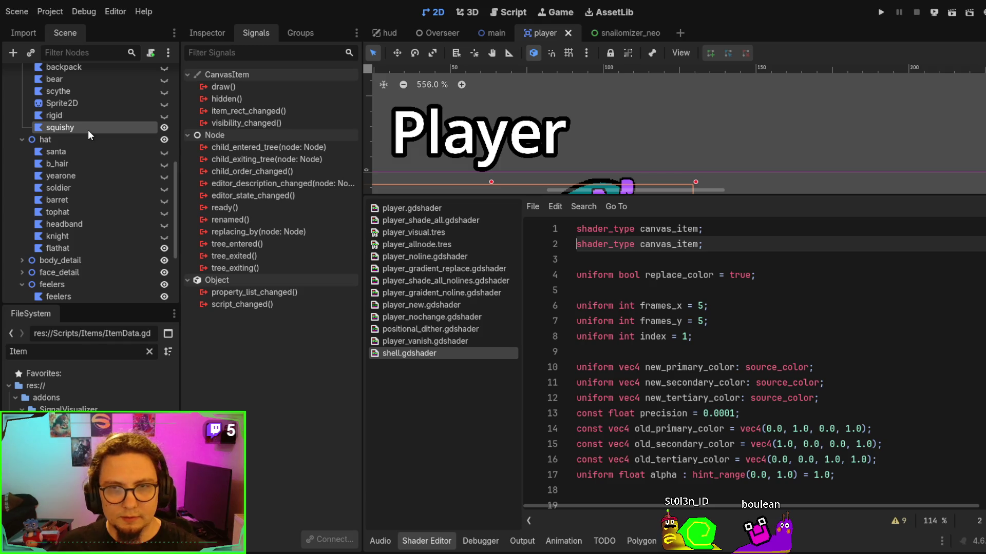
key(ctrl+z)
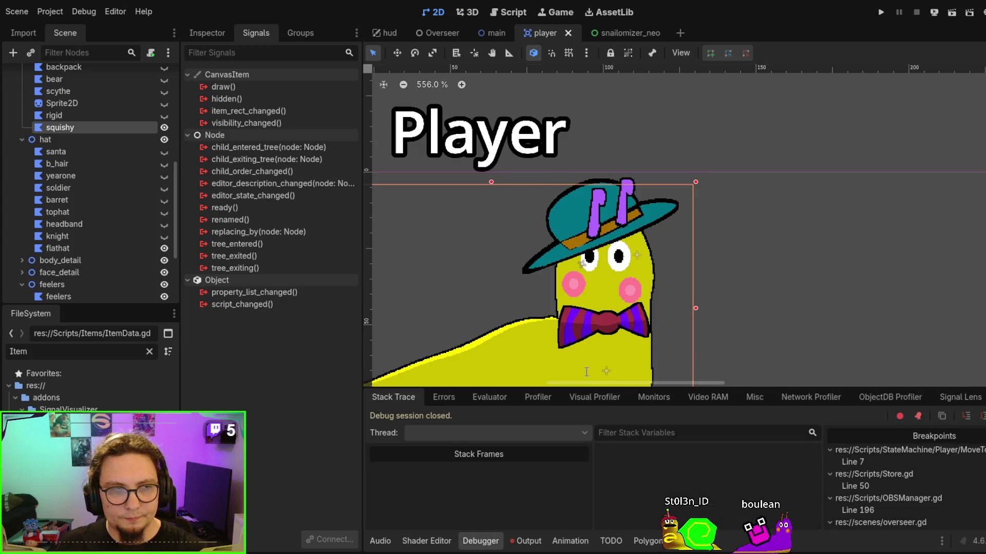
click(86, 125)
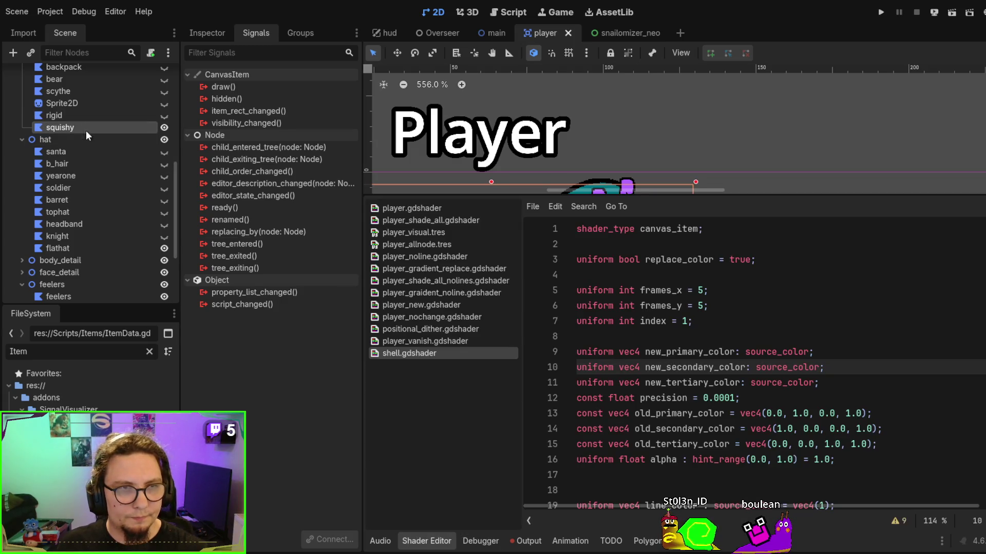
click(205, 33)
scroll(273, 206, up, 5)
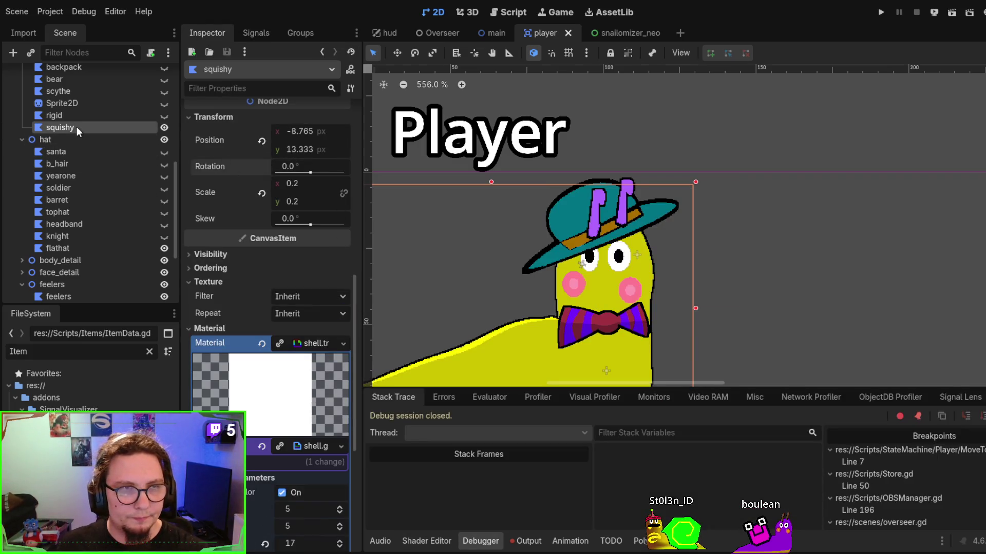
mouse_move(76, 128)
mouse_down()
mouse_move(71, 245)
mouse_move(71, 151)
mouse_up()
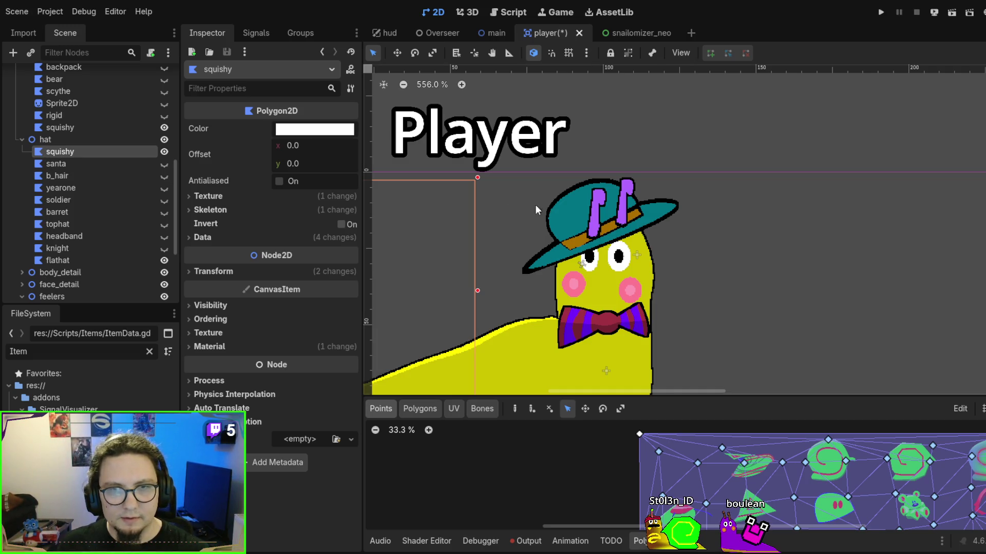
Move the new squishy polygon right of the snail and nudge the bowtie piece.
scroll(743, 181, down, 3)
mouse_move(611, 232)
mouse_down()
mouse_move(705, 239)
mouse_move(688, 303)
mouse_move(785, 181)
mouse_up()
click(85, 132)
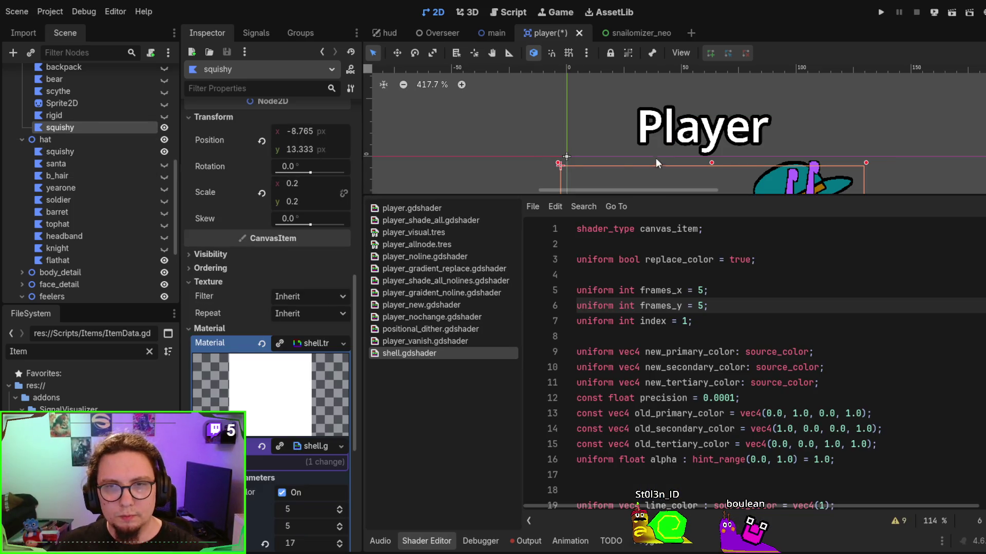
scroll(657, 163, down, 3)
scroll(517, 140, down, 2)
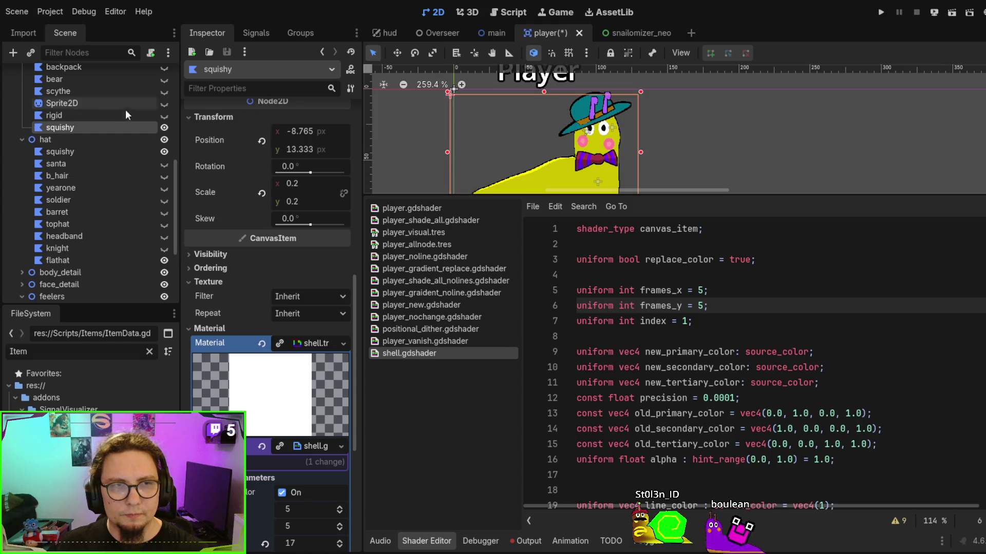
drag(593, 148, 561, 155)
scroll(534, 152, down, 2)
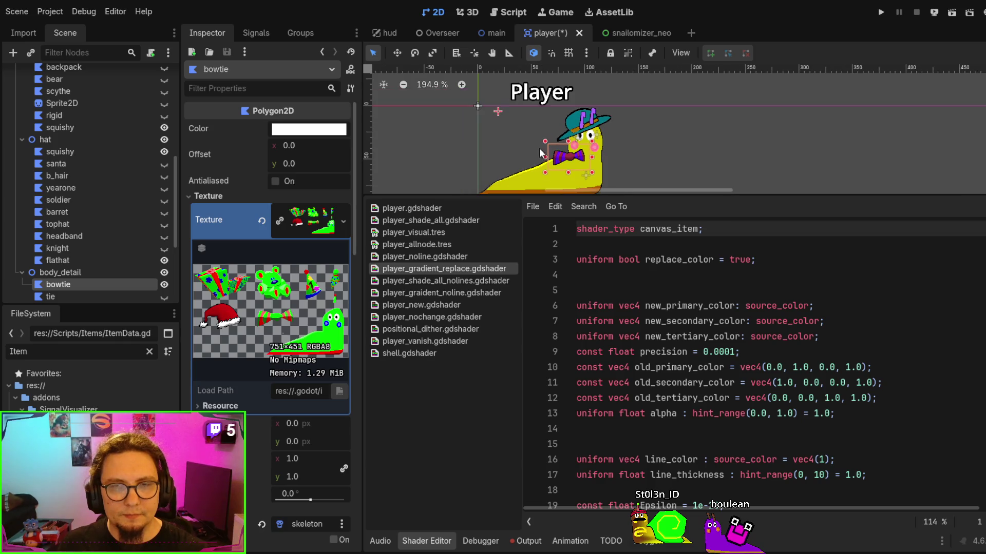
Delete the extra squishy polygon from the hat group.
click(499, 112)
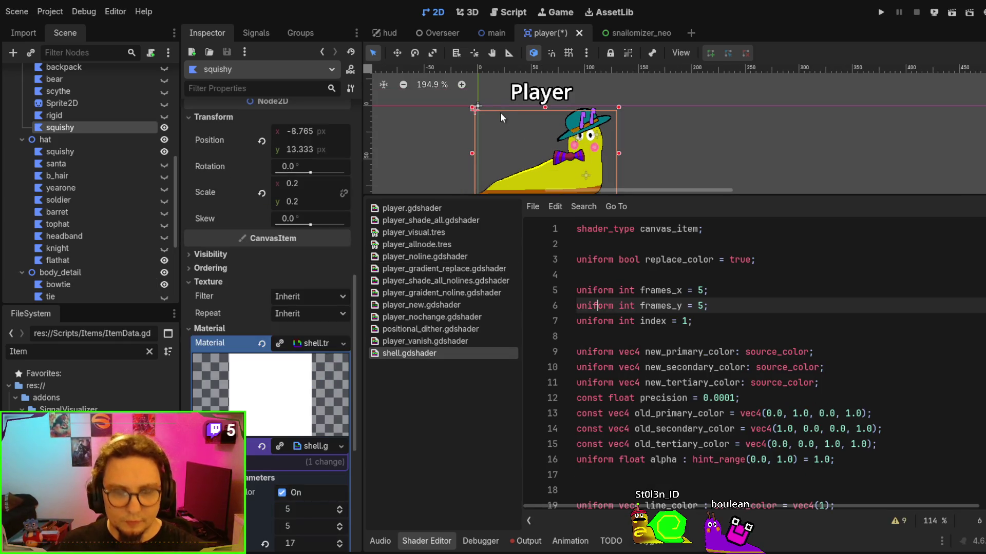
key(ctrl+z)
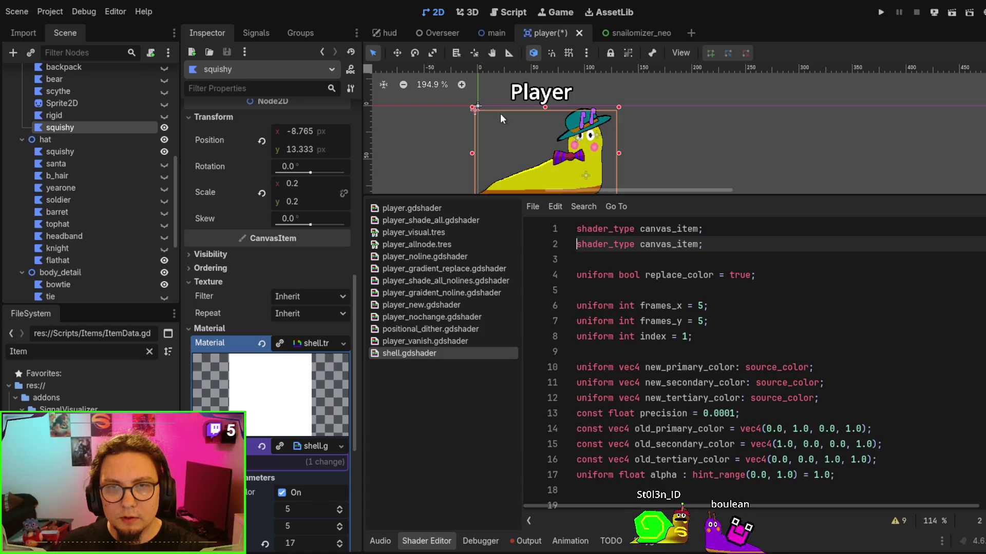
click(750, 140)
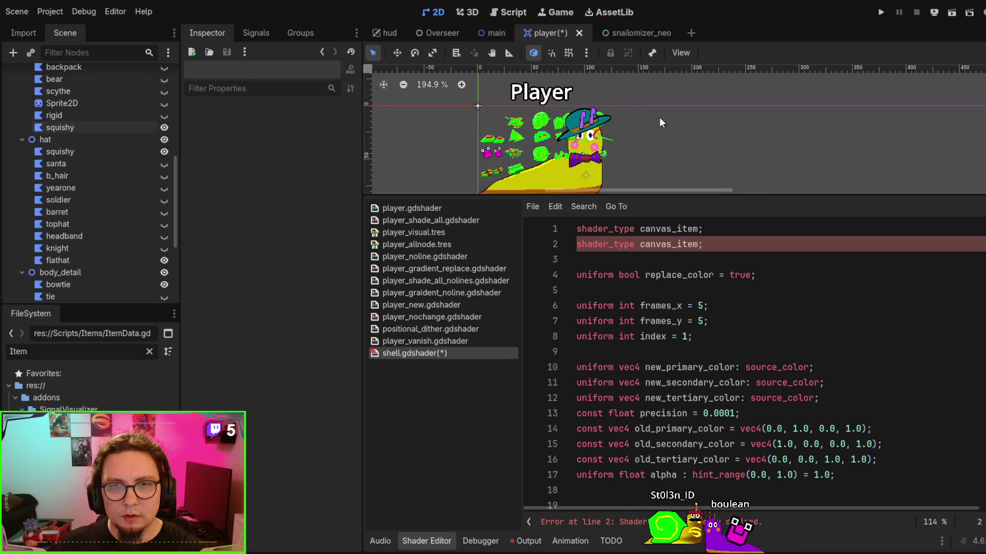
key(alt+d)
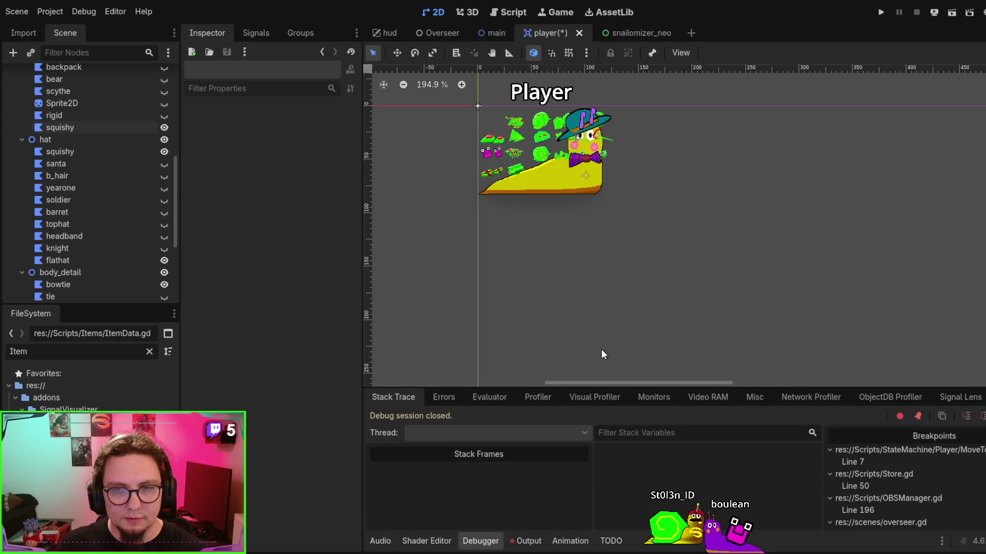
scroll(575, 273, up, 4)
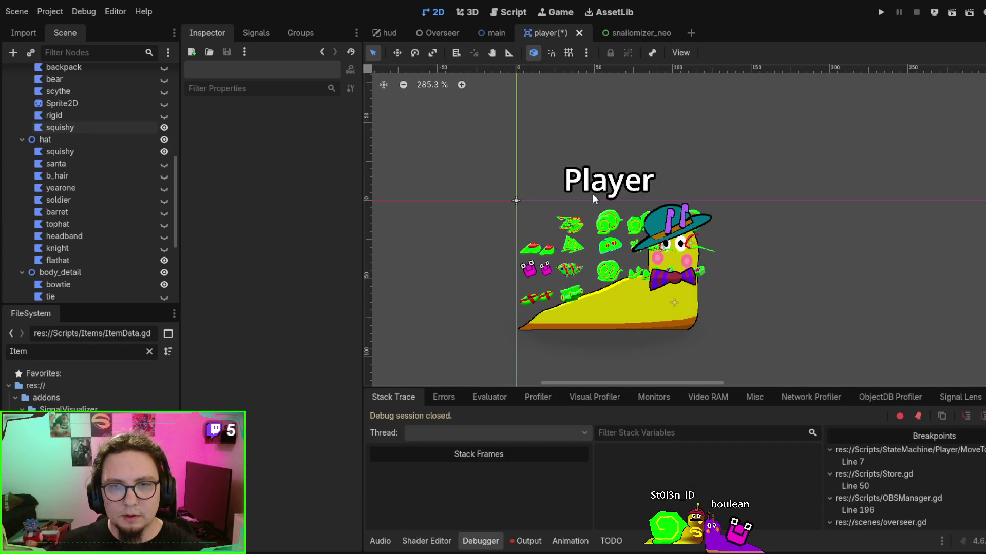
click(598, 242)
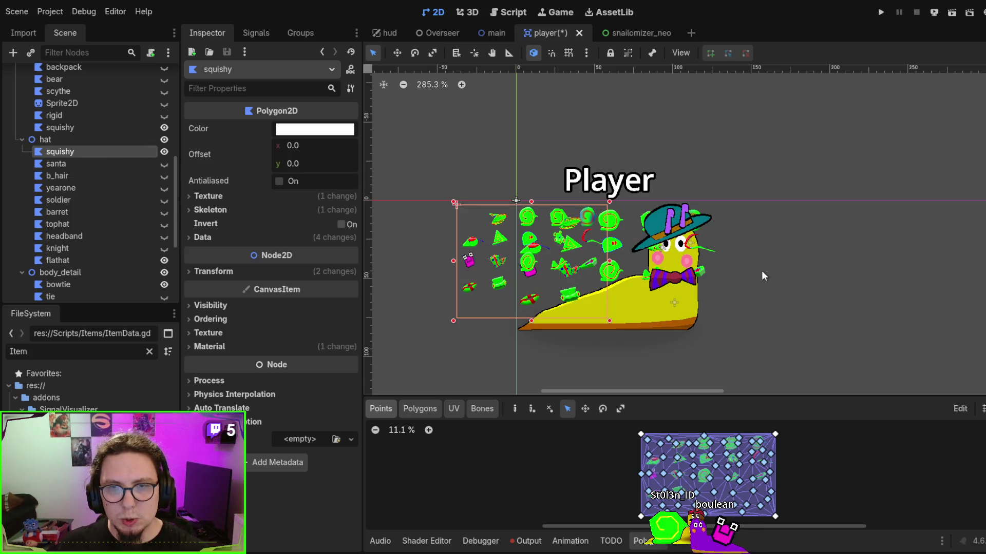
key(ctrl+z)
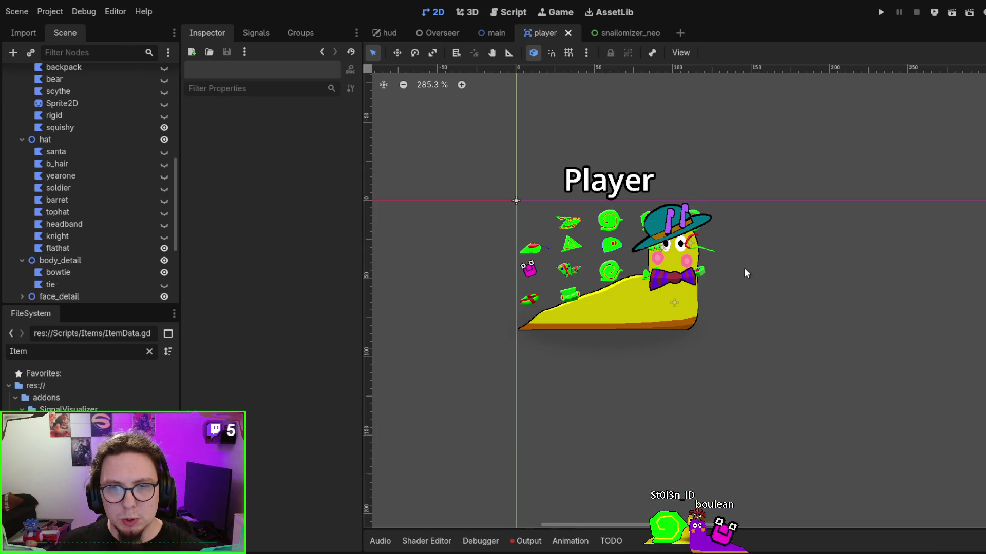
Open shell.gdshader from squishy's shell material and delete the duplicate shader_type line.
click(565, 250)
scroll(297, 304, down, 3)
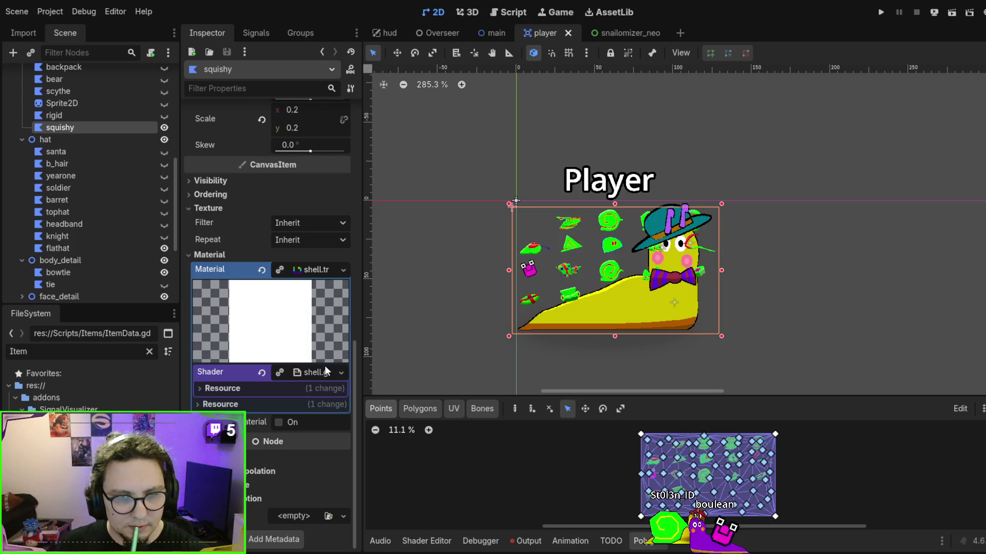
click(324, 365)
click(317, 389)
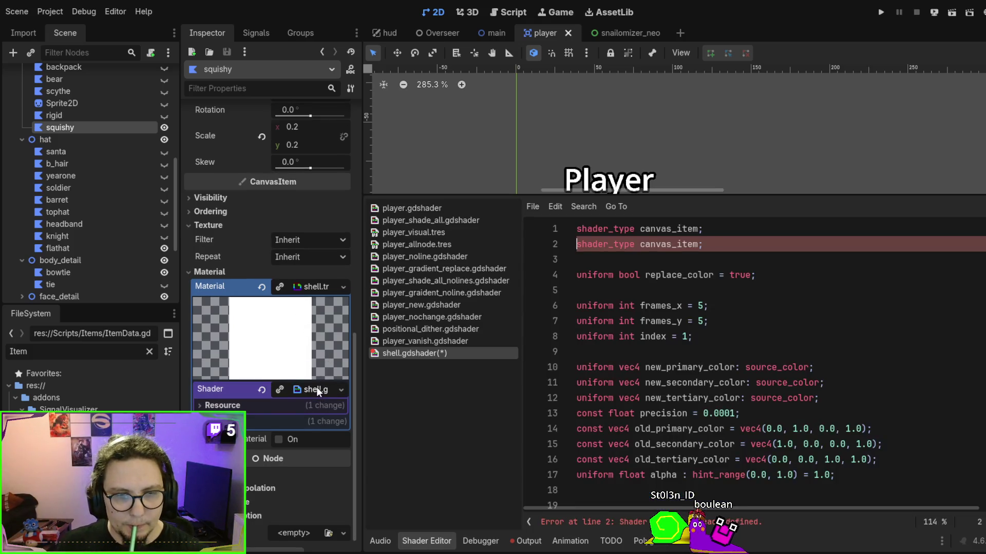
click(298, 385)
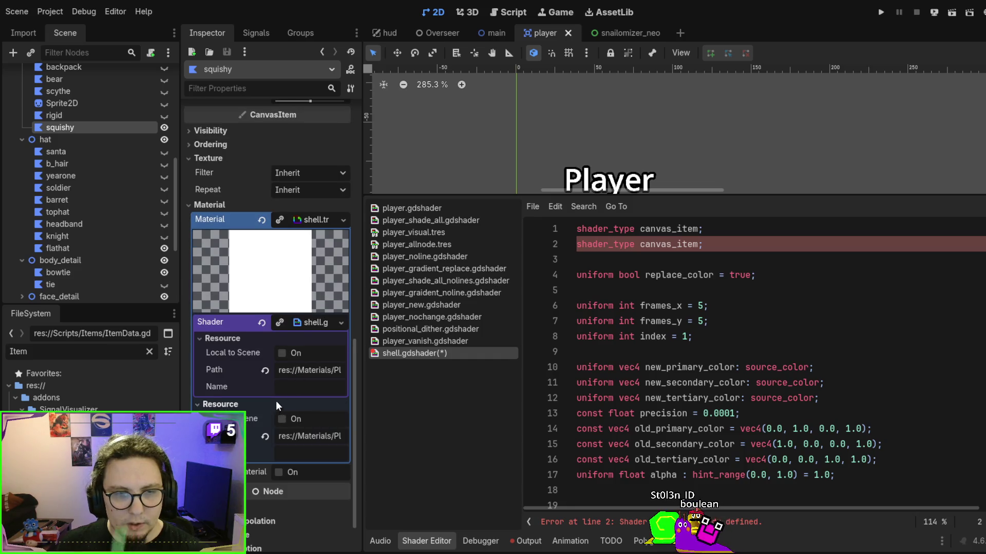
click(276, 402)
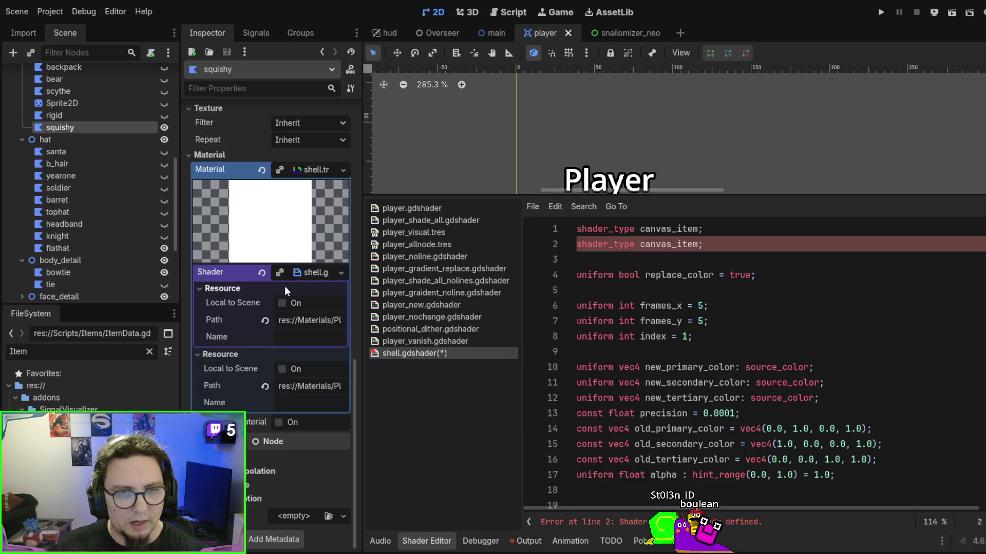
click(319, 273)
click(746, 275)
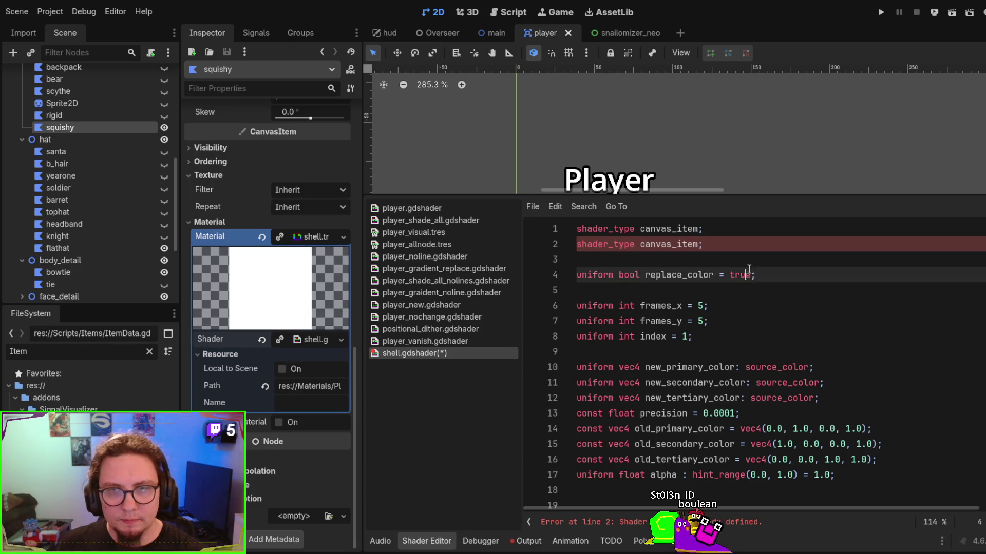
drag(725, 245, 725, 236)
key(BackSpace)
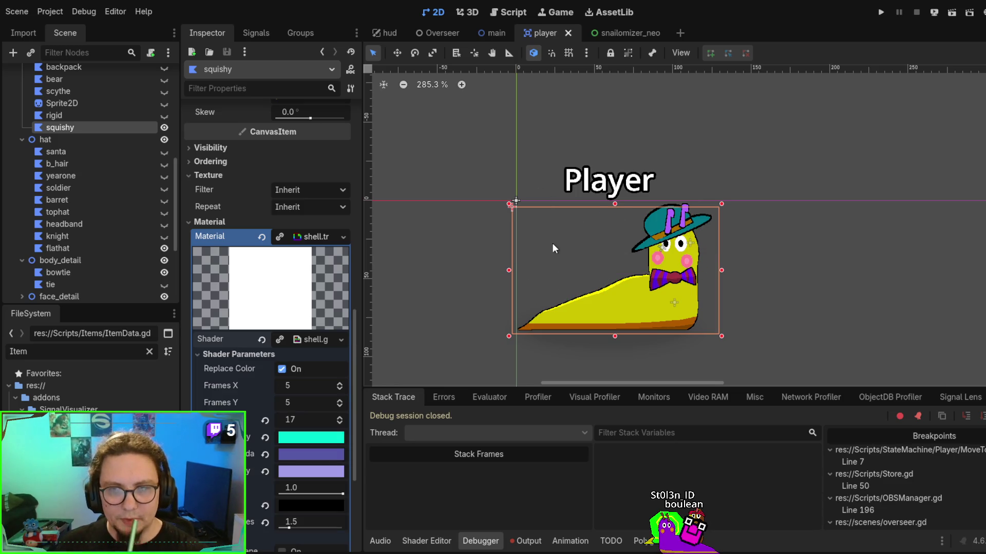
Lower the shell shader Index from 17 to 11 for the gift-box shell, then select hat.
scroll(130, 163, up, 2)
scroll(141, 176, up, 3)
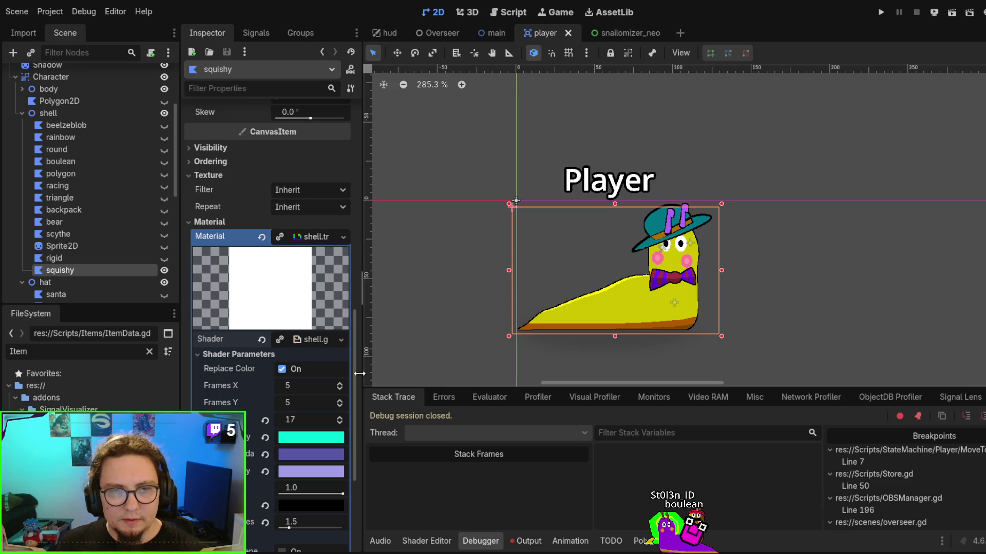
click(341, 422)
click(340, 422)
click(340, 422)
click(340, 422)
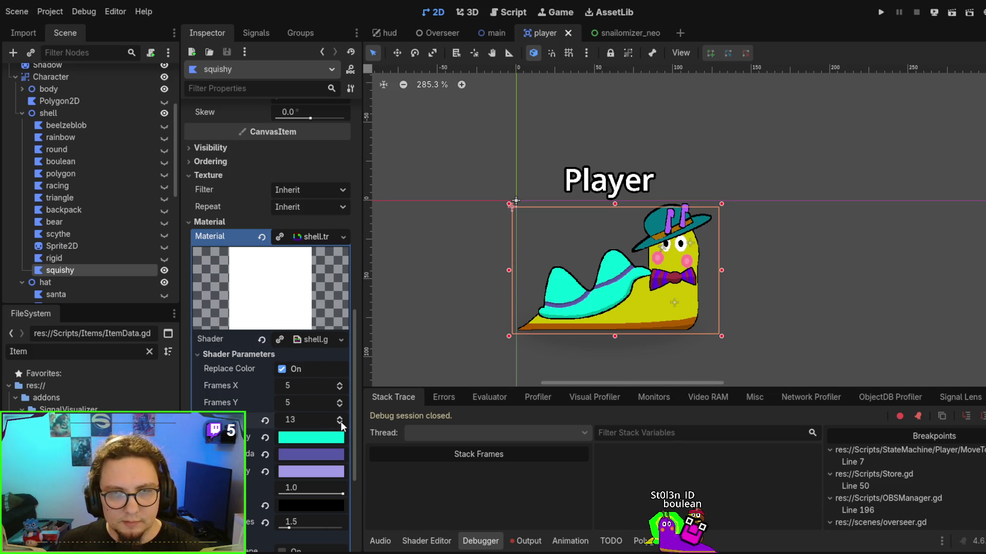
click(341, 422)
click(340, 422)
click(340, 421)
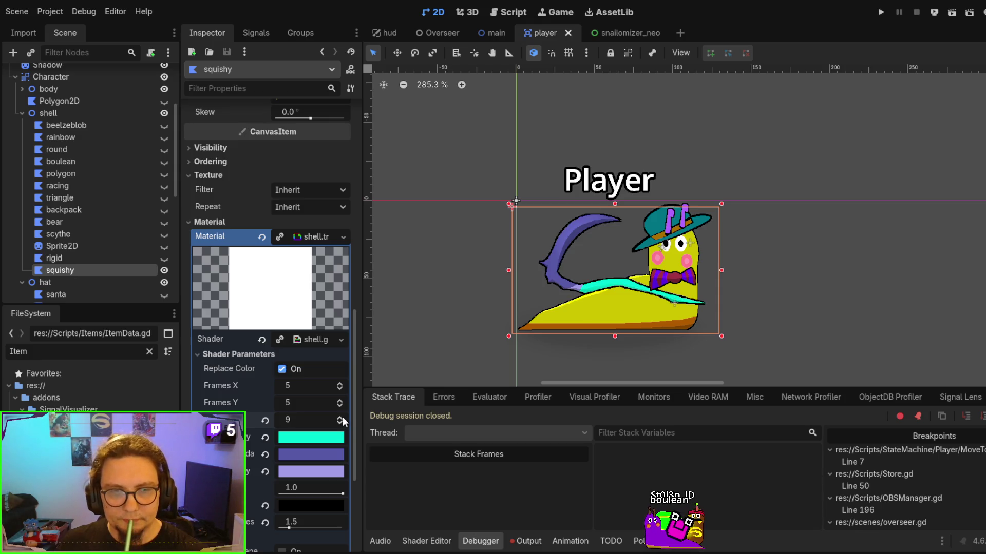
click(340, 418)
scroll(82, 221, down, 3)
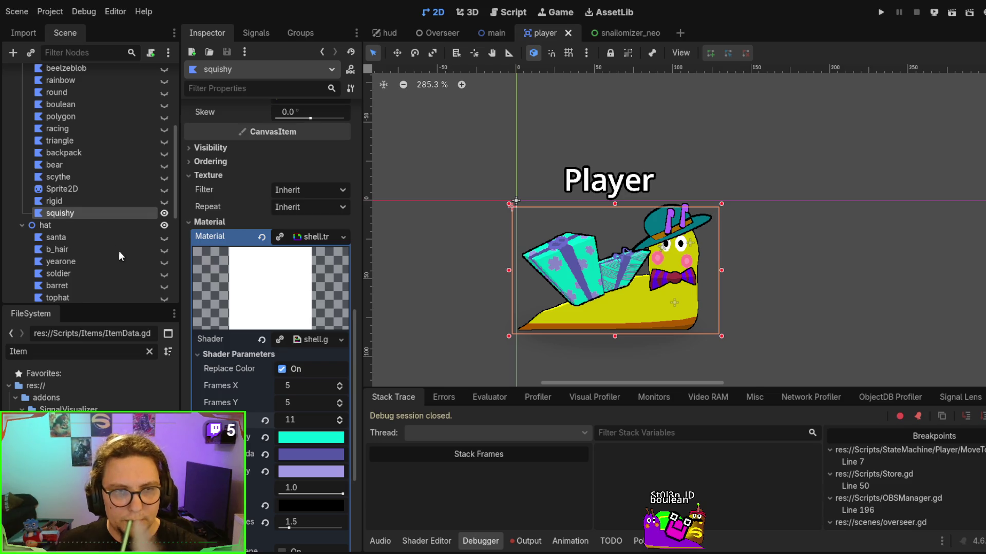
click(65, 229)
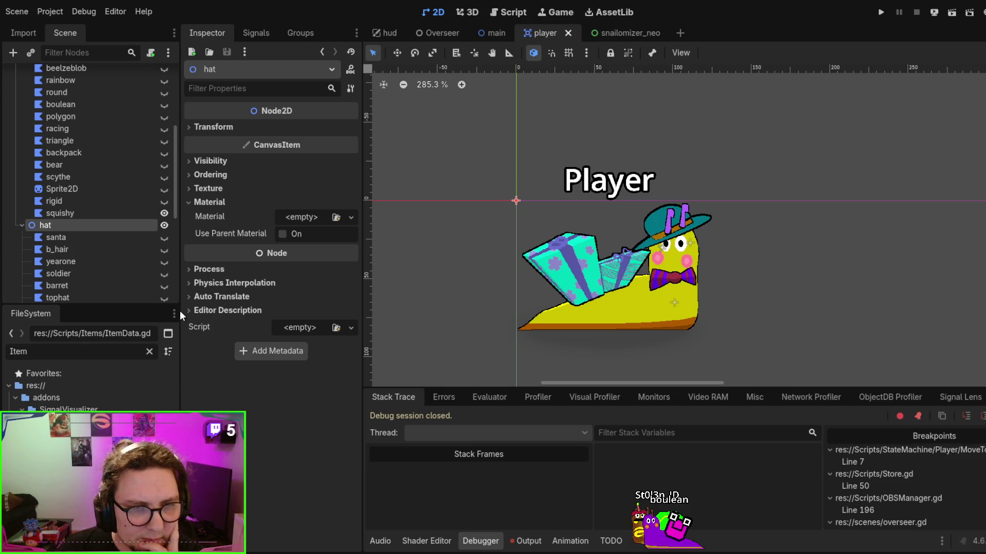
Paste squishy into the hat group, place it right of the snail, and clear its texture.
key(ctrl+v)
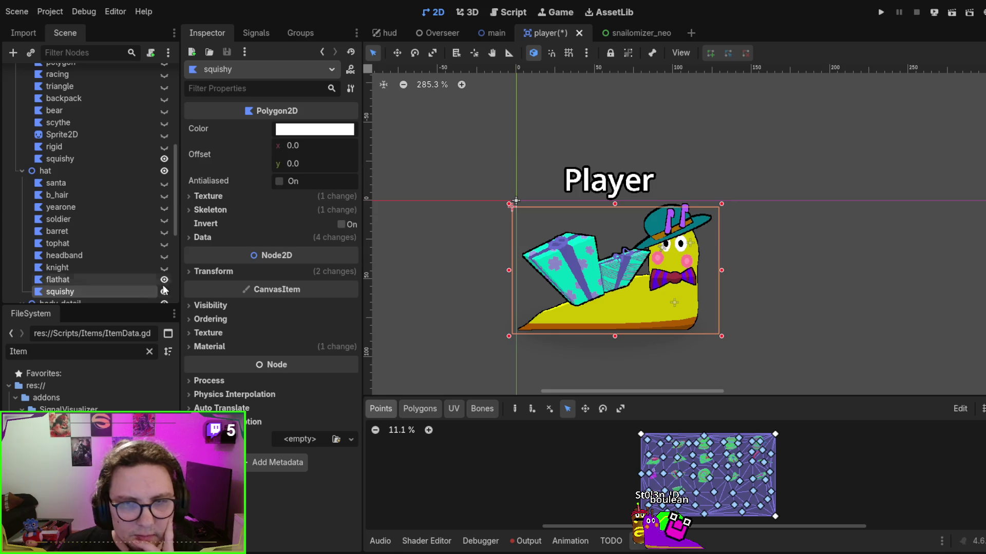
mouse_move(581, 284)
mouse_down()
mouse_move(674, 254)
mouse_move(782, 242)
mouse_up()
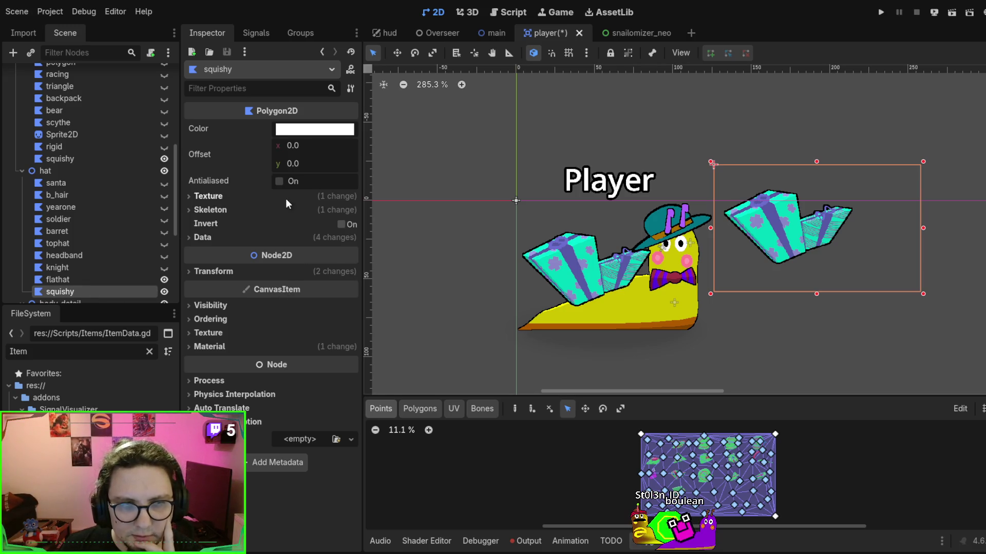
click(260, 196)
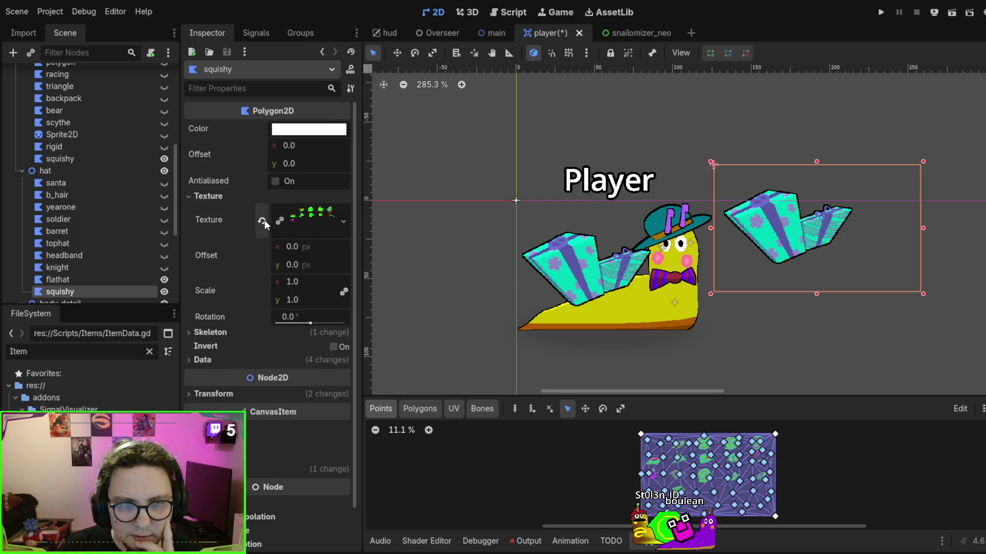
click(262, 222)
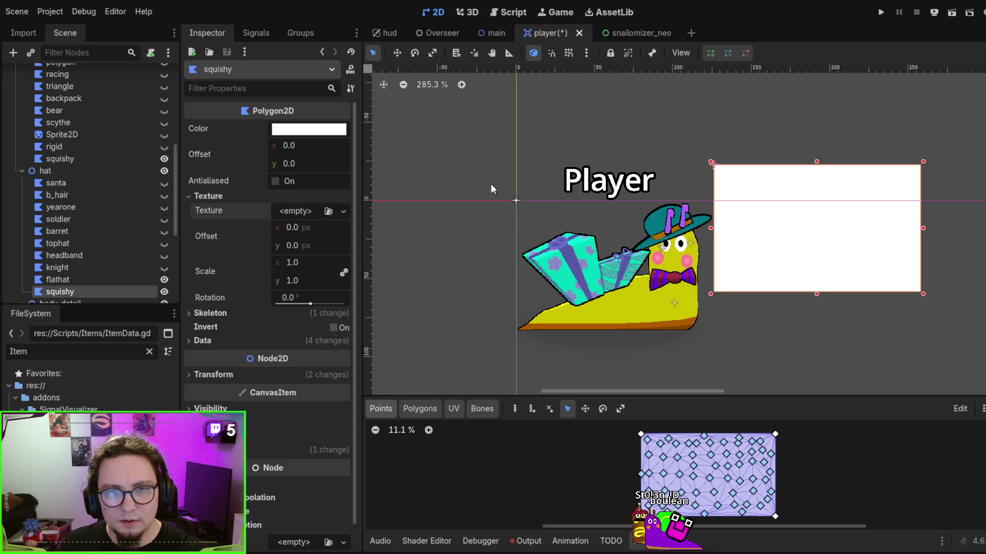
key(ctrl+z)
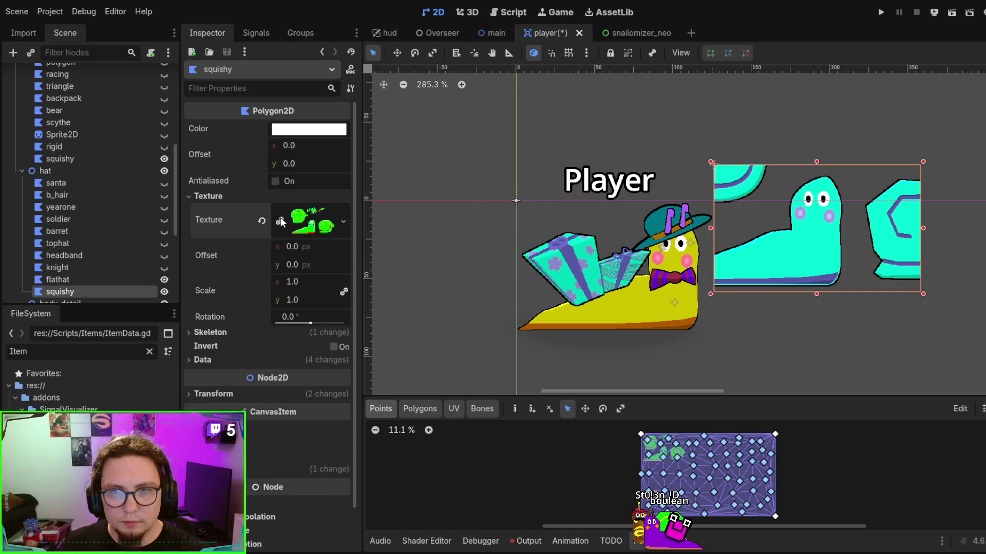
click(307, 221)
click(261, 220)
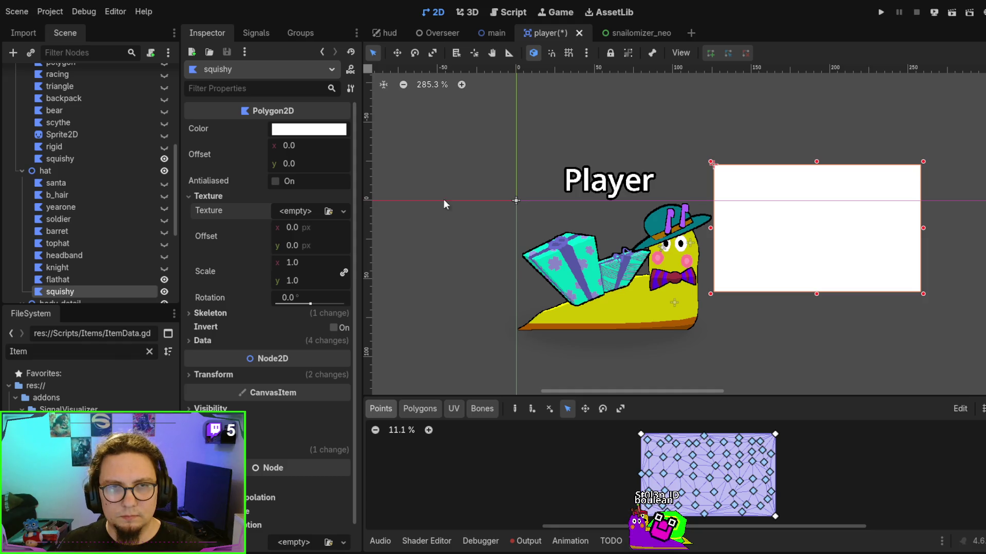
Restore the item sprite sheet texture and clear the shell material from the polygon.
key(ctrl+z)
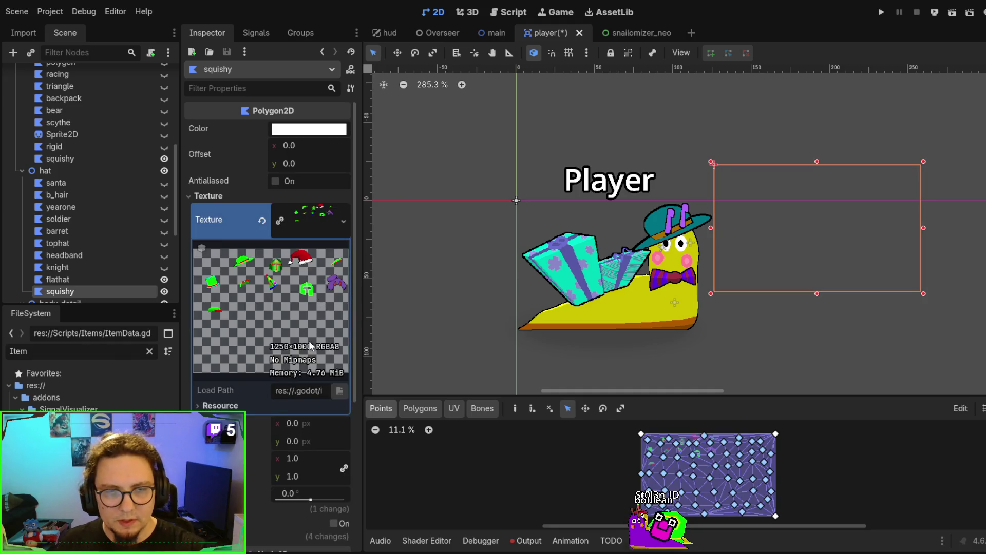
scroll(257, 374, down, 5)
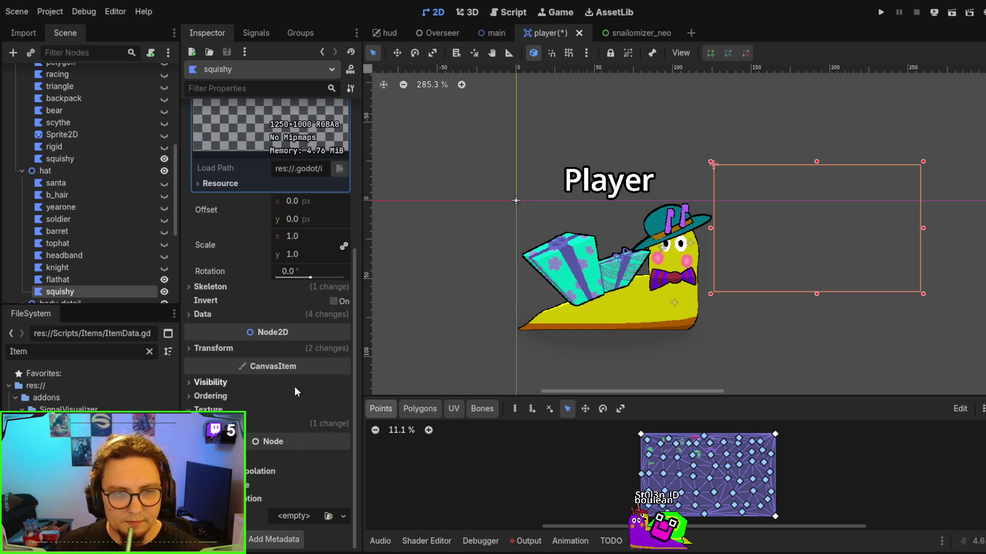
click(328, 351)
click(326, 353)
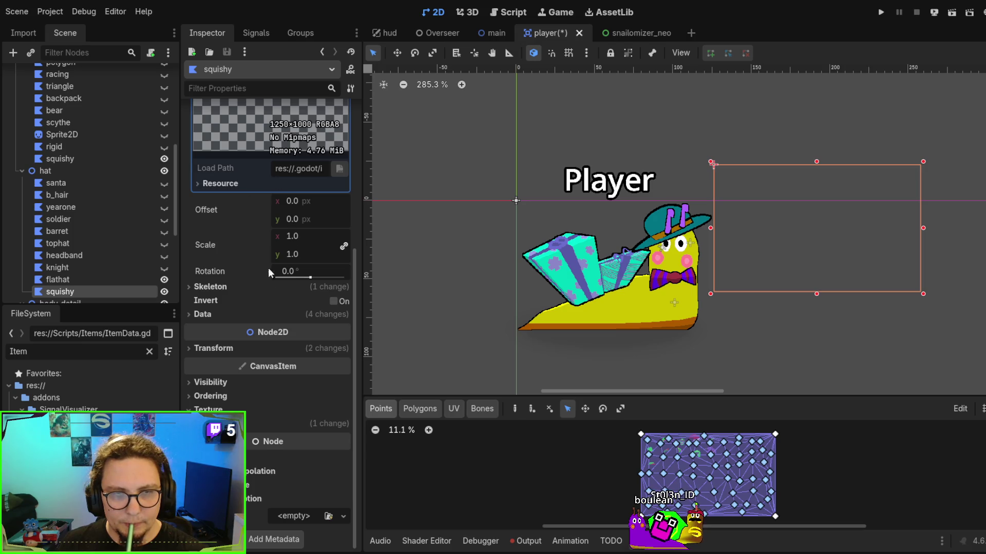
click(294, 423)
scroll(304, 408, down, 1)
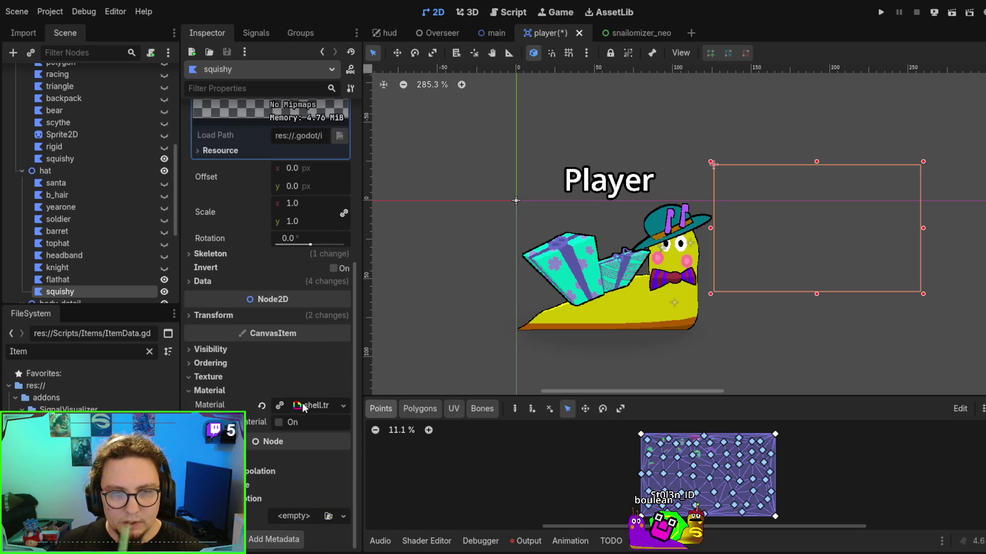
click(263, 405)
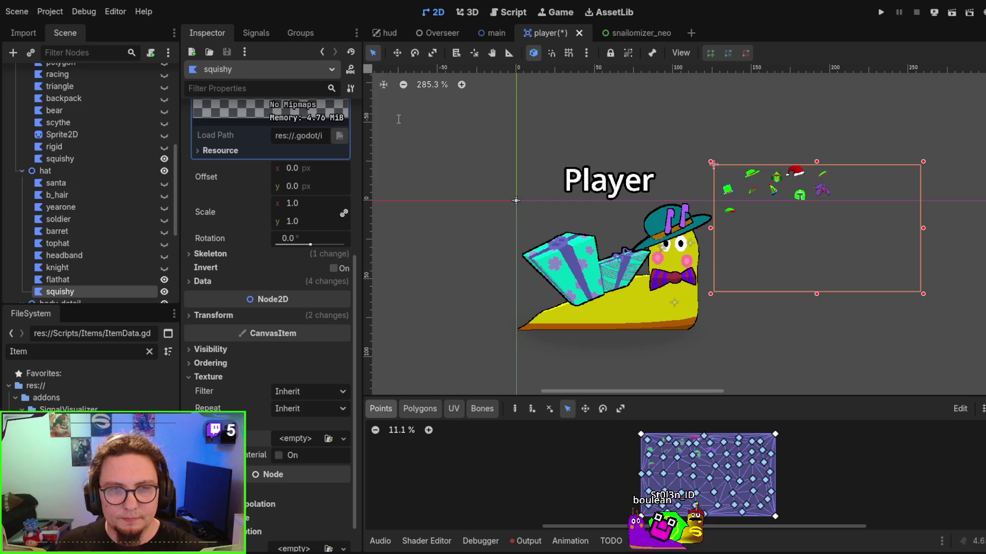
Apply the hat.tres material to the polygon and undo then redo its shader removal.
key(ctrl+z)
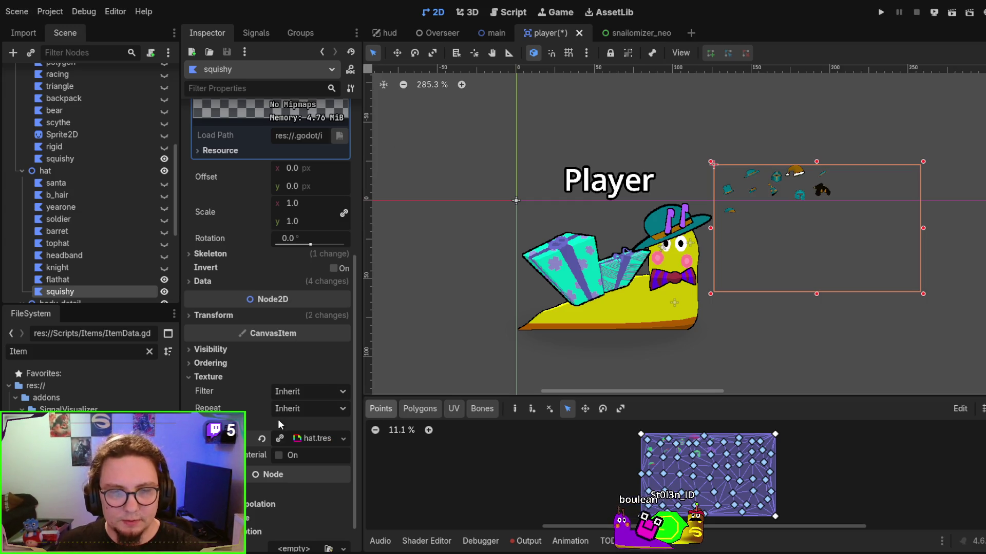
click(315, 442)
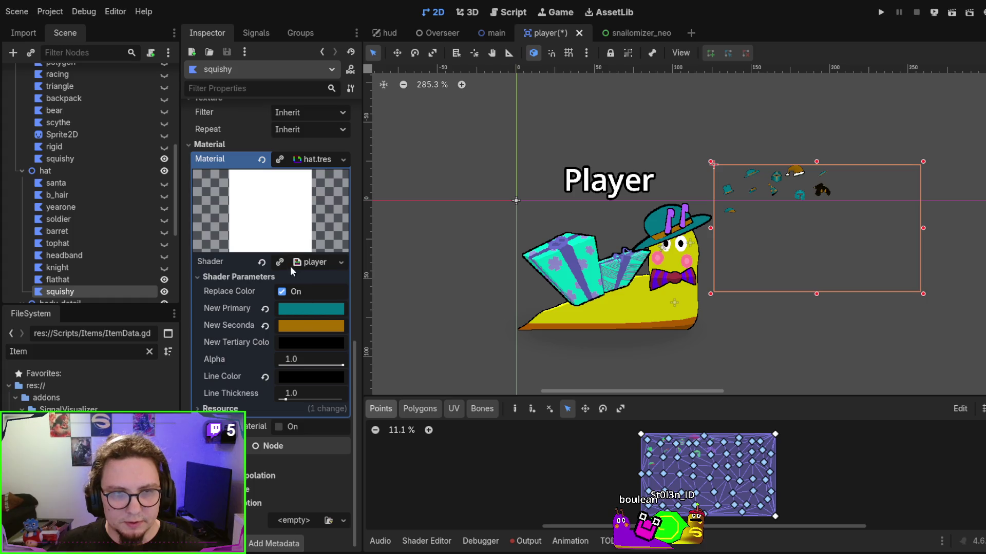
scroll(264, 249, up, 5)
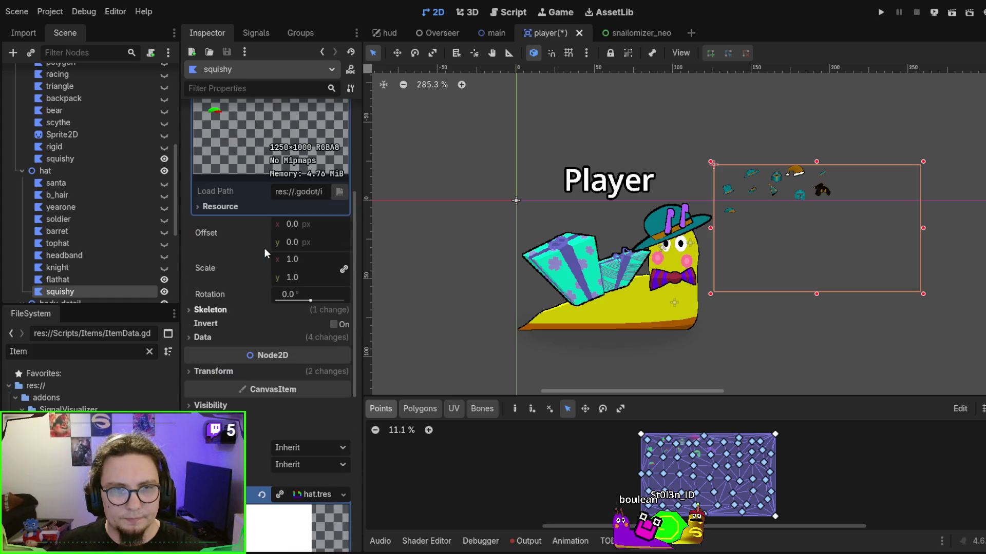
scroll(266, 257, down, 4)
key(ctrl+z)
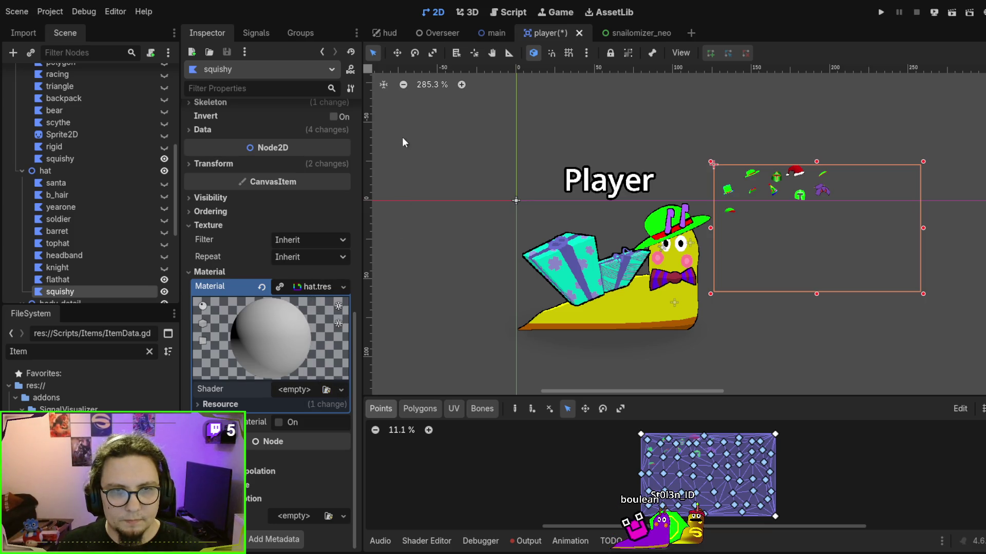
key(ctrl+shift+z)
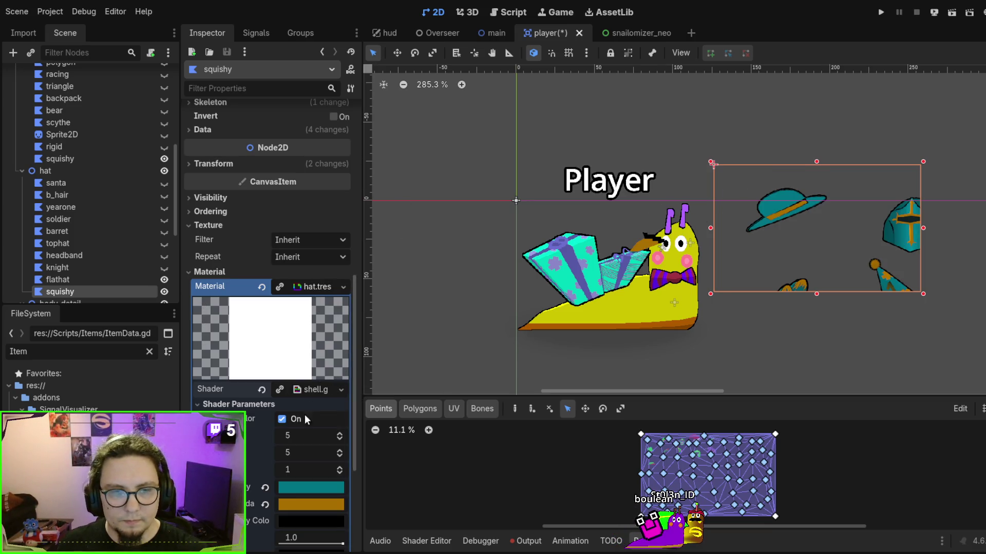
Step the hat index up to 4, down to 0, then back to 2 to preview hats.
click(340, 468)
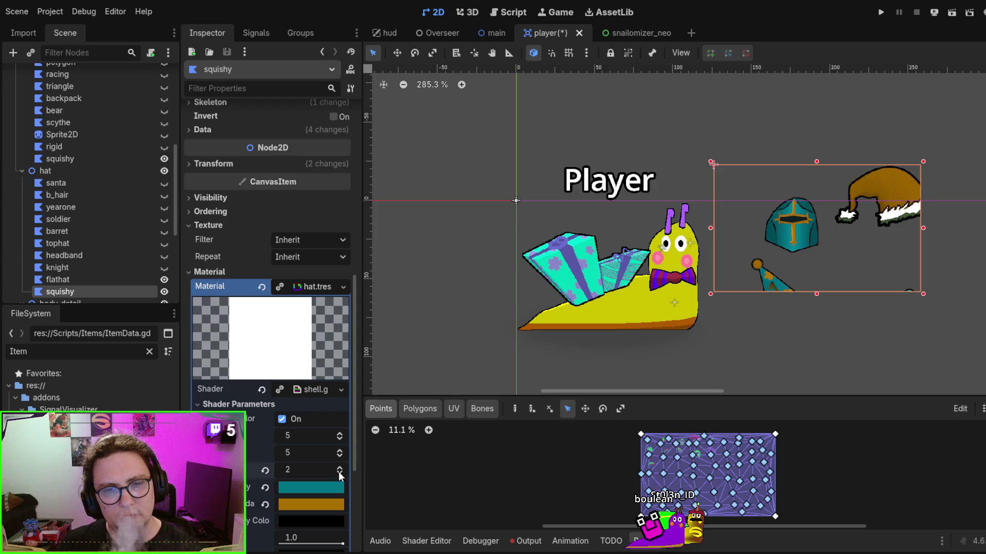
click(340, 467)
click(340, 467)
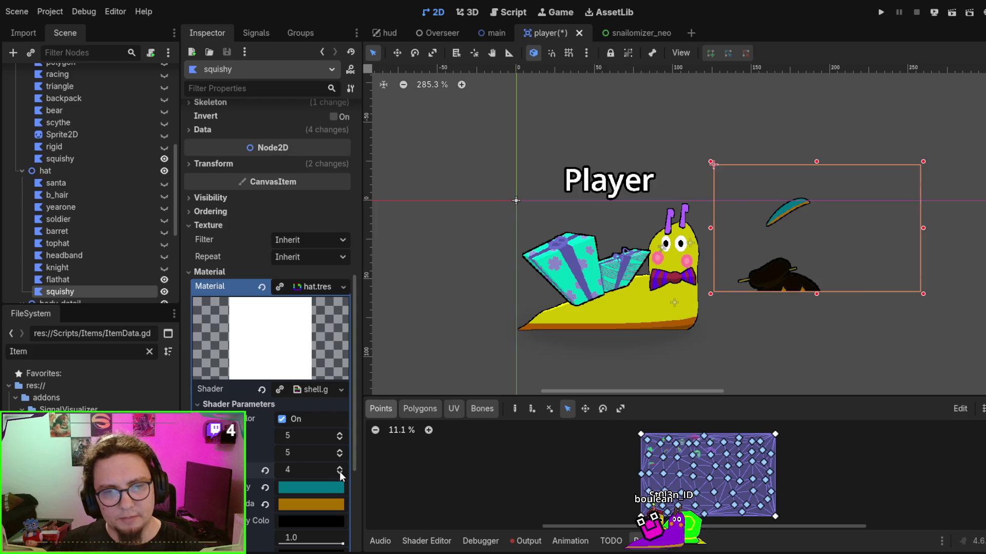
click(339, 473)
click(340, 472)
click(340, 472)
click(340, 472)
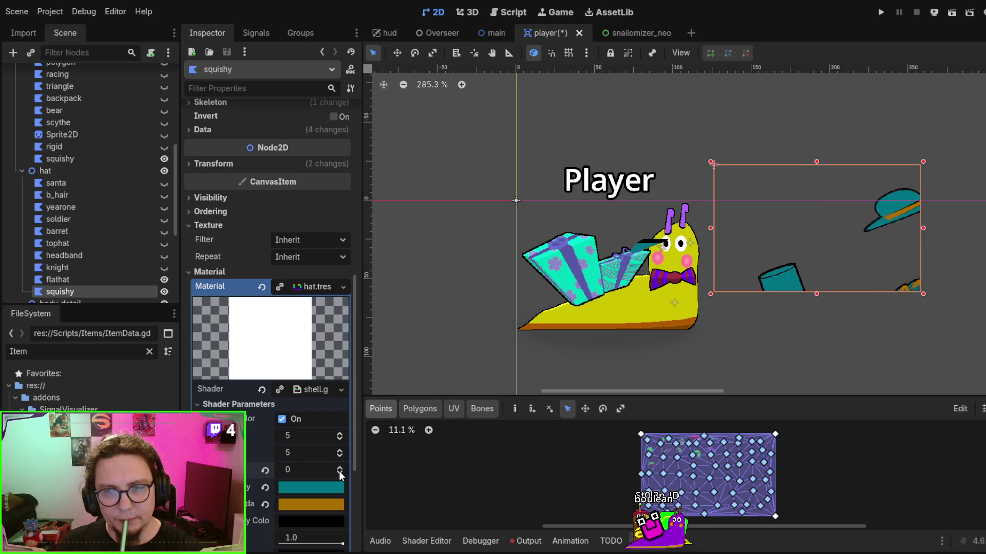
click(340, 467)
click(340, 467)
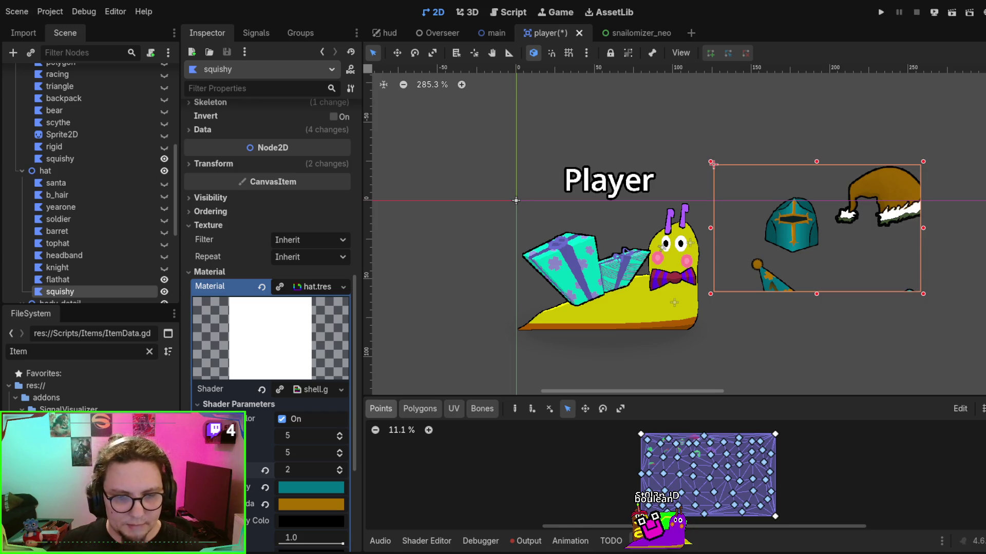
Glance at the hat sprite sheet in Affinity Designer, then bring the mesh's top edge into view.
key(alt+Tab)
scroll(426, 344, down, 5)
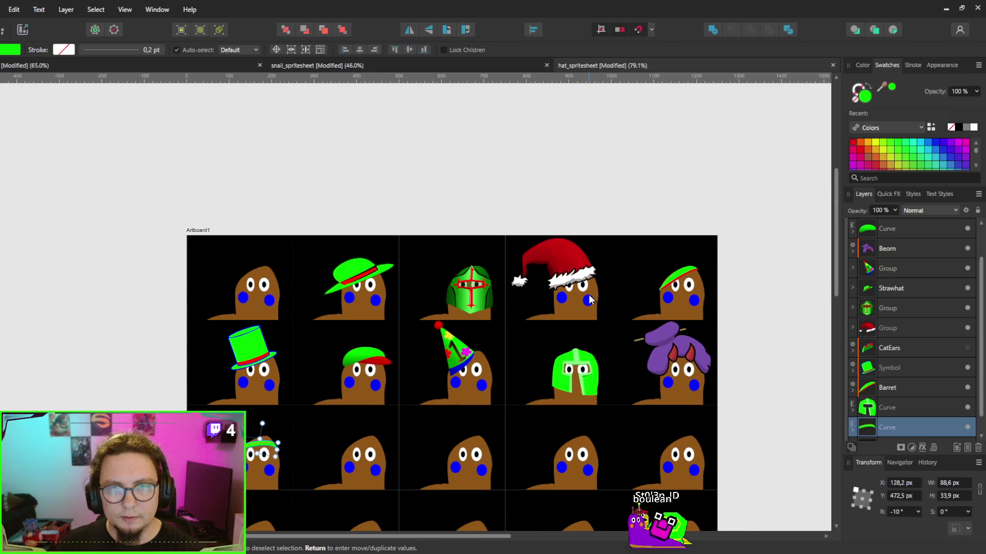
click(944, 7)
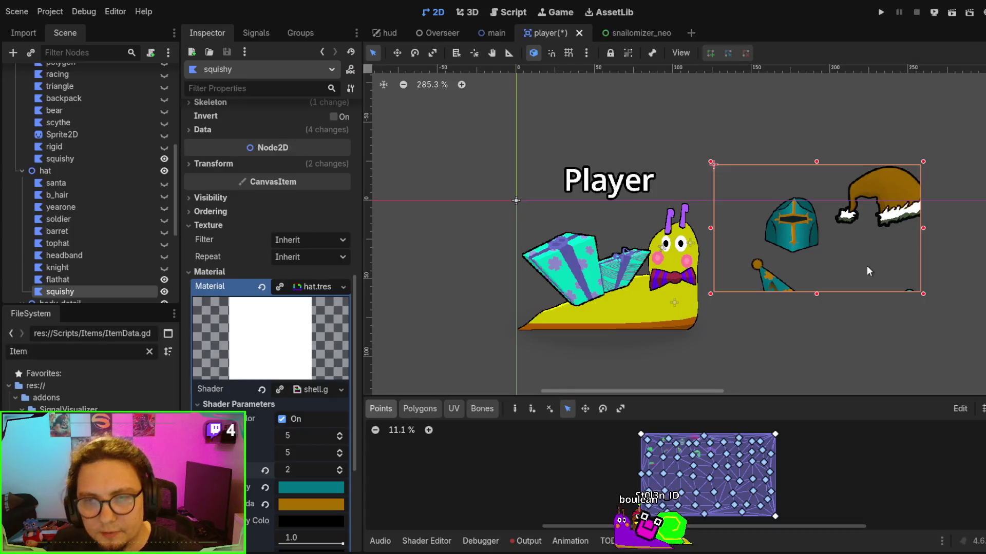
scroll(731, 475, up, 4)
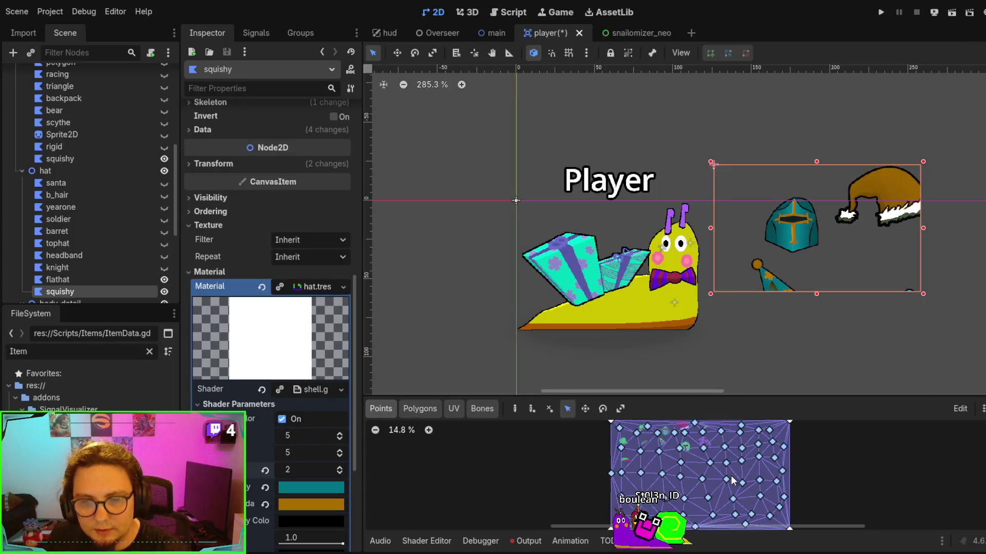
mouse_move(684, 462)
mouse_down()
mouse_move(682, 472)
mouse_move(660, 440)
mouse_move(662, 237)
mouse_up()
Pan and rotate the hat UV mesh, and toggle the UV editor grid on and off.
scroll(665, 430, up, 1)
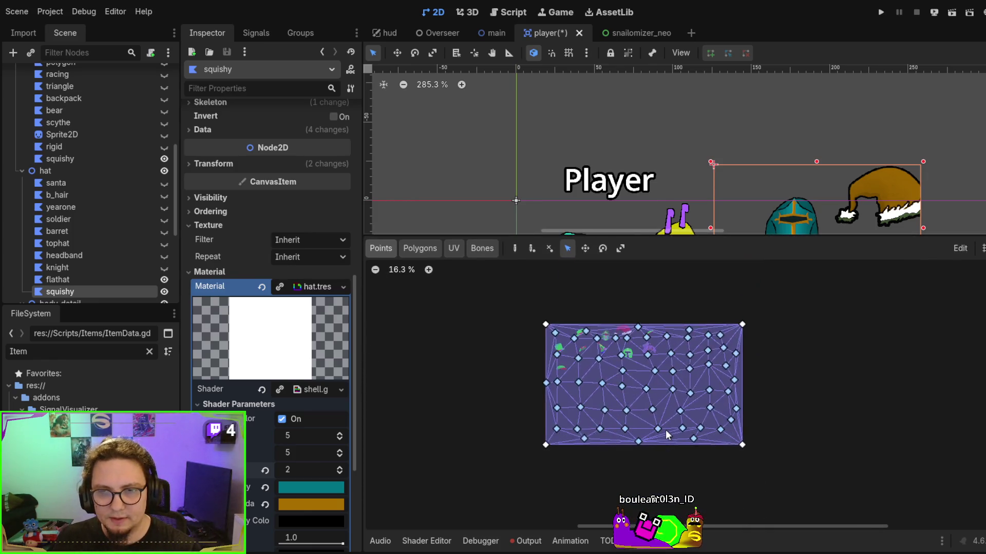
mouse_move(689, 288)
mouse_down()
mouse_move(734, 332)
mouse_move(691, 287)
mouse_move(715, 332)
mouse_move(708, 303)
mouse_move(688, 321)
mouse_move(702, 301)
mouse_move(747, 317)
mouse_up()
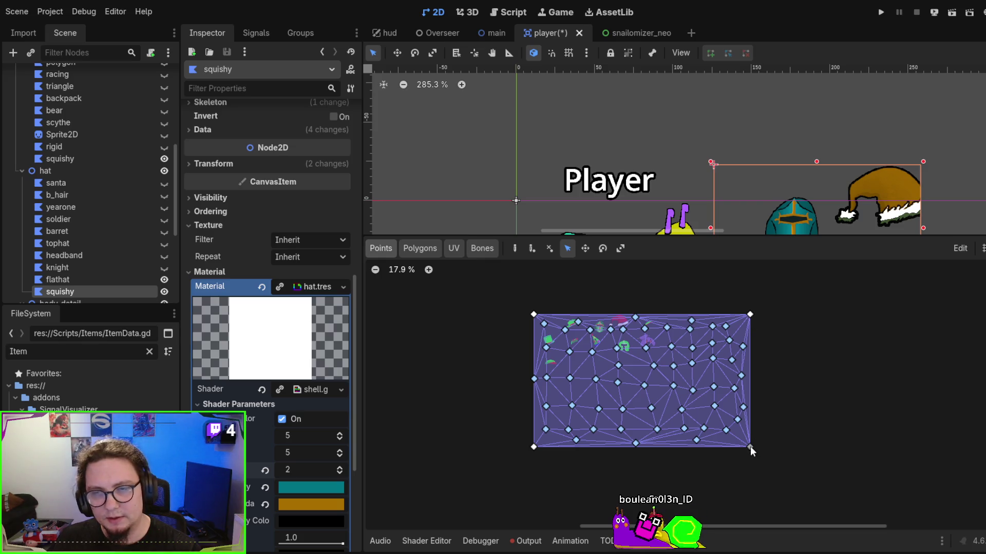
mouse_move(758, 437)
mouse_down()
mouse_move(737, 352)
mouse_move(781, 430)
mouse_up()
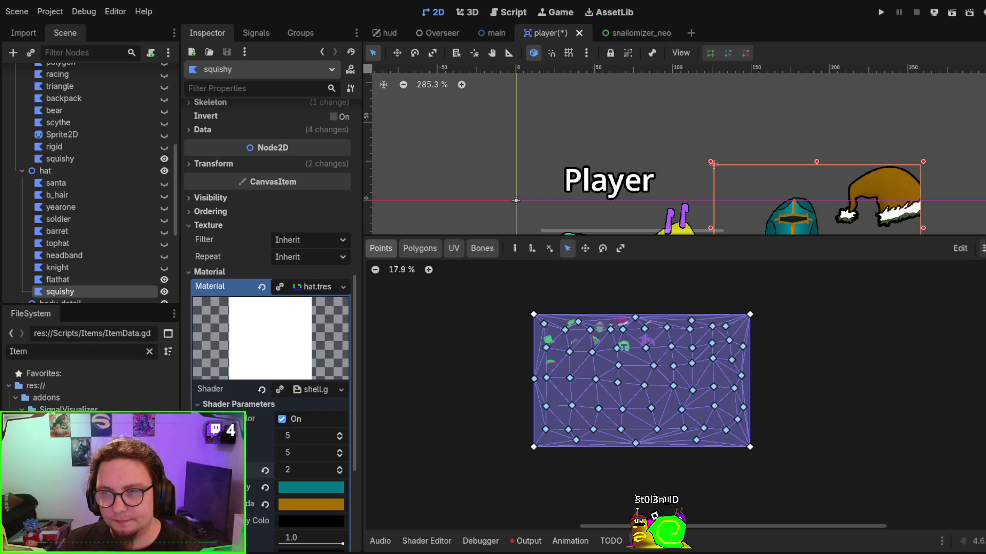
click(983, 249)
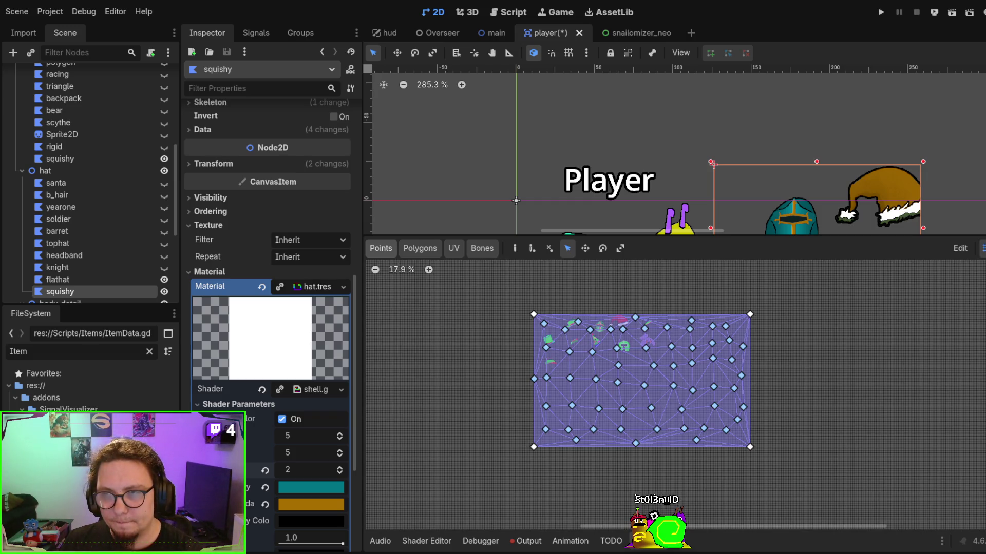
click(982, 248)
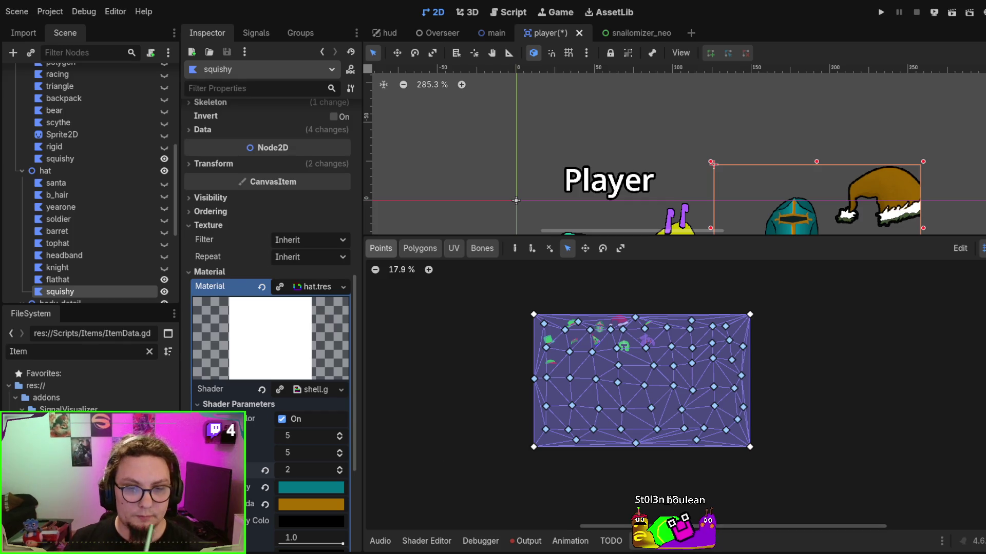
Switch through the open Affinity documents to the snail sprite sheet.
key(alt+Tab)
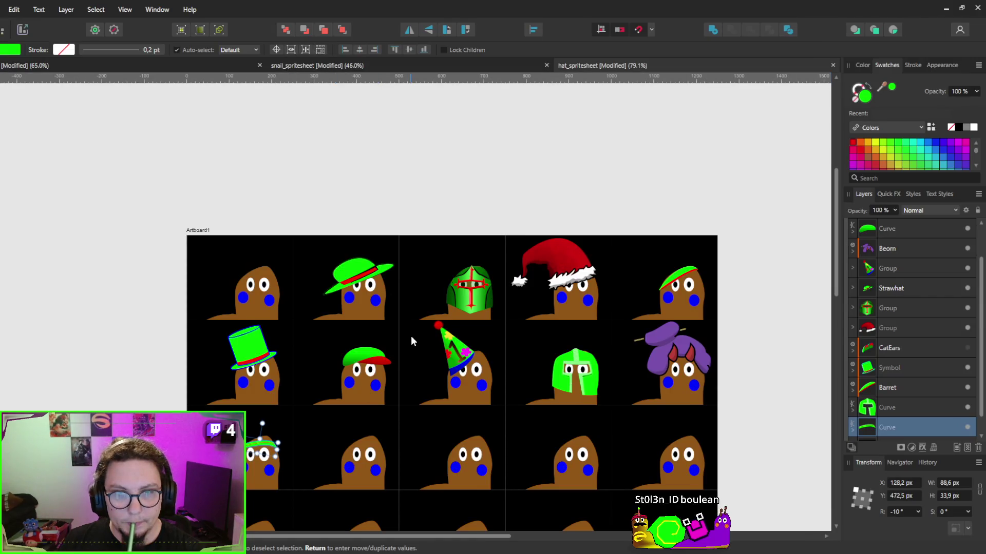
scroll(411, 336, down, 2)
scroll(906, 375, down, 1)
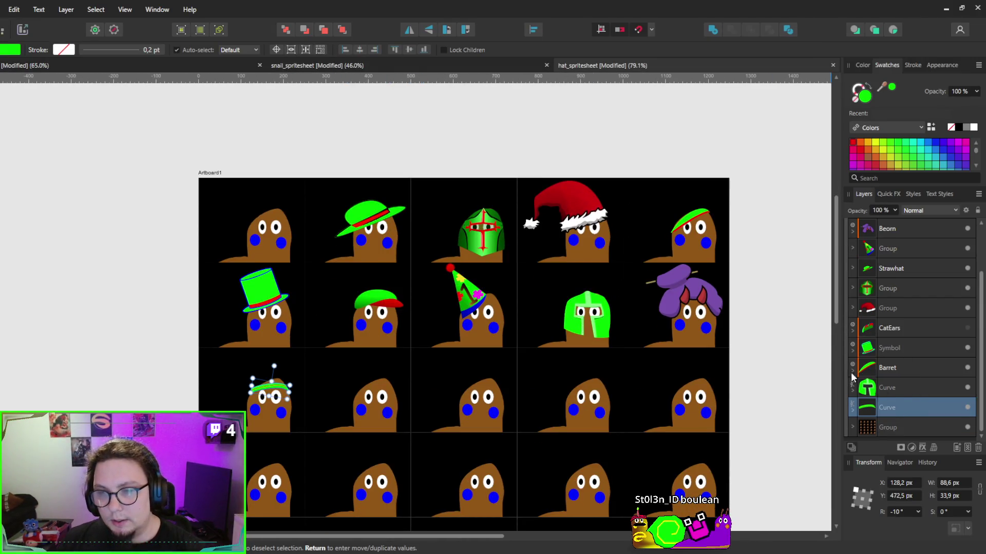
click(96, 66)
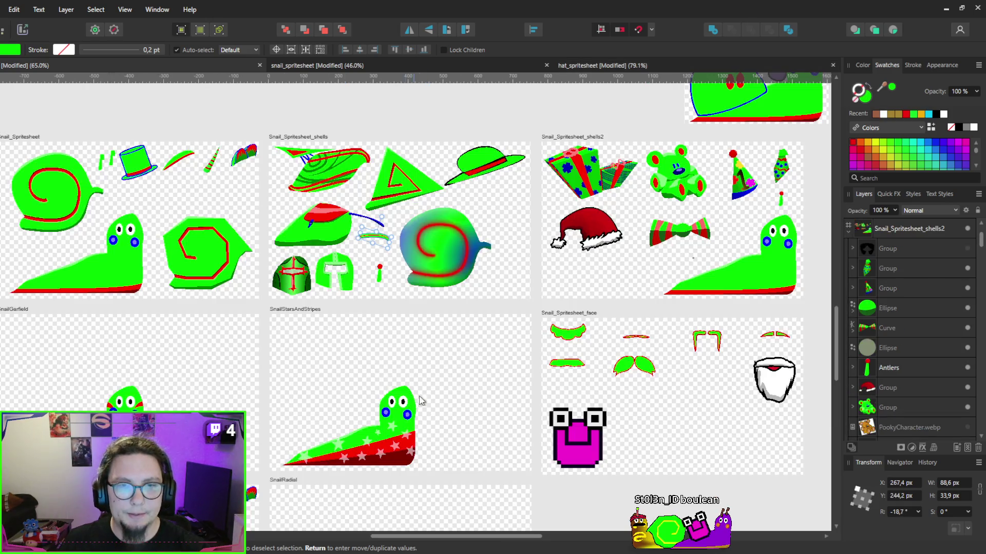
scroll(337, 83, down, 3)
click(351, 67)
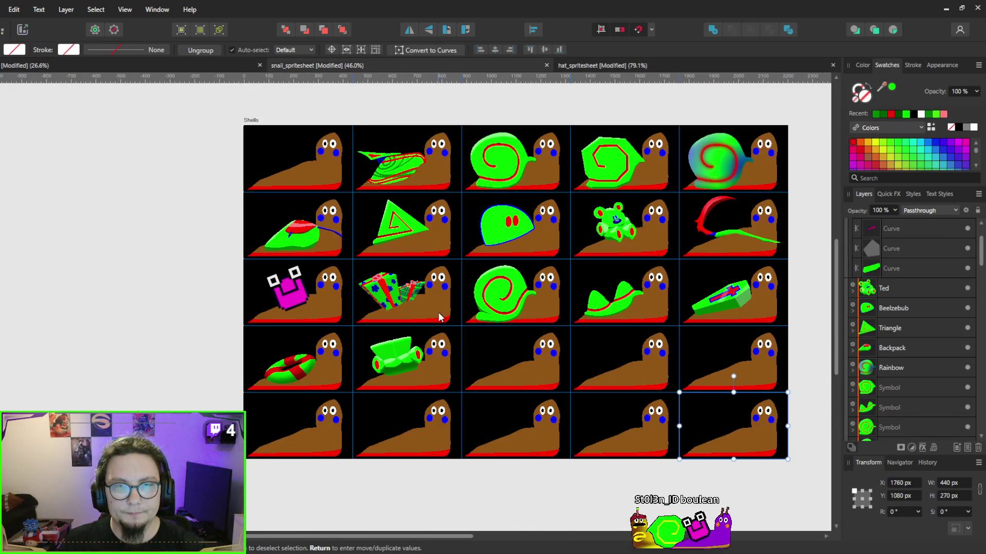
Collapse the Background group and select the gradient background Rectangle layer.
scroll(899, 377, down, 5)
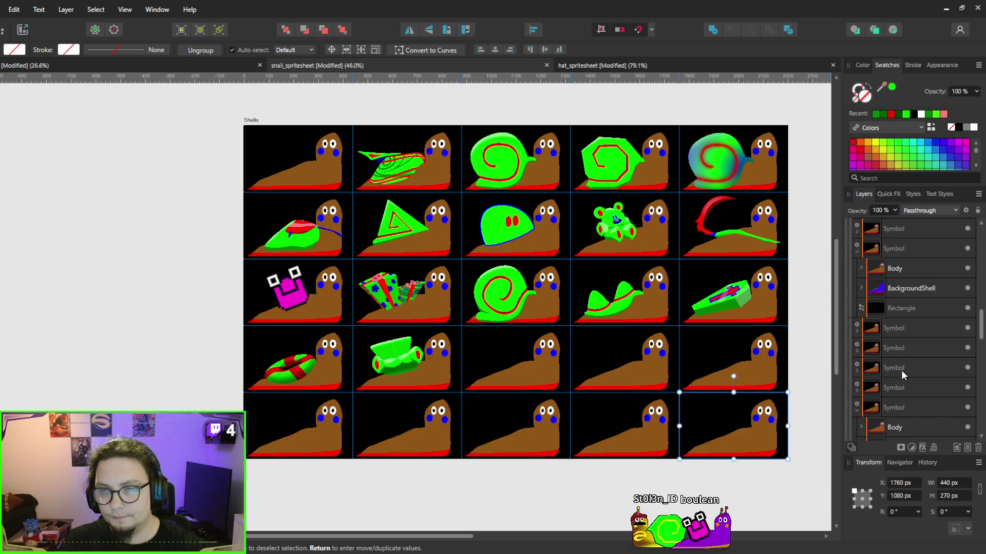
scroll(899, 358, down, 3)
scroll(898, 356, up, 3)
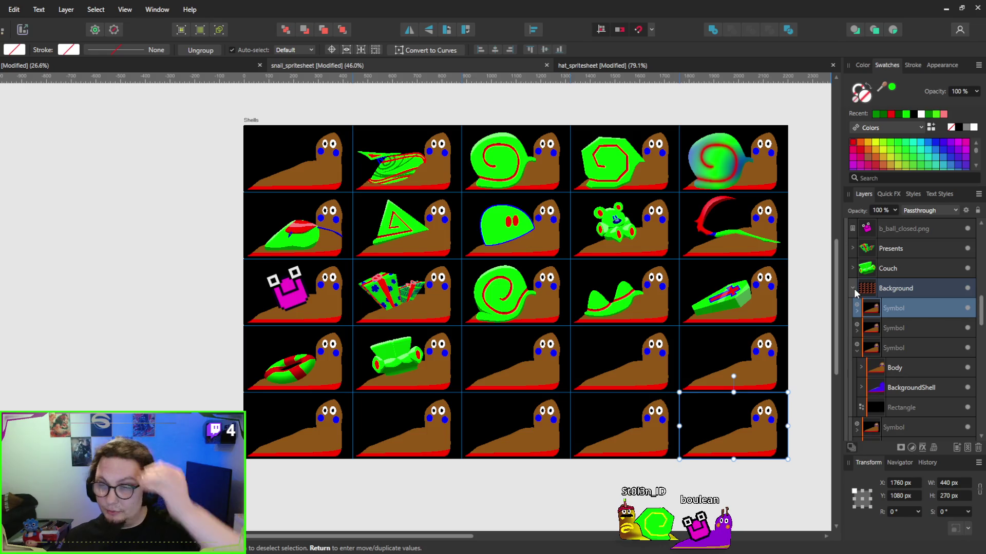
click(852, 289)
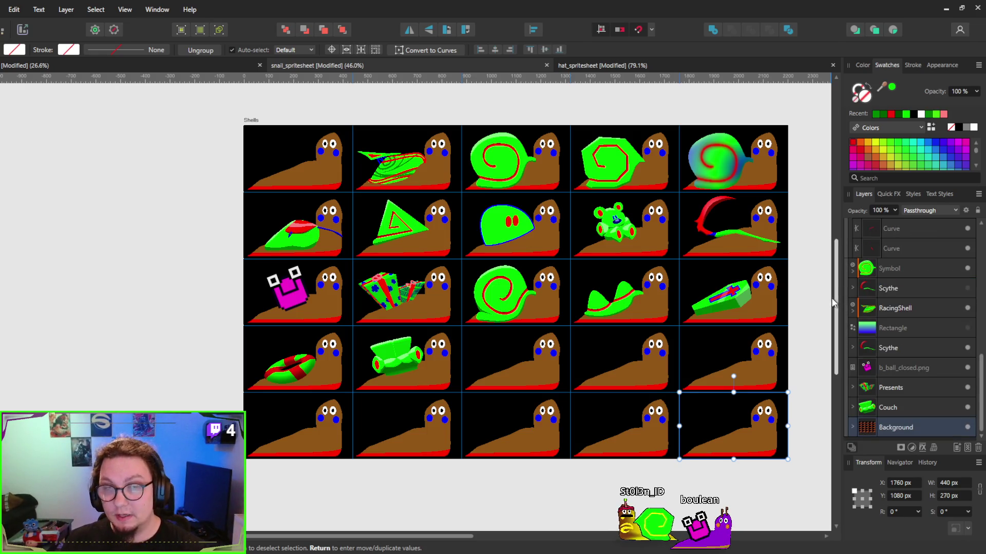
click(878, 329)
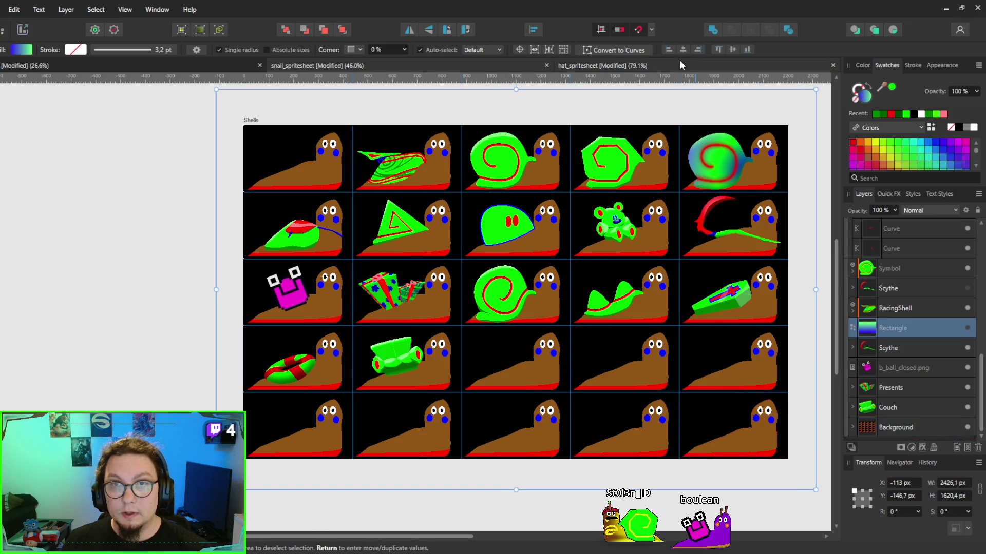
Resize the gradient rectangle to fit exactly over the hat sprite sheet's artboard.
click(679, 64)
scroll(565, 231, down, 2)
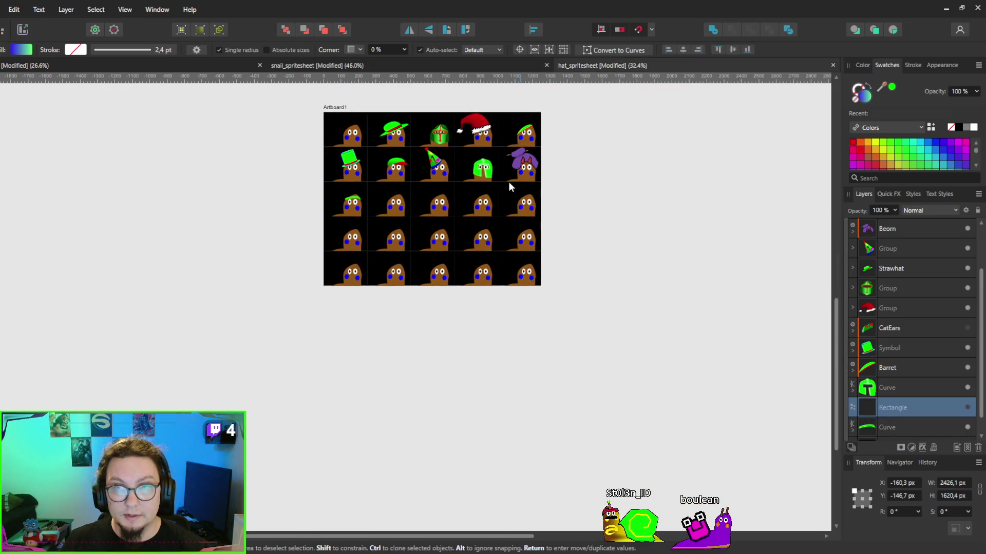
mouse_move(715, 368)
mouse_down()
mouse_move(641, 306)
mouse_move(546, 282)
mouse_up()
scroll(501, 266, up, 3)
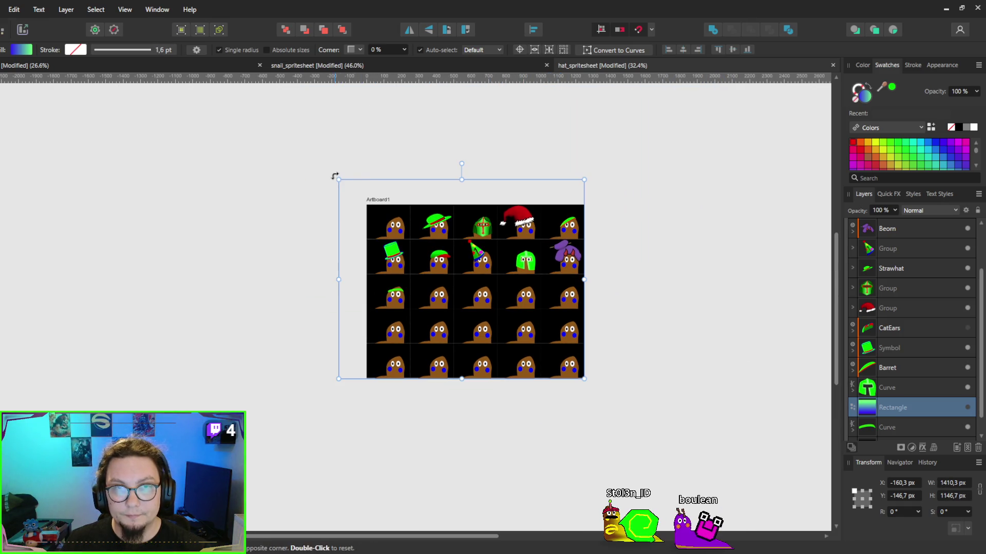
drag(341, 180, 367, 205)
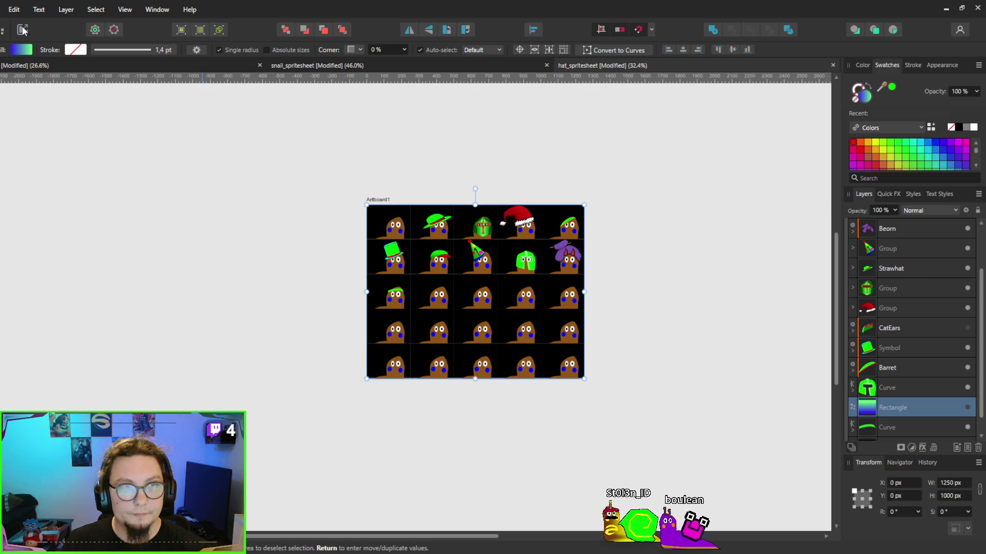
Make the gradient rectangle visible, export the Hats slice, and return to Godot.
click(22, 29)
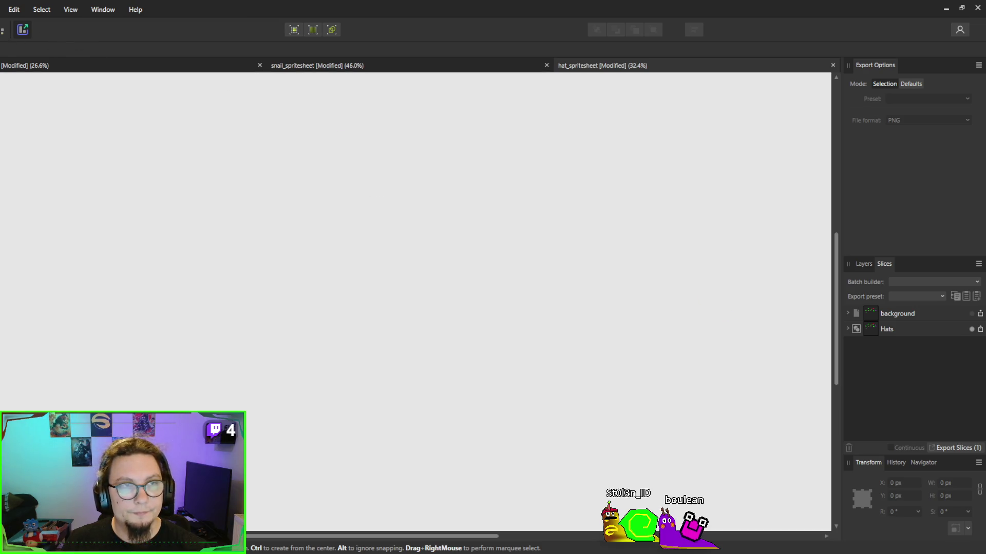
key(ctrl+1)
click(967, 407)
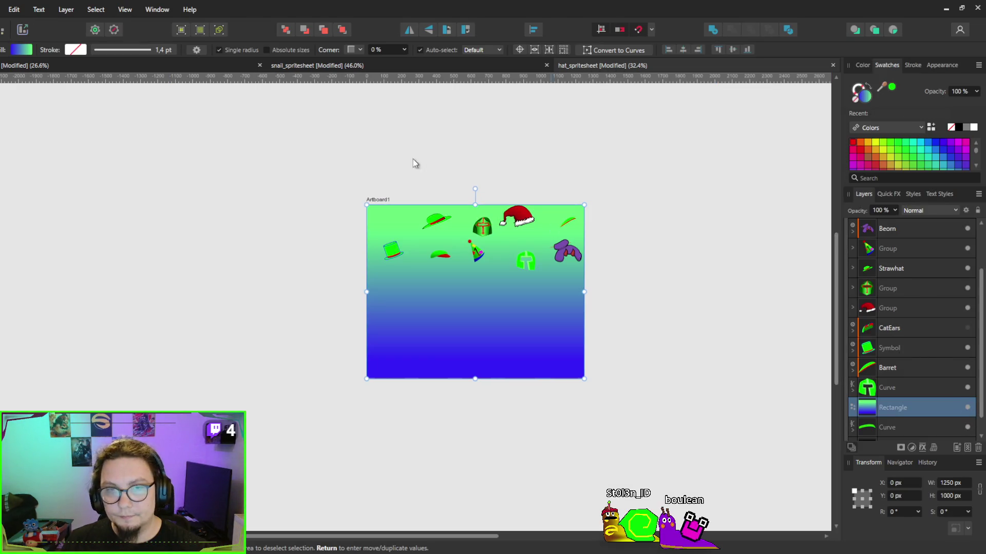
click(22, 29)
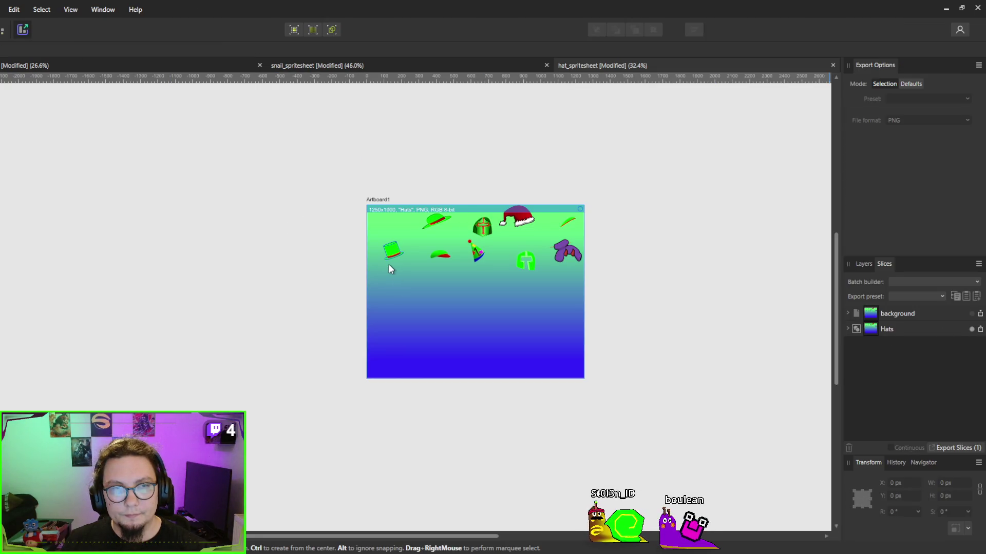
click(944, 9)
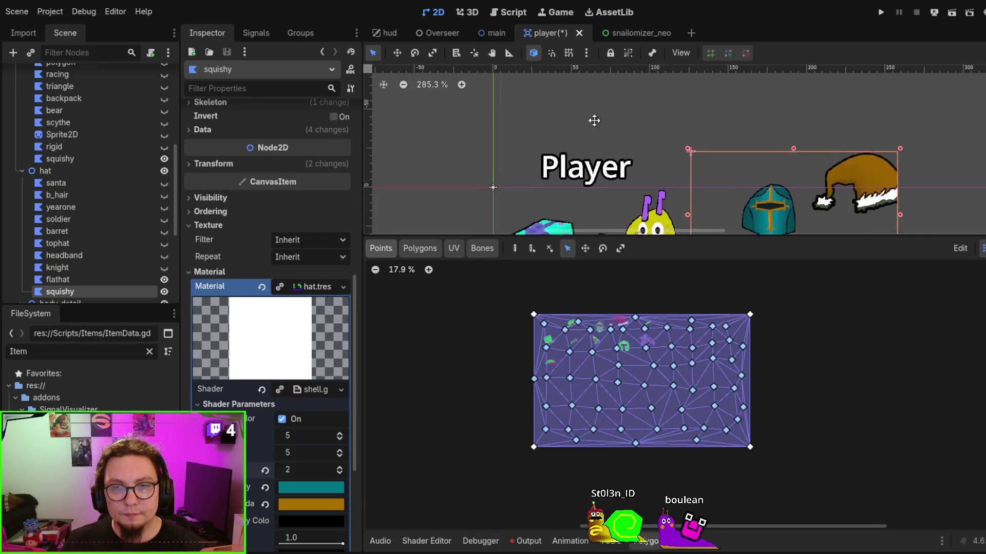
key(alt+Tab)
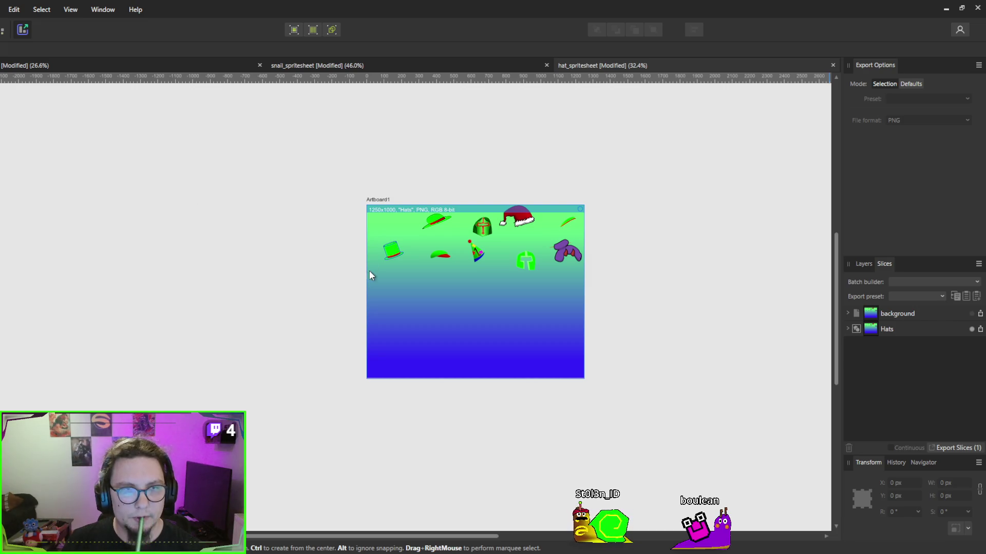
click(945, 9)
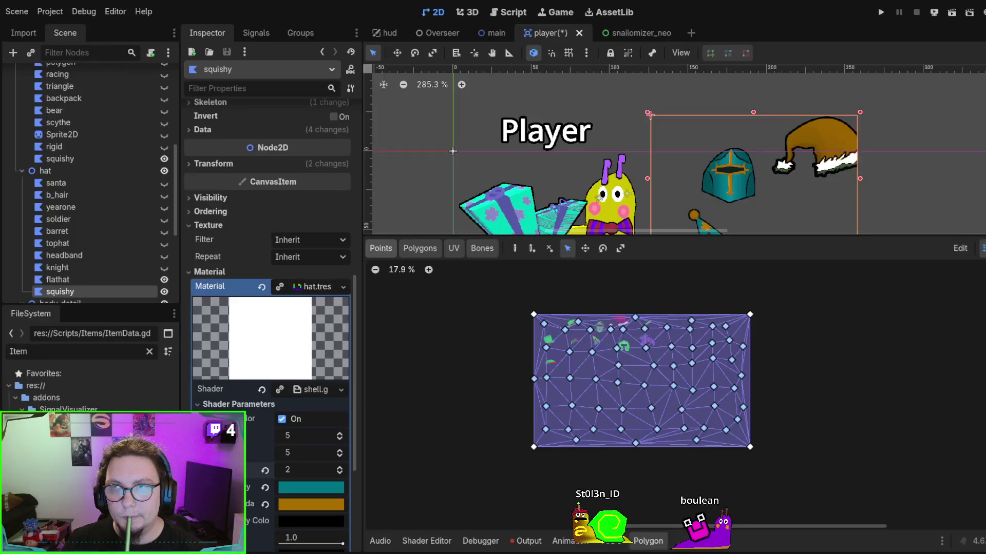
Zoom the polygon editor, then check the background slice's export settings in Affinity.
scroll(603, 132, right, 3)
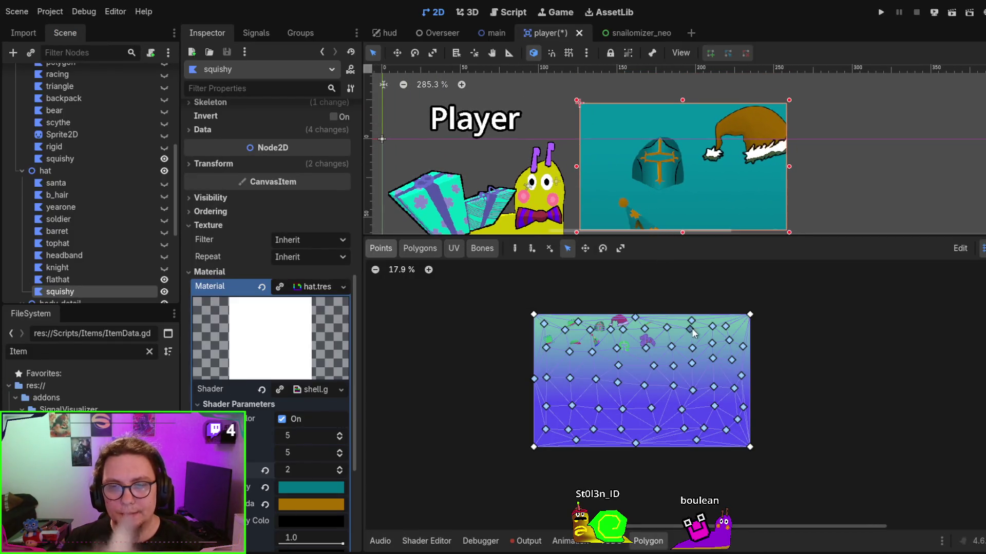
scroll(616, 322, up, 1)
scroll(616, 323, up, 2)
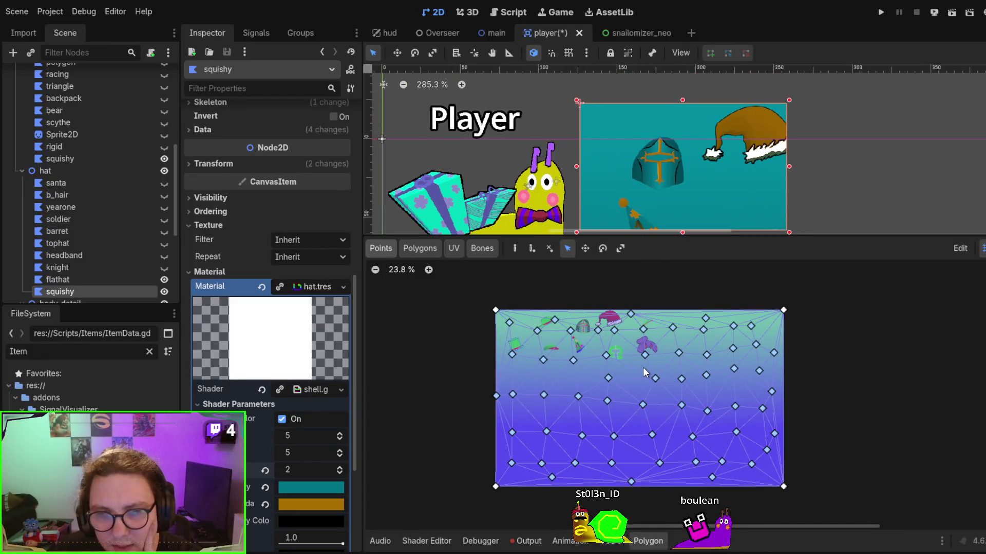
scroll(642, 374, up, 2)
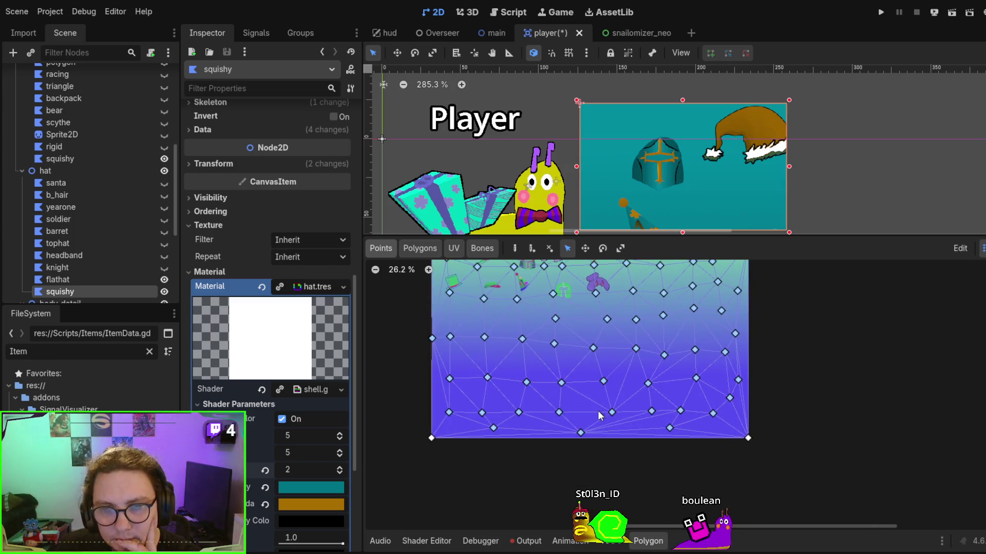
scroll(627, 414, down, 1)
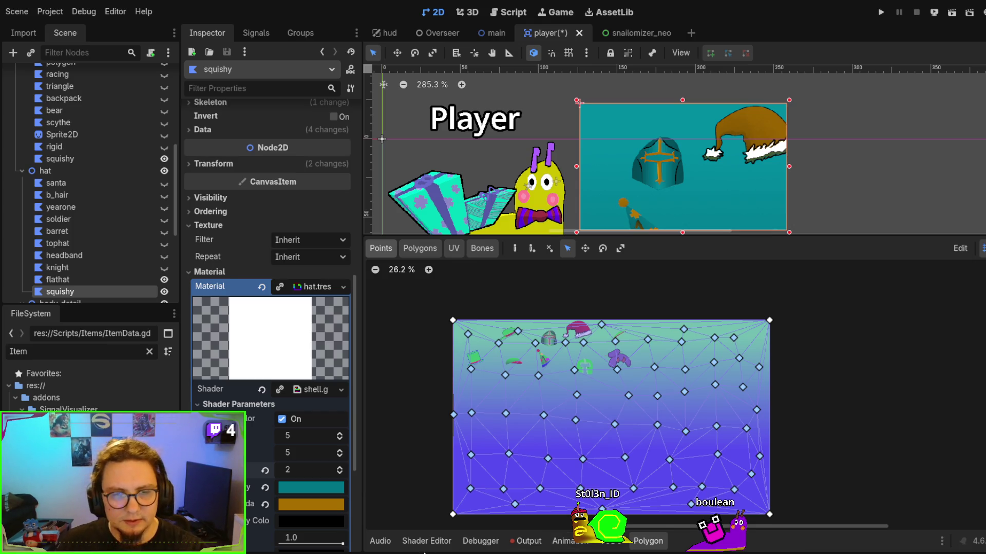
key(alt+Tab)
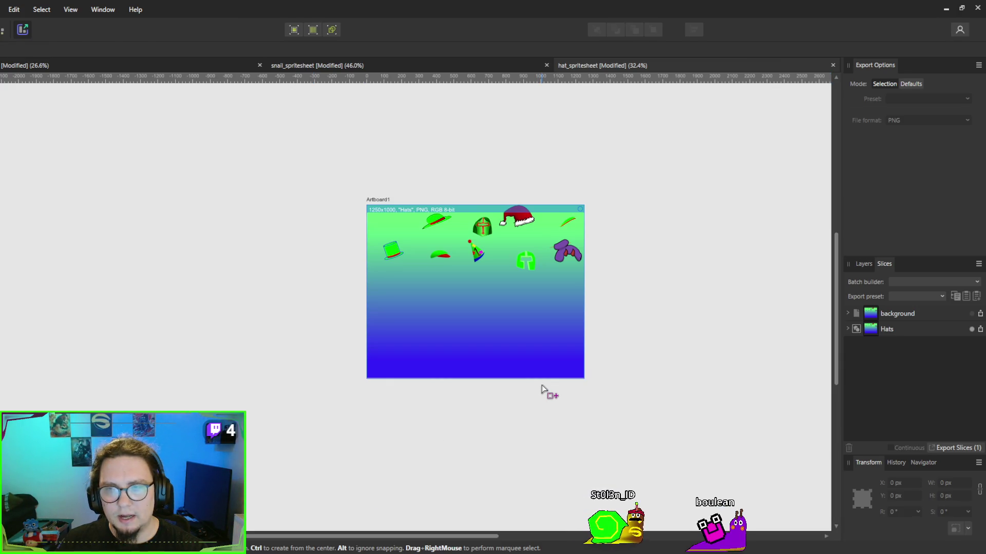
click(875, 314)
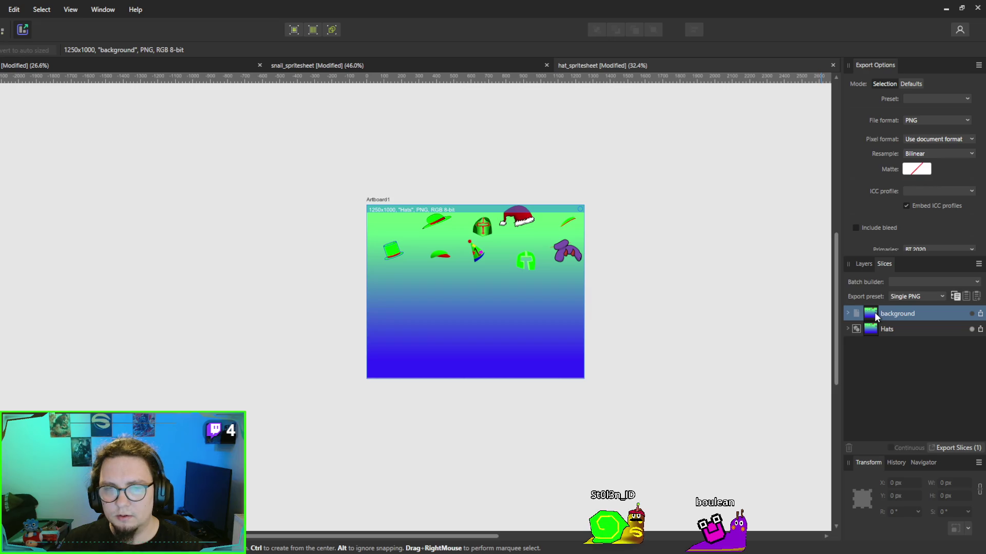
click(942, 8)
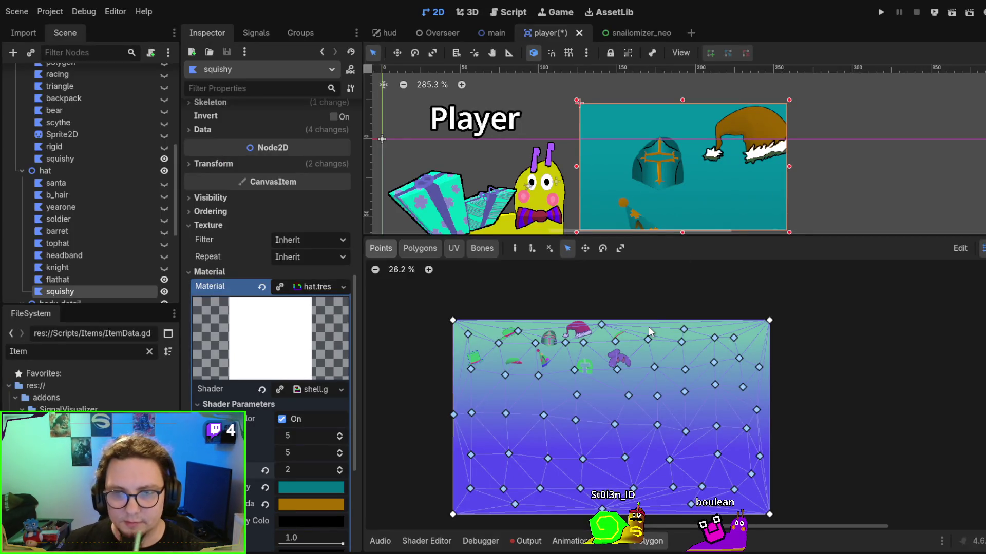
Scroll the Inspector to the polygon's Texture preview showing hats over the gradient.
scroll(595, 363, up, 2)
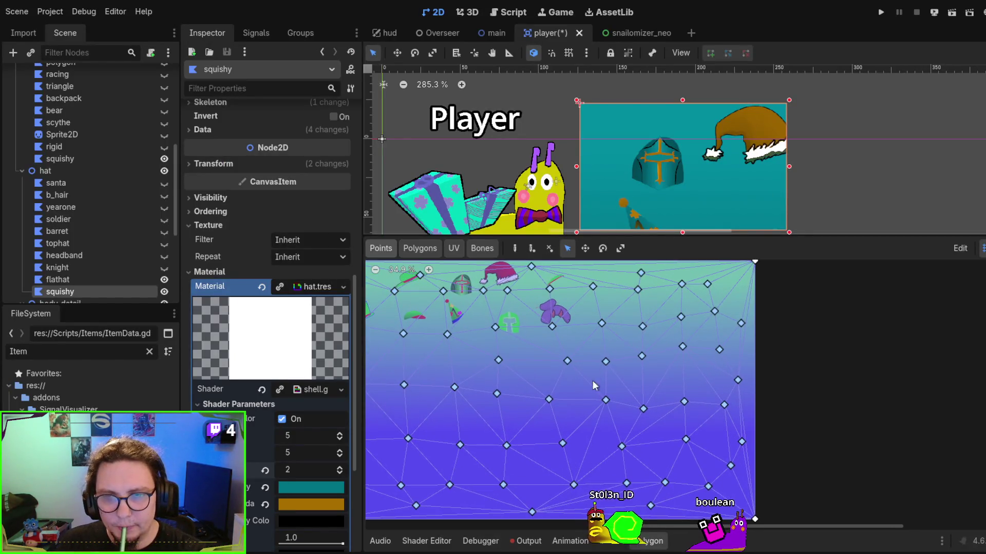
scroll(635, 410, down, 1)
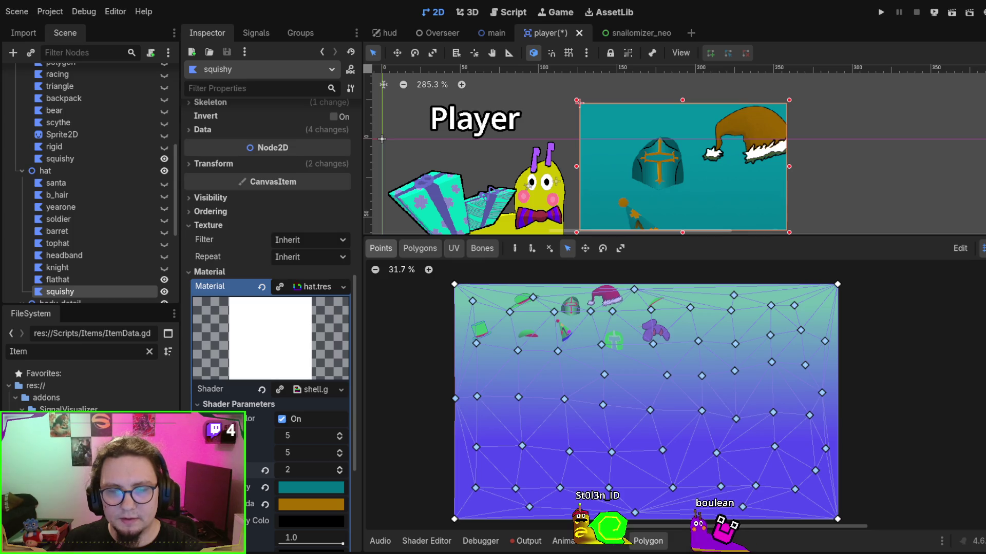
scroll(647, 374, down, 1)
scroll(626, 416, right, 3)
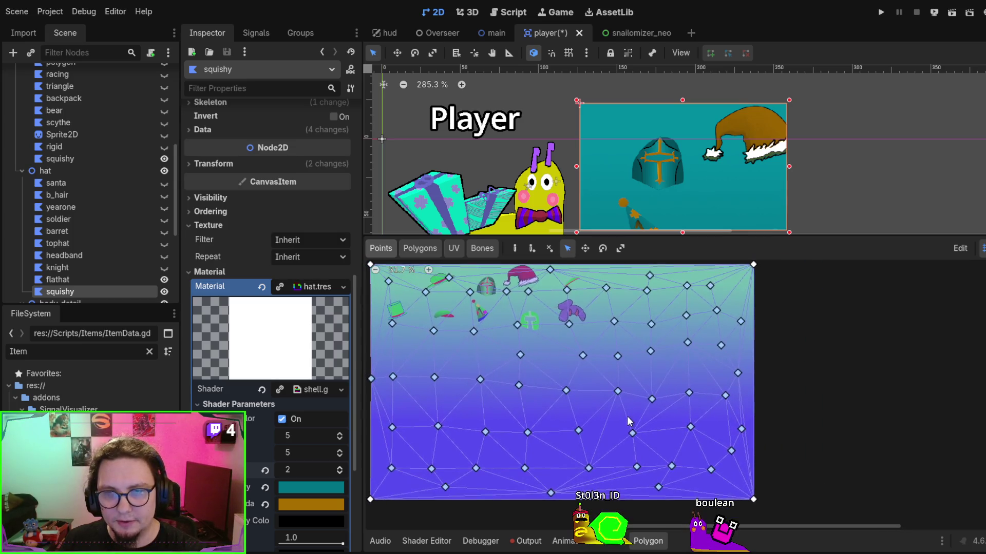
scroll(667, 360, left, 1)
scroll(670, 364, up, 1)
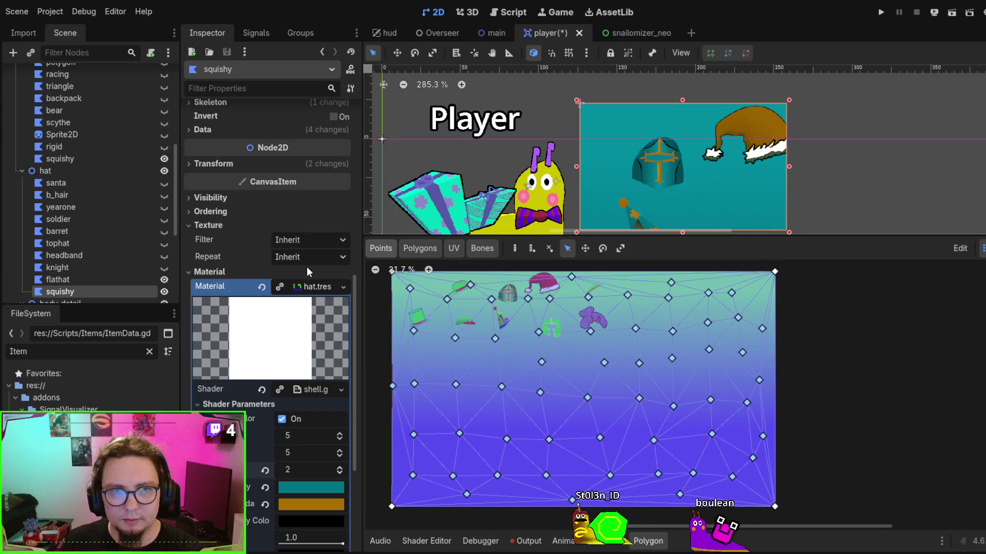
scroll(317, 292, up, 10)
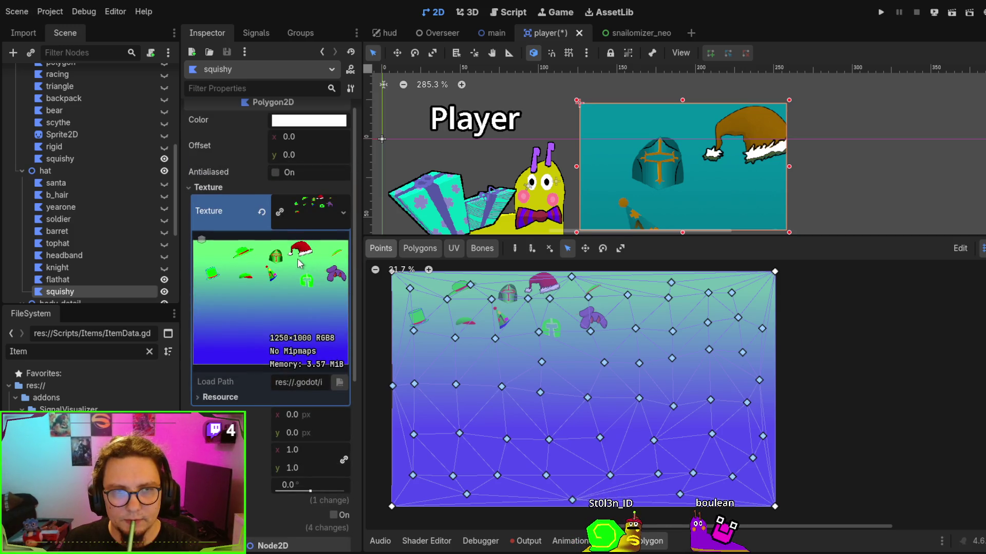
Collapse the texture preview, filter the FileSystem for 'hats' and select Hats.png.
click(302, 215)
click(301, 211)
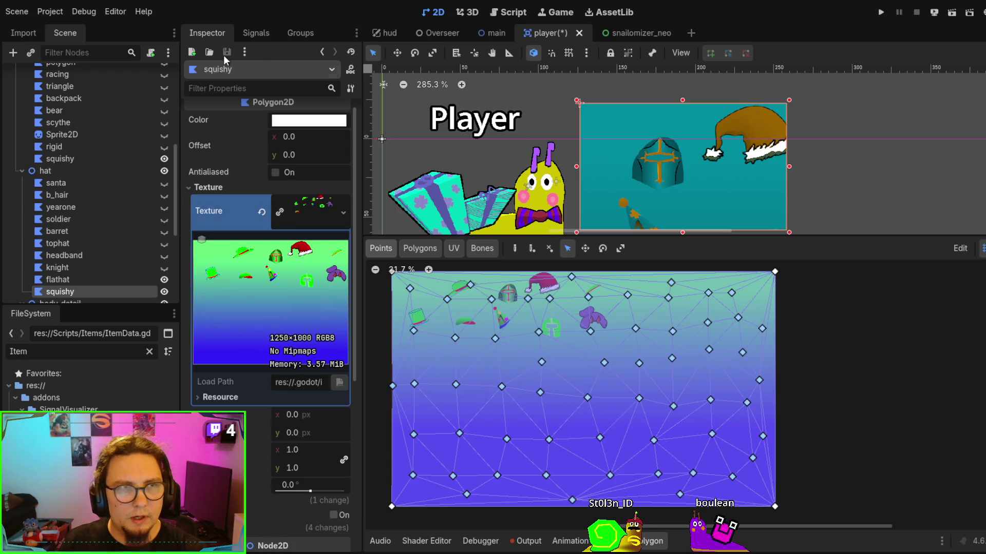
click(28, 34)
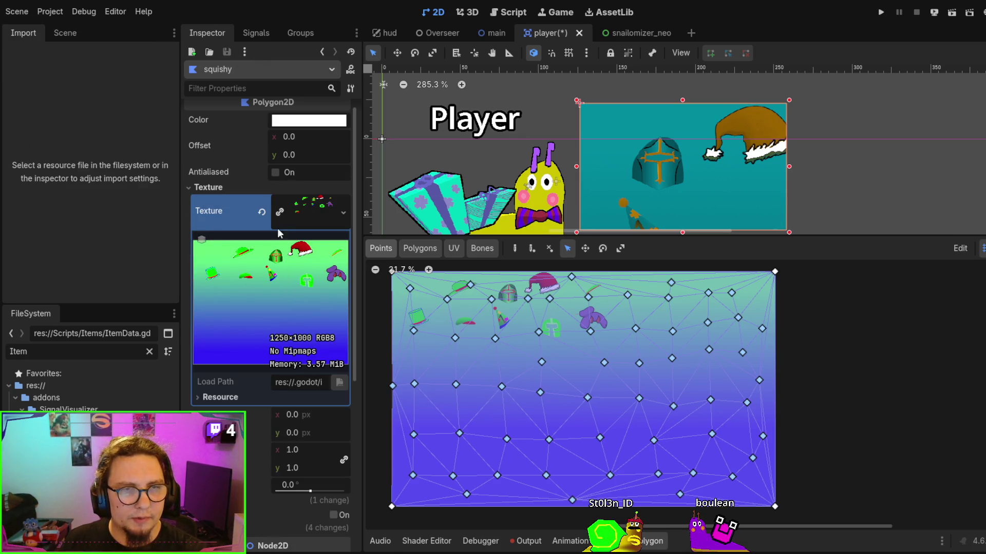
click(301, 216)
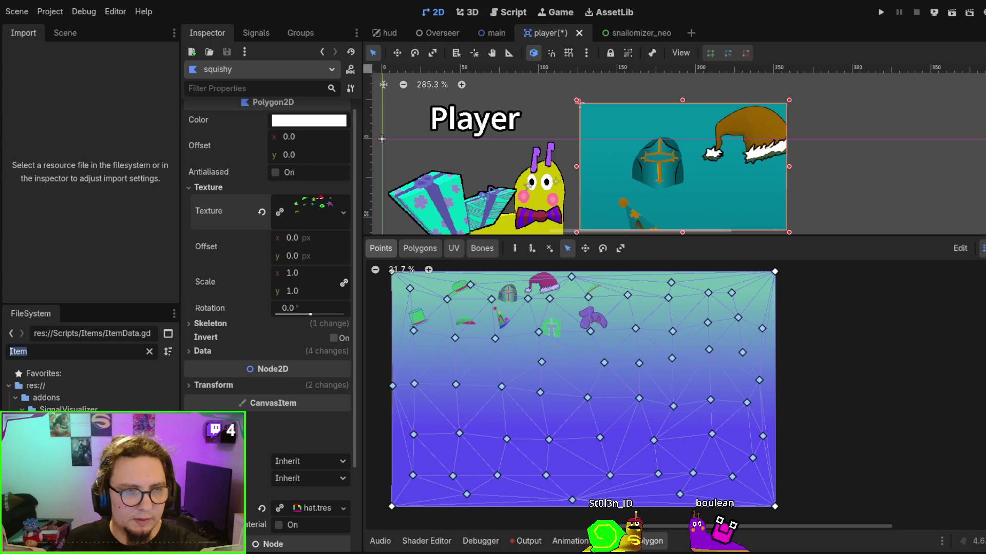
text(hats)
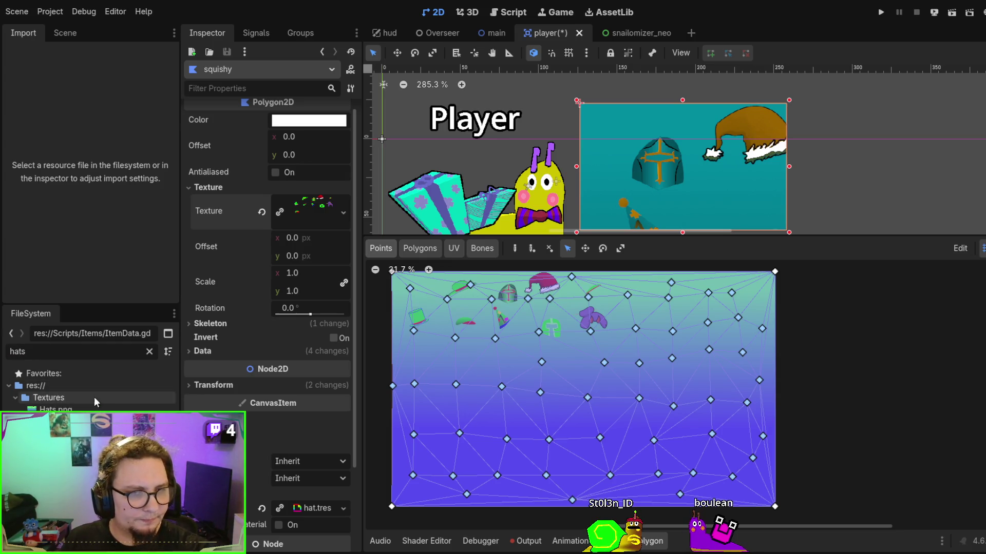
click(56, 409)
Turn off Fix Alpha Border in Hats.png's import settings and review the remaining options.
scroll(72, 187, down, 3)
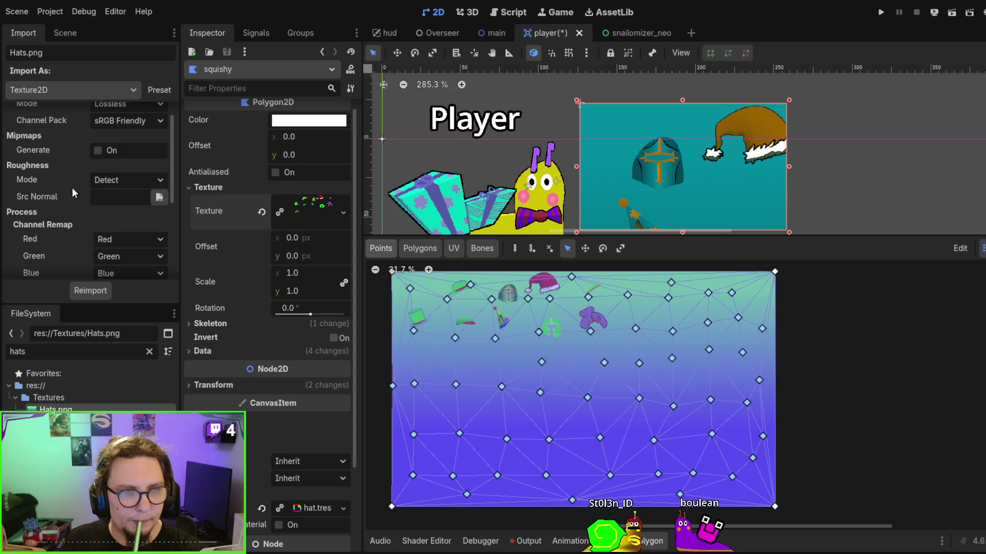
scroll(76, 184, down, 2)
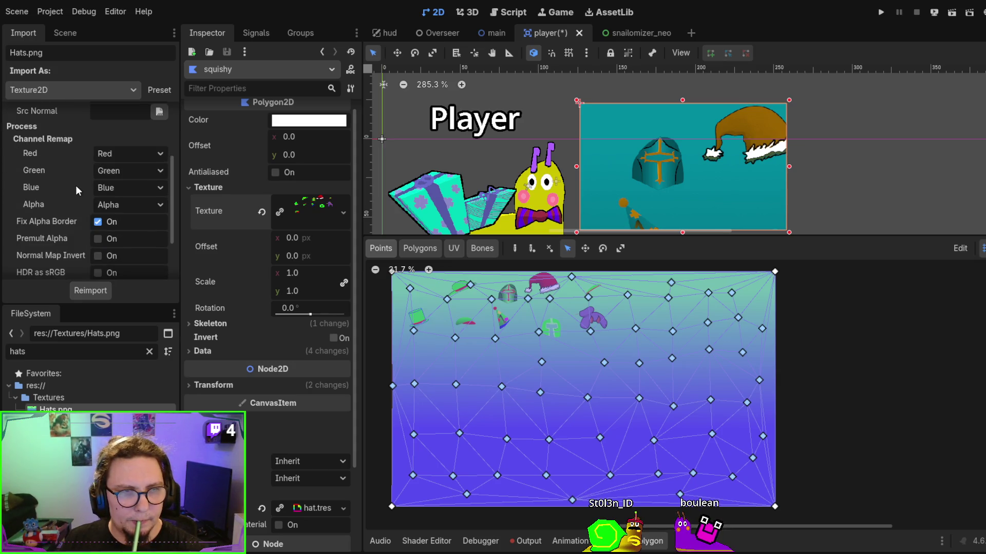
click(97, 179)
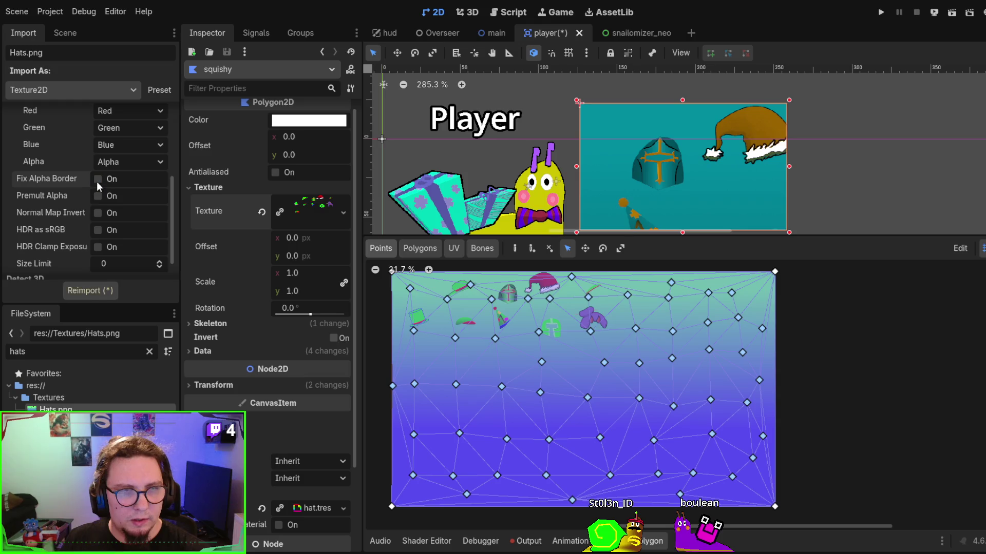
scroll(73, 210, down, 2)
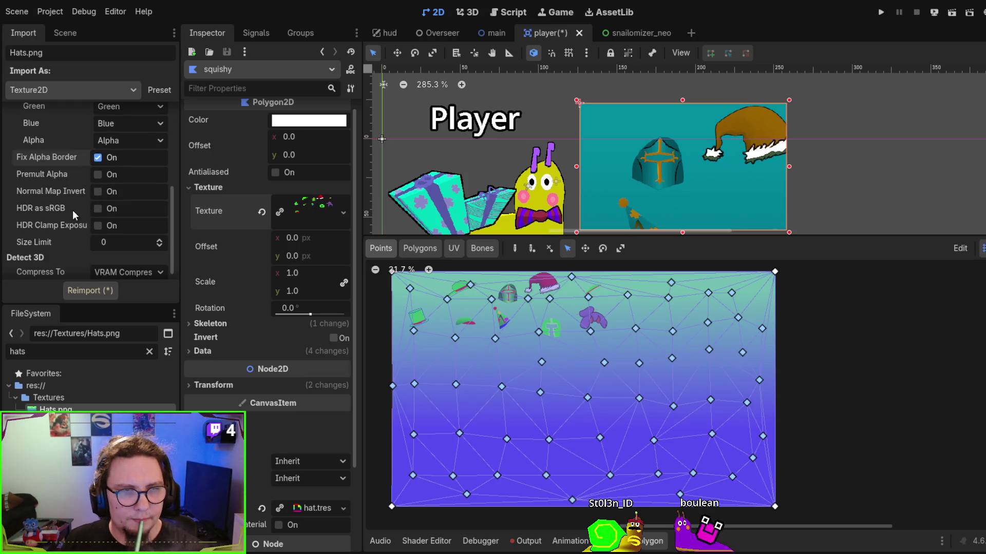
scroll(72, 228, up, 6)
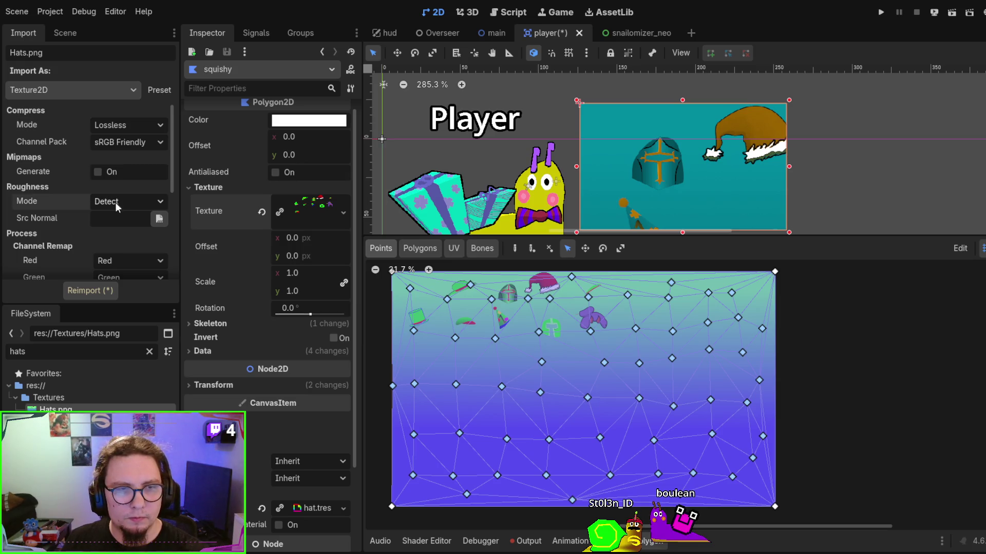
scroll(52, 186, down, 2)
scroll(52, 187, down, 4)
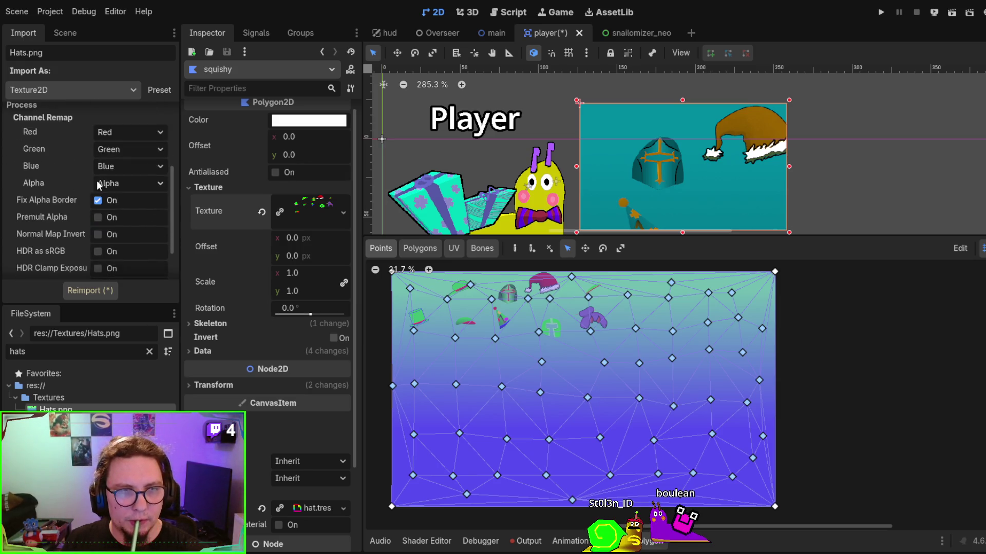
scroll(70, 174, down, 2)
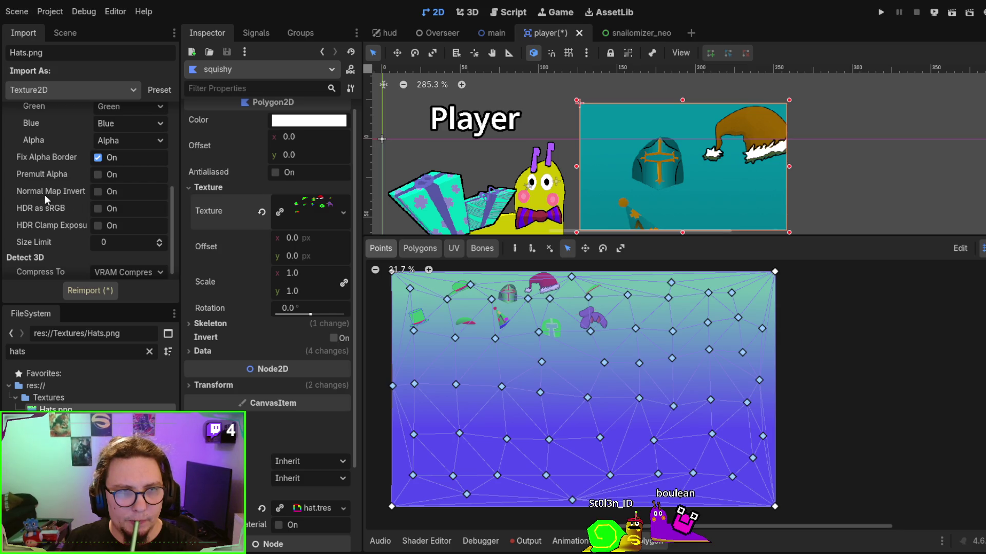
scroll(53, 178, down, 1)
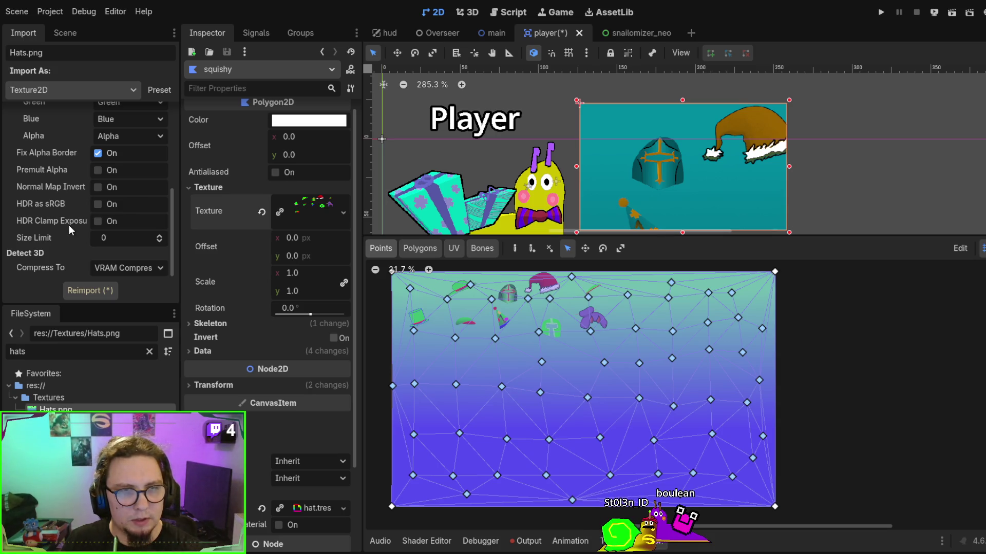
scroll(69, 224, up, 4)
scroll(69, 224, up, 4)
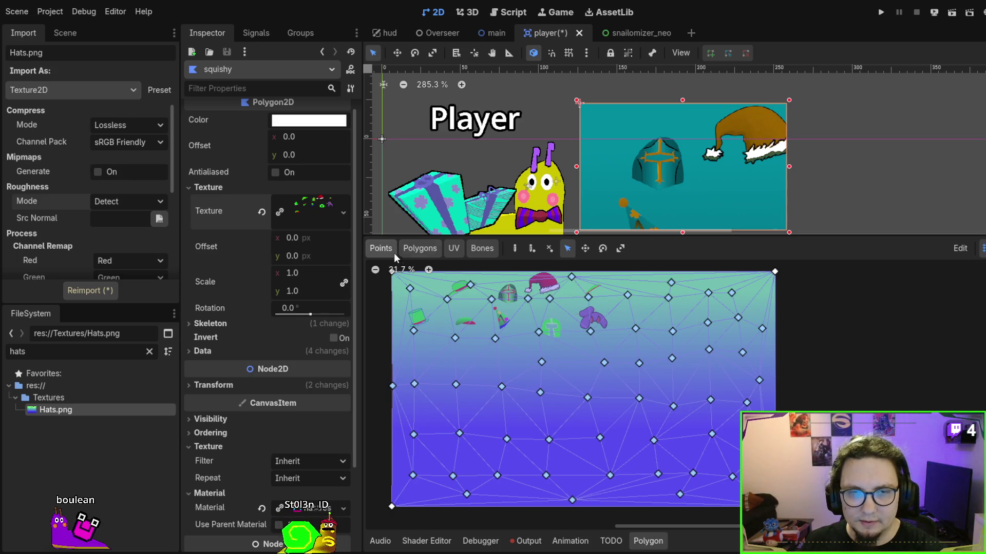
Shift the hat polygon right and down, test-drag its top-right corner point, then enter Polygons mode.
scroll(534, 318, down, 1)
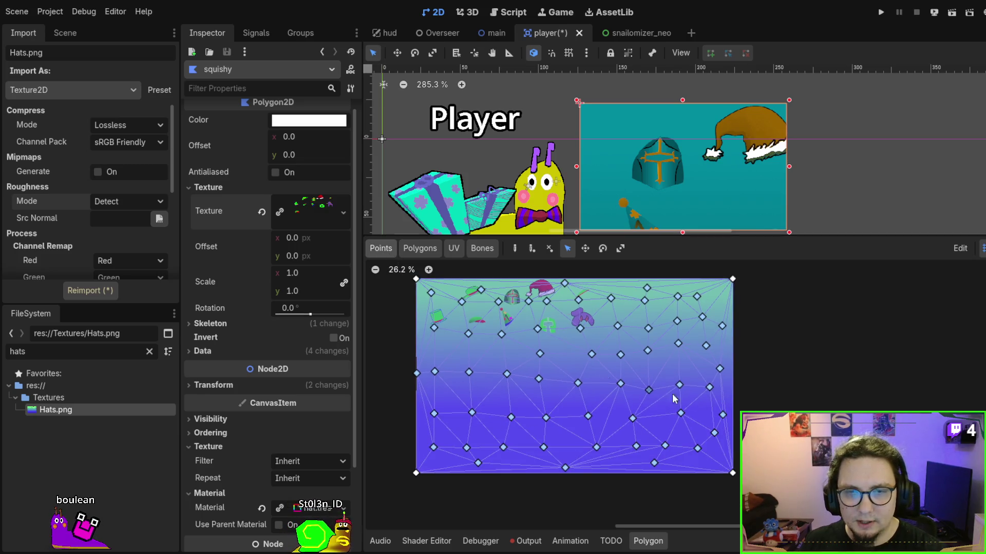
mouse_move(534, 318)
mouse_down()
mouse_move(488, 295)
mouse_move(577, 332)
mouse_up()
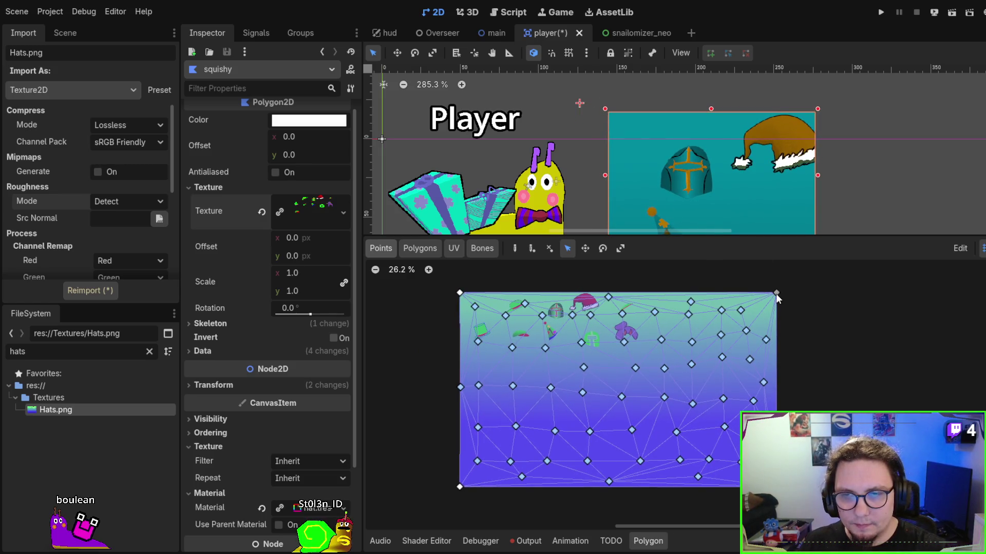
mouse_move(776, 293)
mouse_down()
mouse_move(711, 285)
mouse_move(611, 310)
mouse_move(785, 303)
mouse_move(778, 294)
mouse_up()
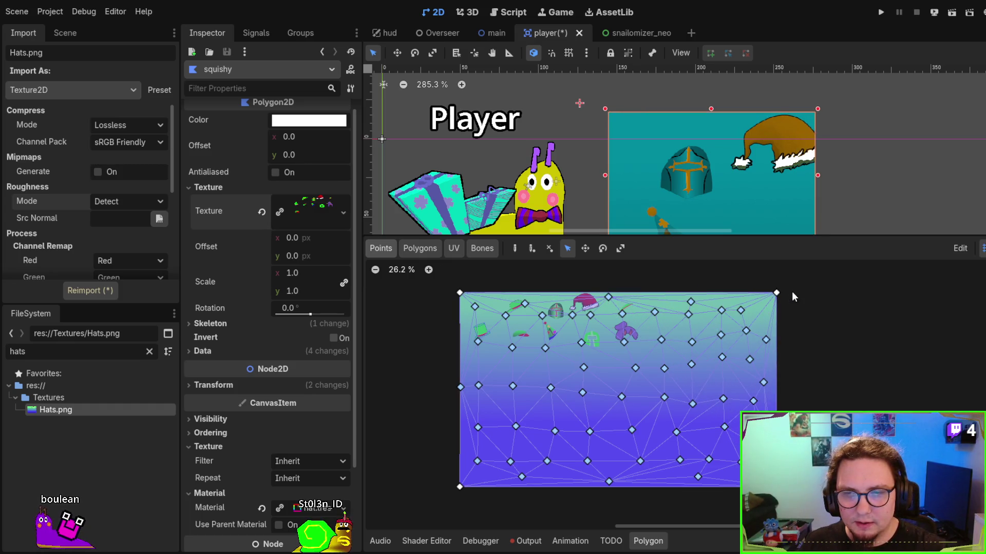
click(420, 247)
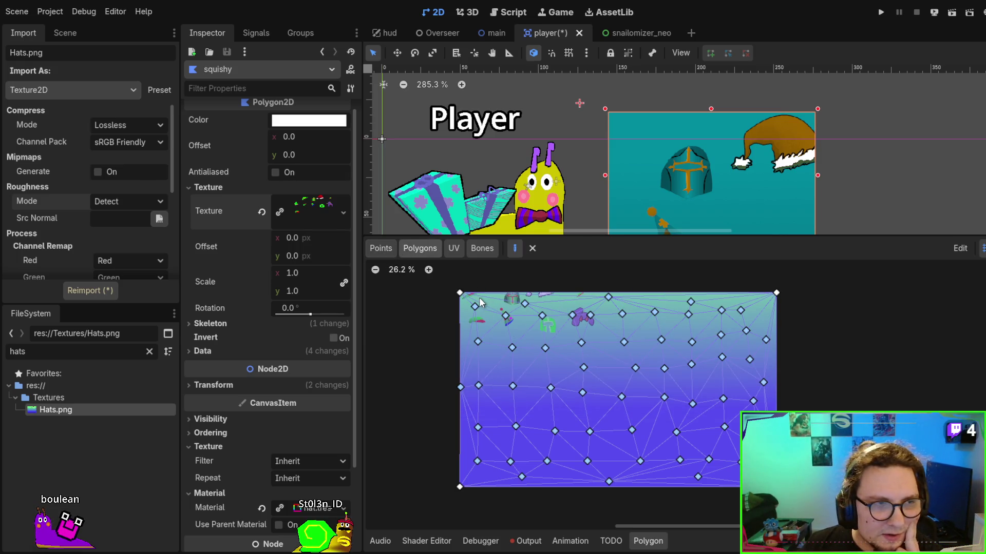
Flip between the UV, Points and Polygons views, ending on Bones weight painting.
click(453, 248)
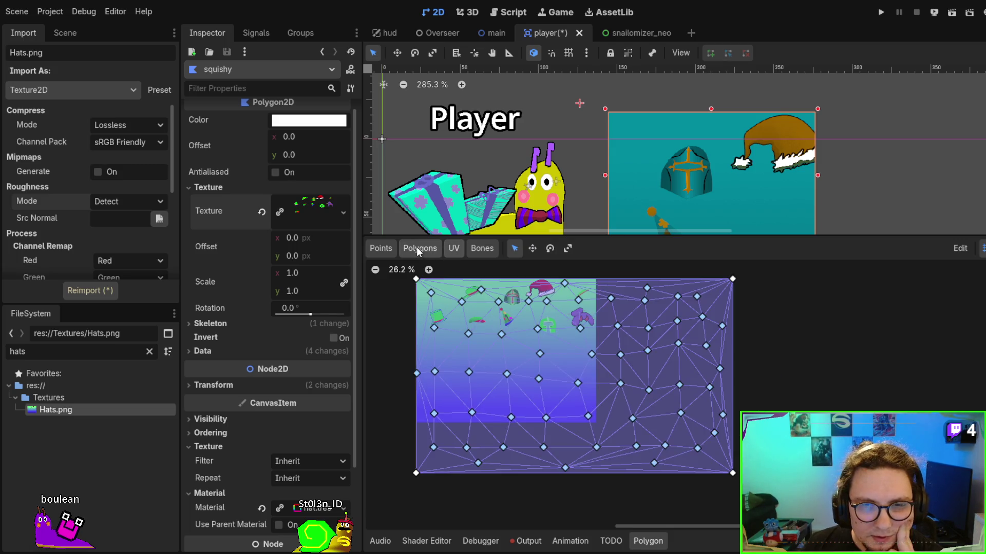
click(380, 247)
click(419, 248)
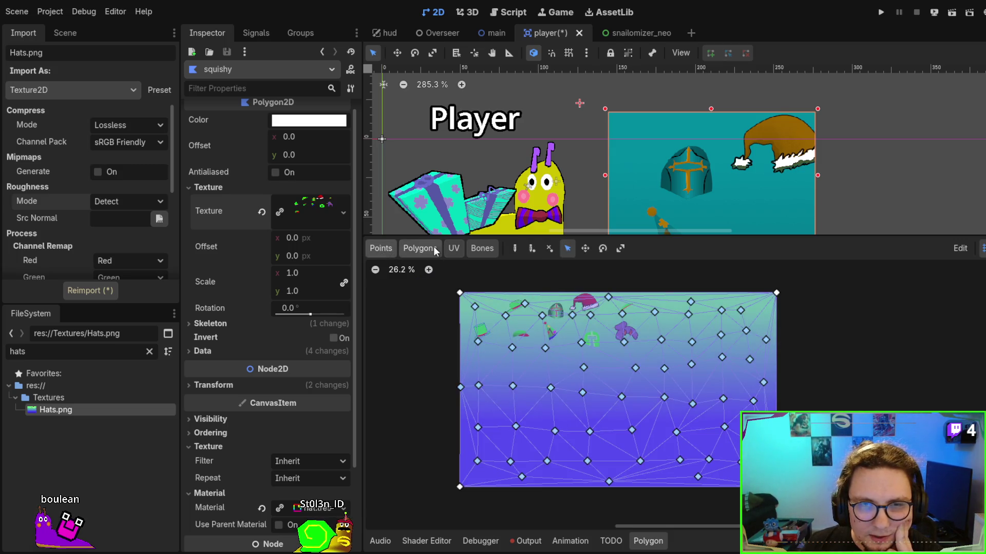
click(453, 248)
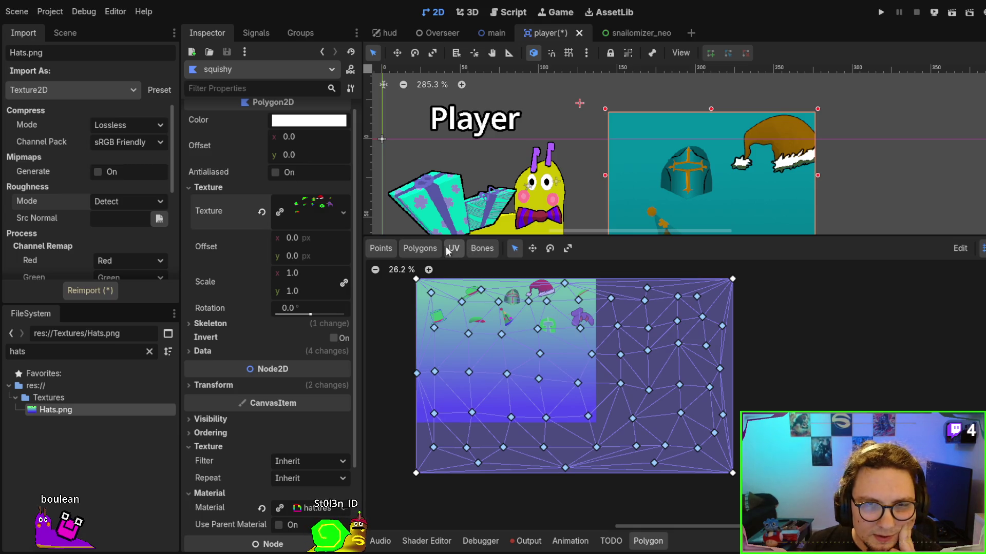
click(427, 250)
click(453, 249)
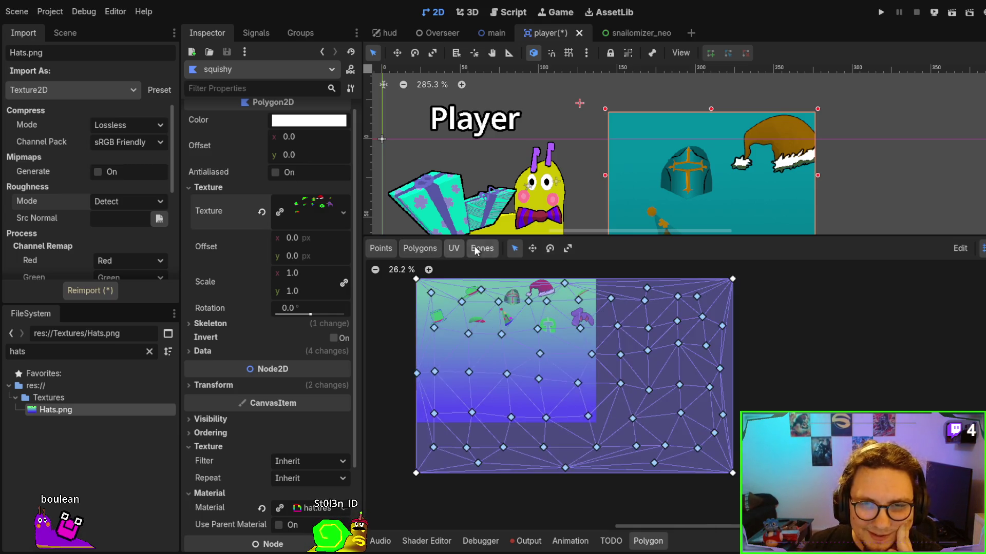
click(482, 248)
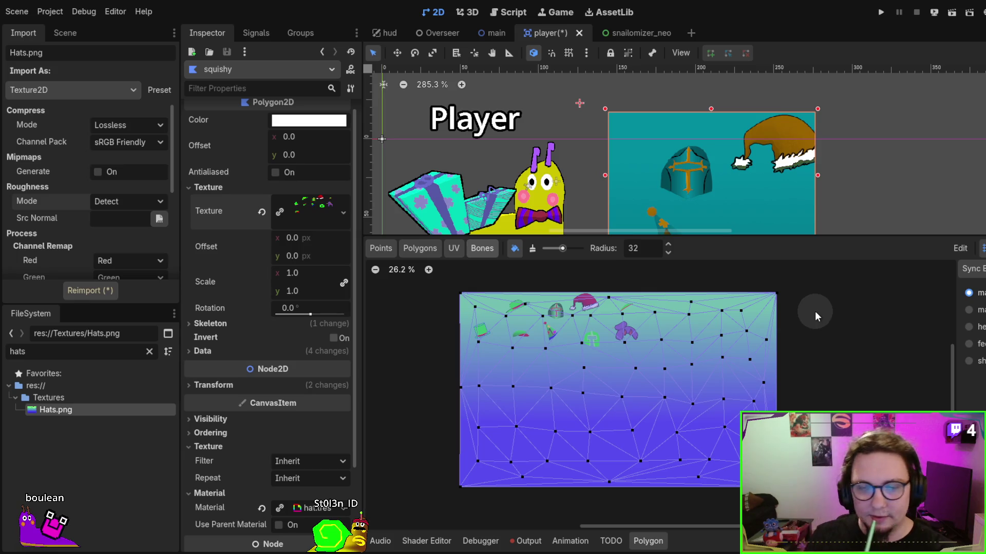
scroll(260, 306, down, 4)
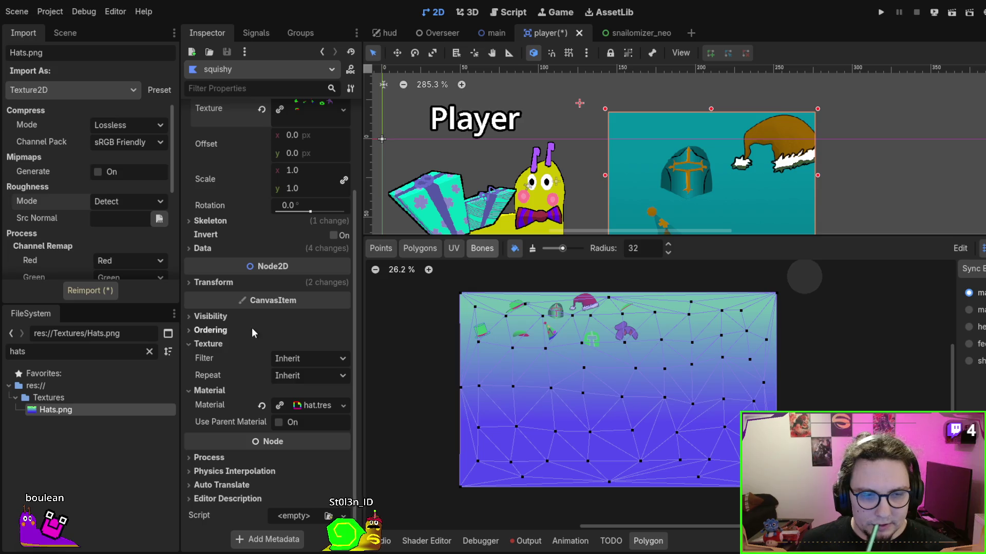
Revert the polygon's Polygons and UV data, then drag the top-left point toward the sheet's corner.
click(192, 249)
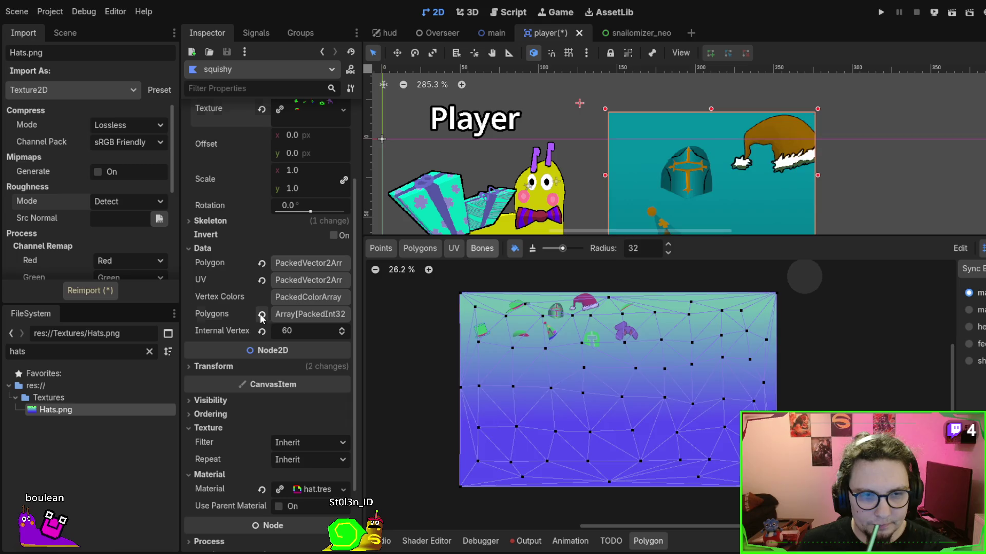
click(262, 315)
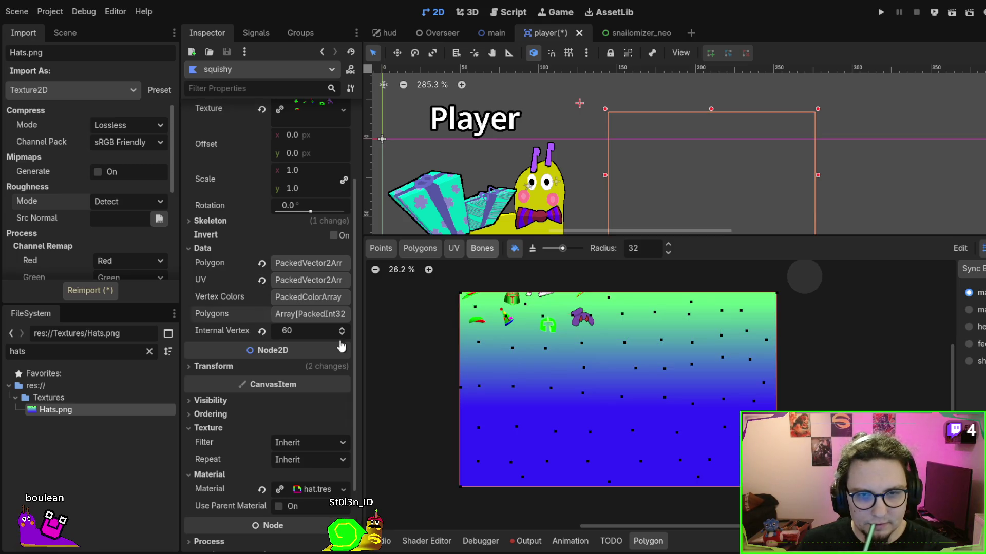
click(259, 280)
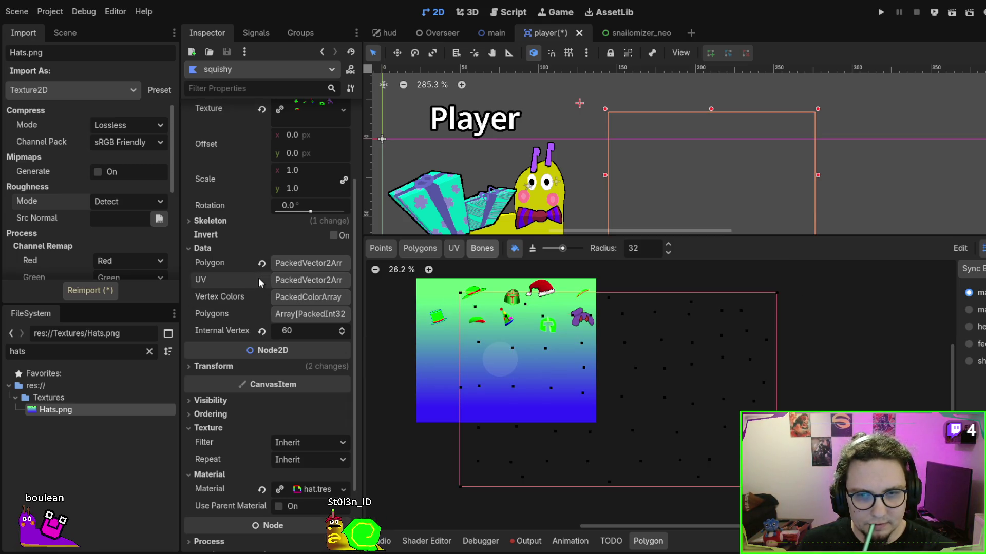
drag(706, 380, 739, 389)
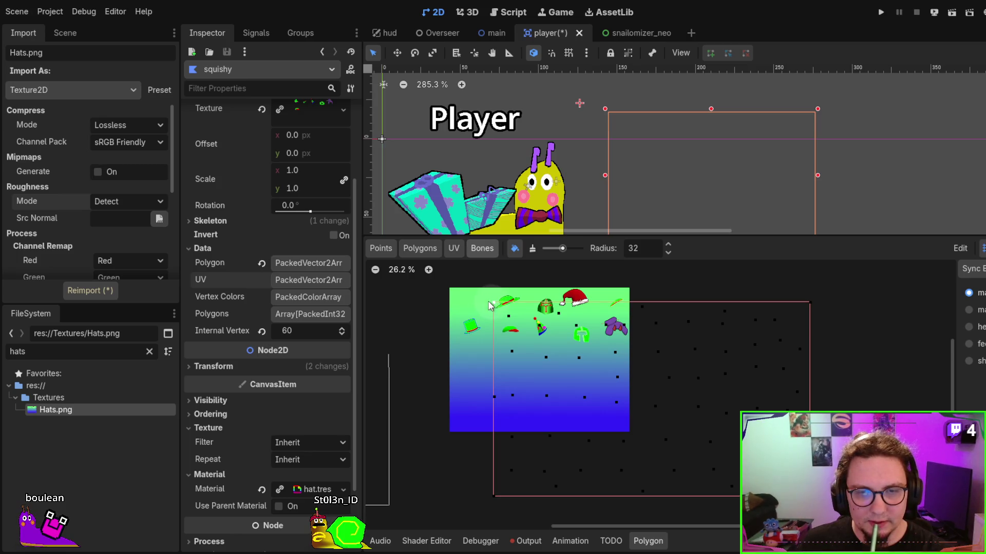
click(385, 252)
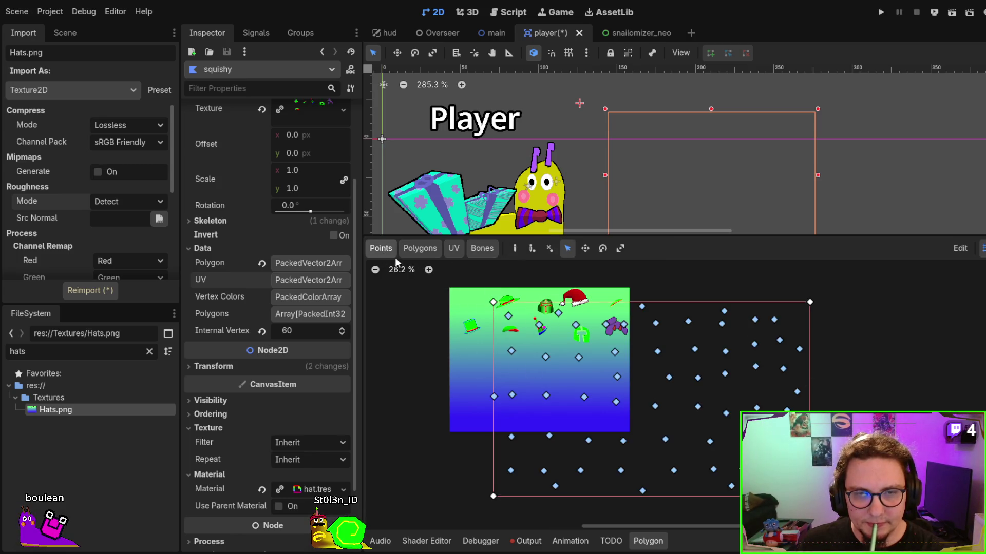
drag(494, 306, 449, 294)
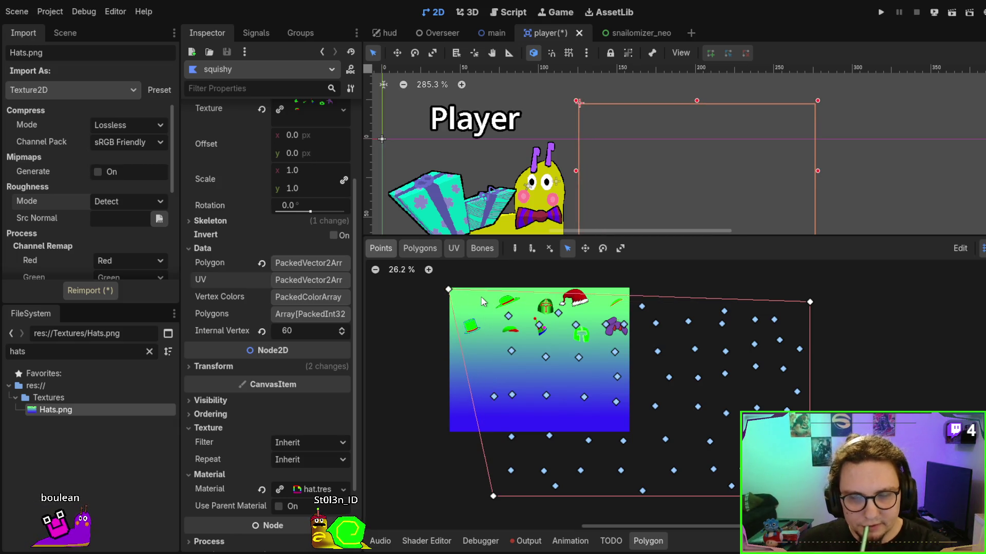
Undo the top-left point move and go back to the hat sheet in Affinity Designer.
key(ctrl+z)
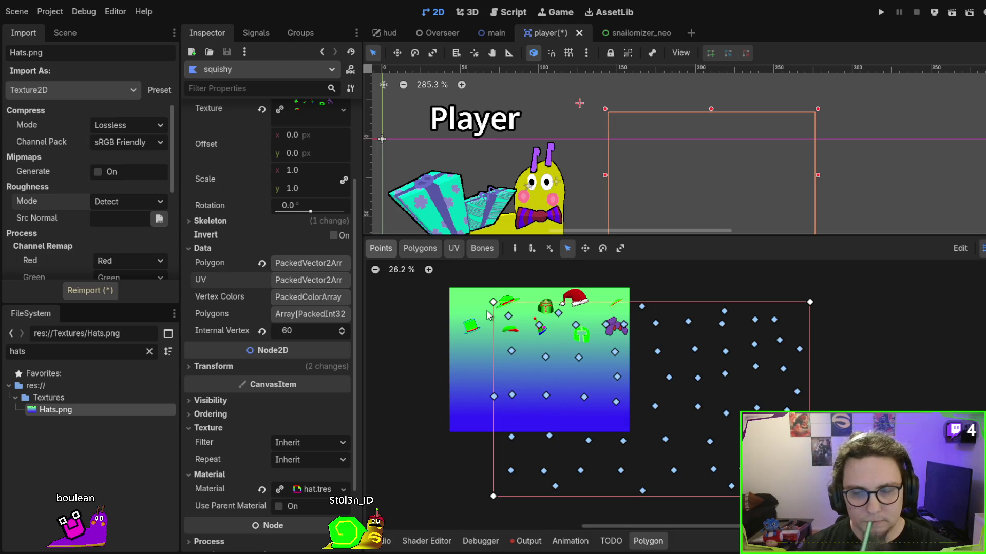
key(alt+Tab)
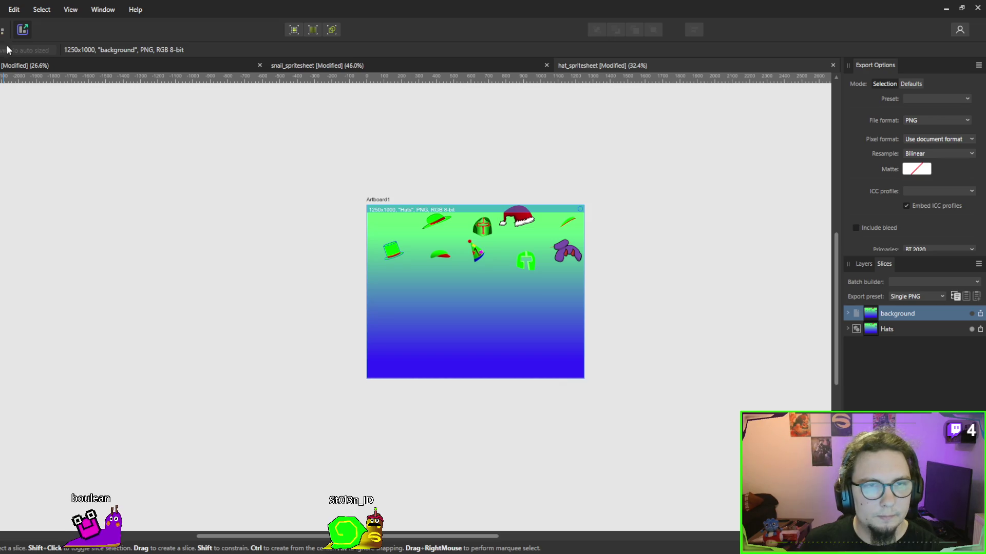
key(ctrl+1)
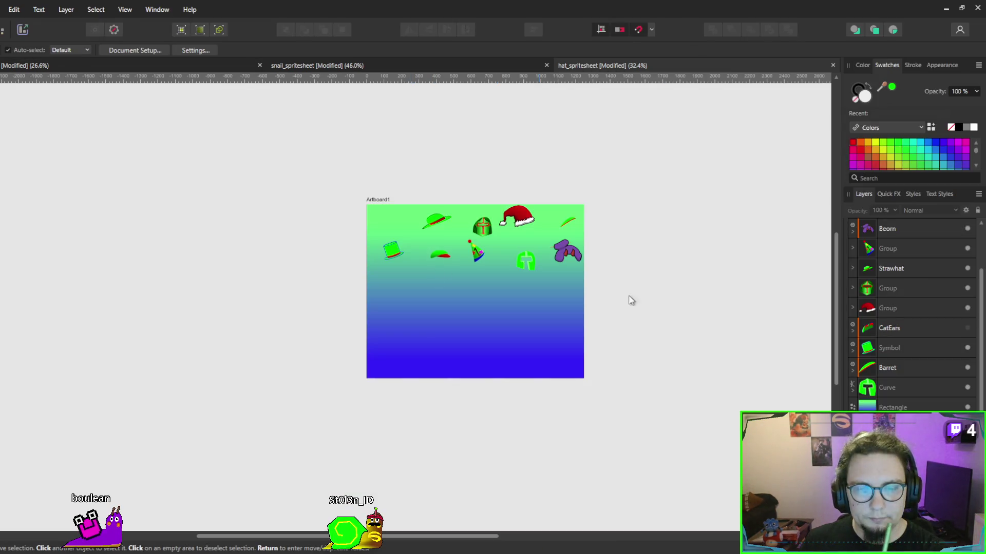
key(ctrl+a)
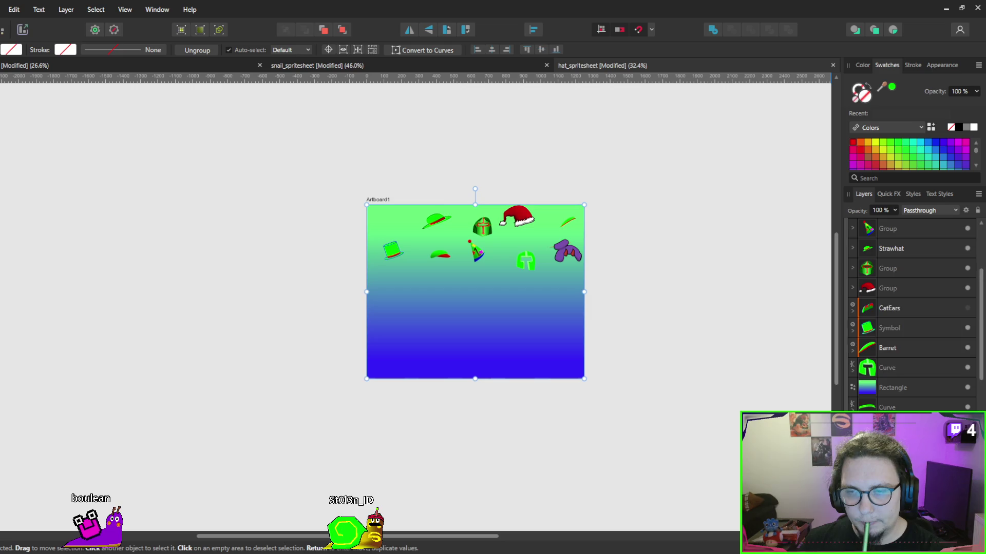
scroll(860, 395, down, 4)
click(864, 390)
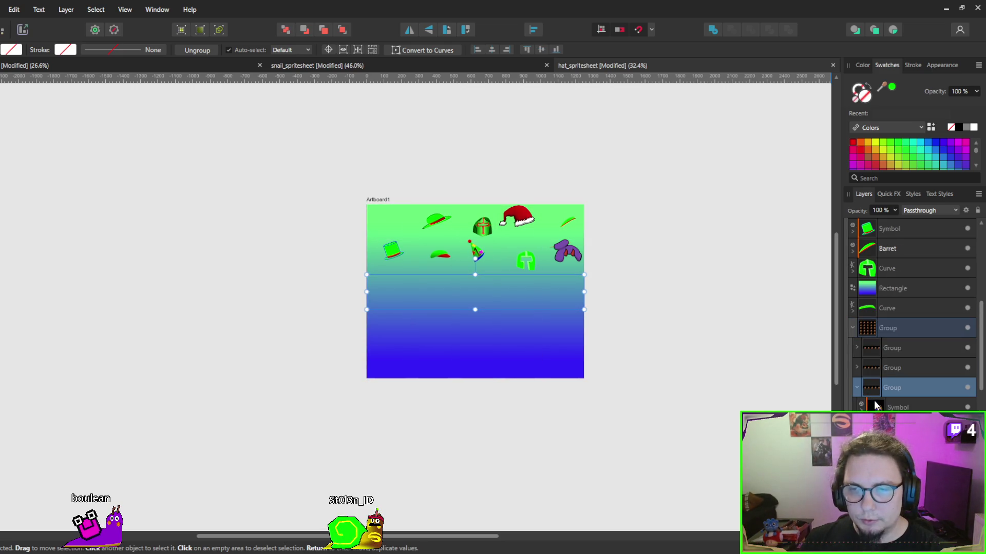
click(874, 401)
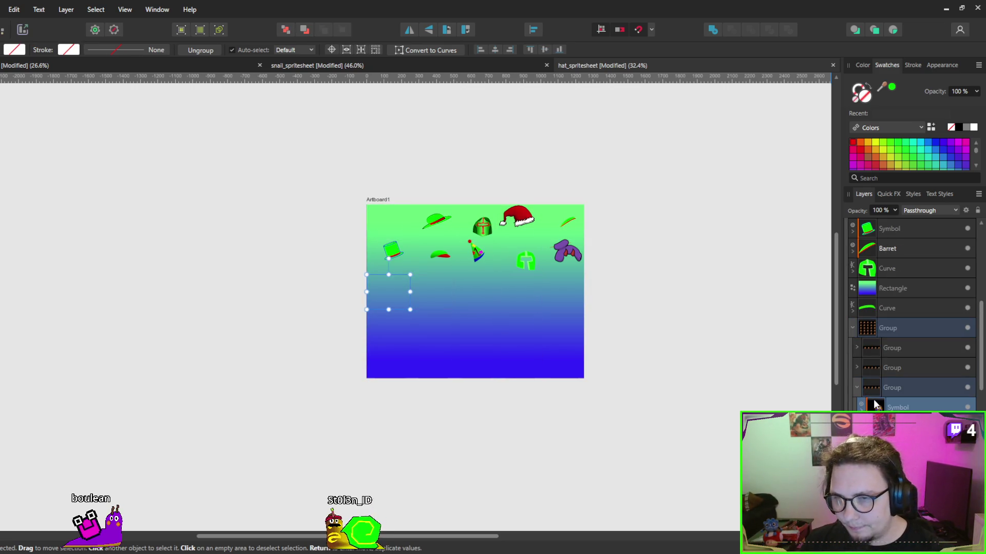
click(946, 8)
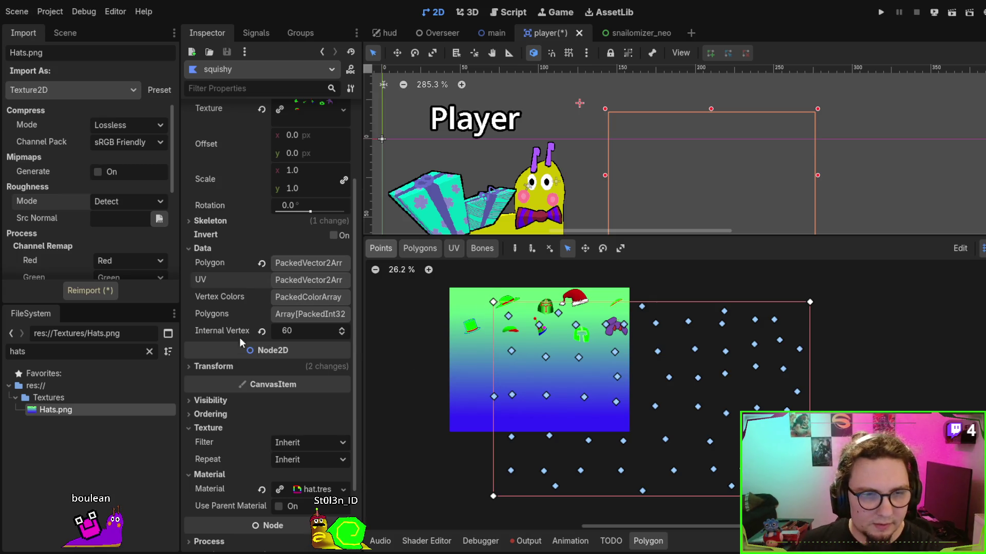
Revert the hat Polygon2D's Polygon property to clear its existing points.
click(261, 263)
scroll(508, 319, up, 1)
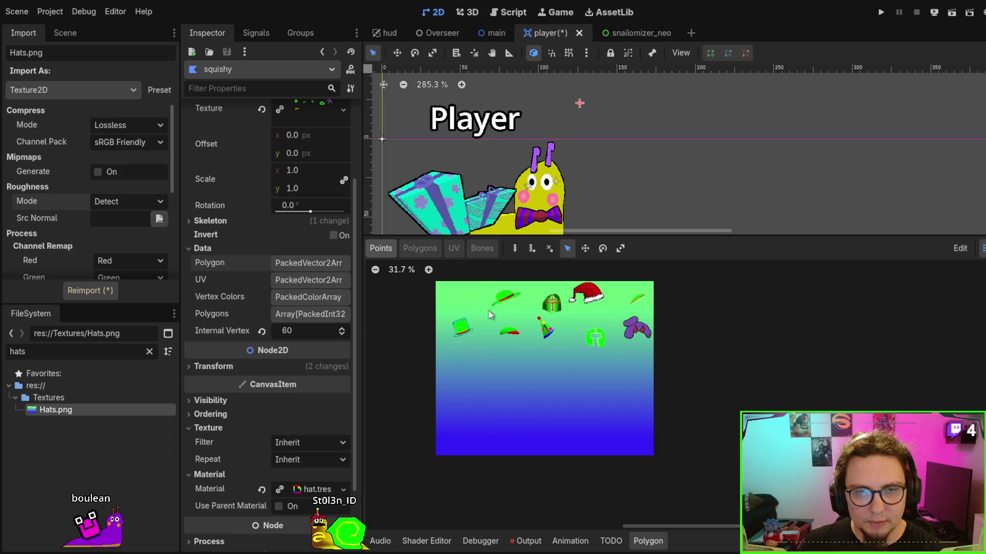
scroll(489, 315, up, 3)
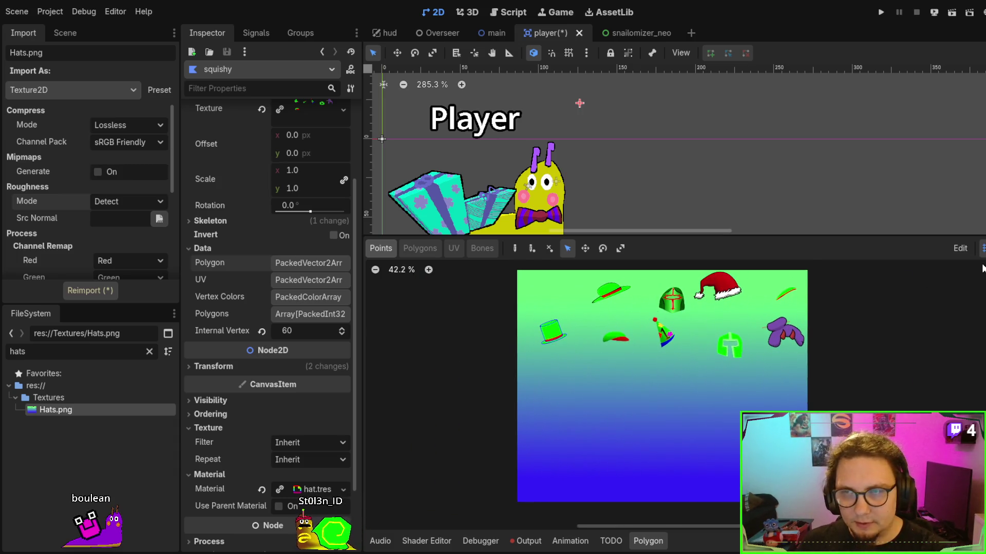
Place a few trial points along the sheet's top edge, cancel them, and undo the old mesh.
click(514, 250)
click(517, 271)
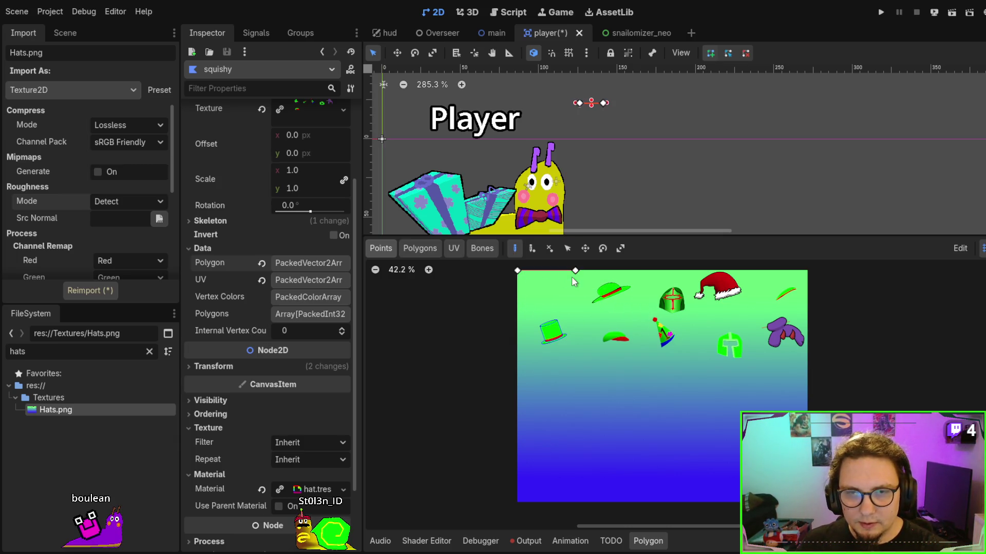
click(749, 270)
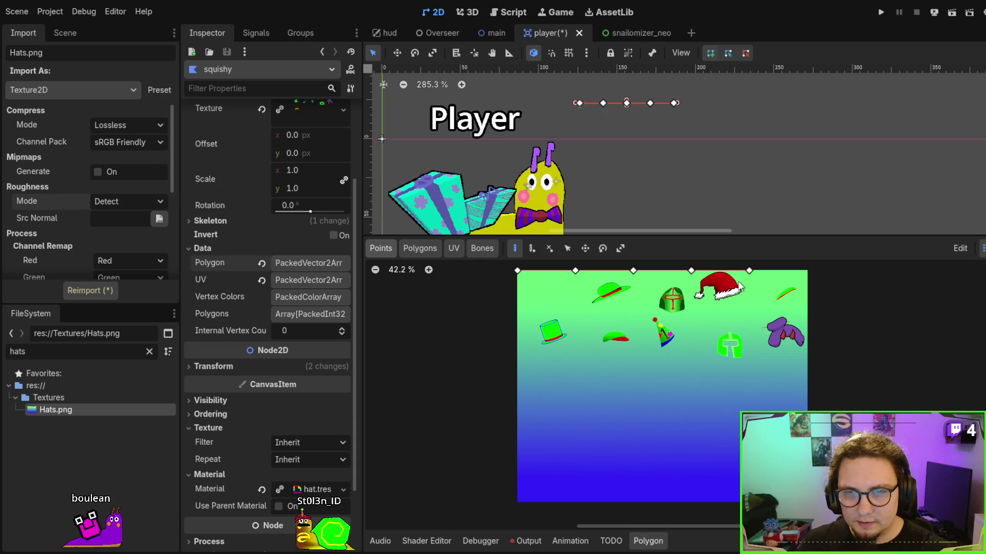
click(807, 270)
click(807, 316)
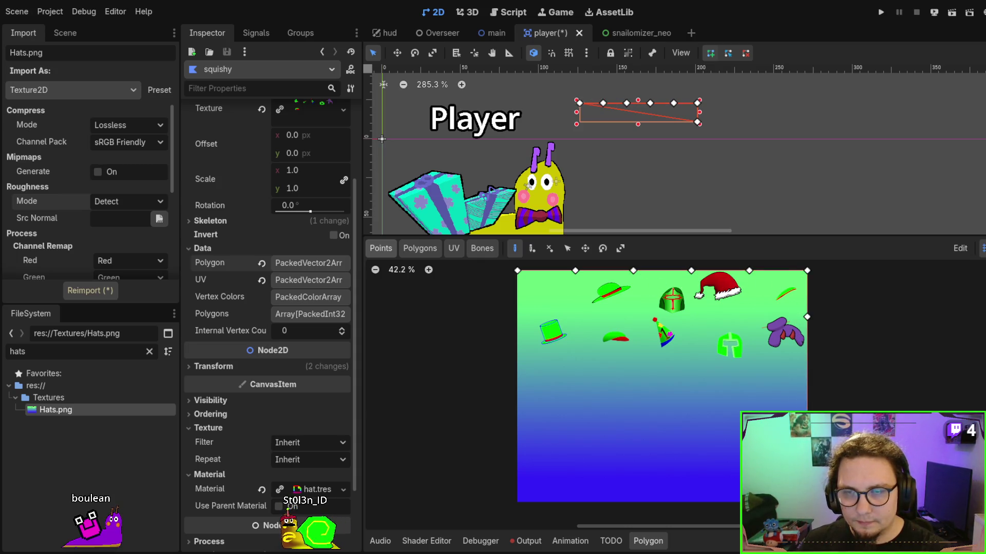
right_click(791, 395)
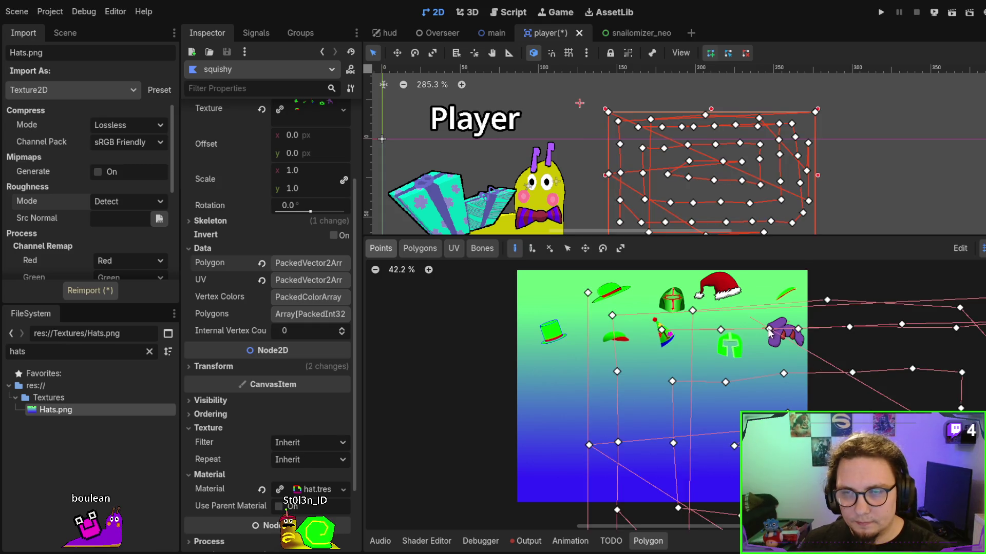
scroll(770, 369, down, 2)
key(ctrl+z)
key(ctrl+z)
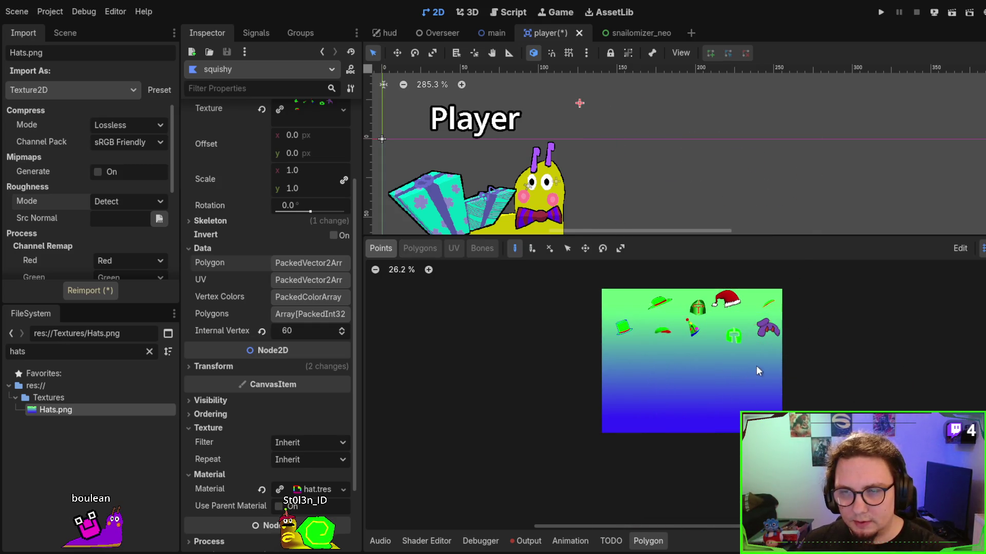
Trace a first outline along the hat texture's top, right and bottom edges, then undo it.
click(637, 290)
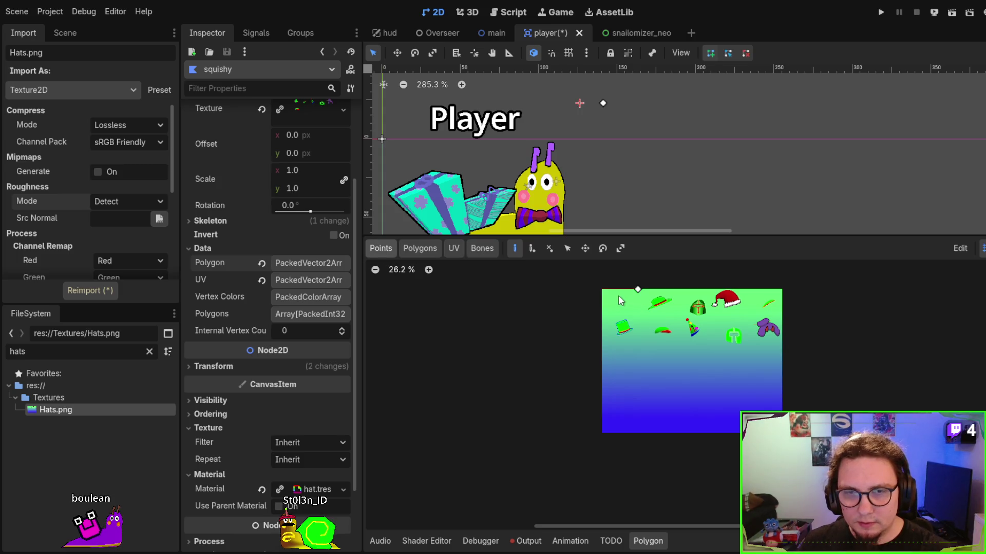
click(746, 289)
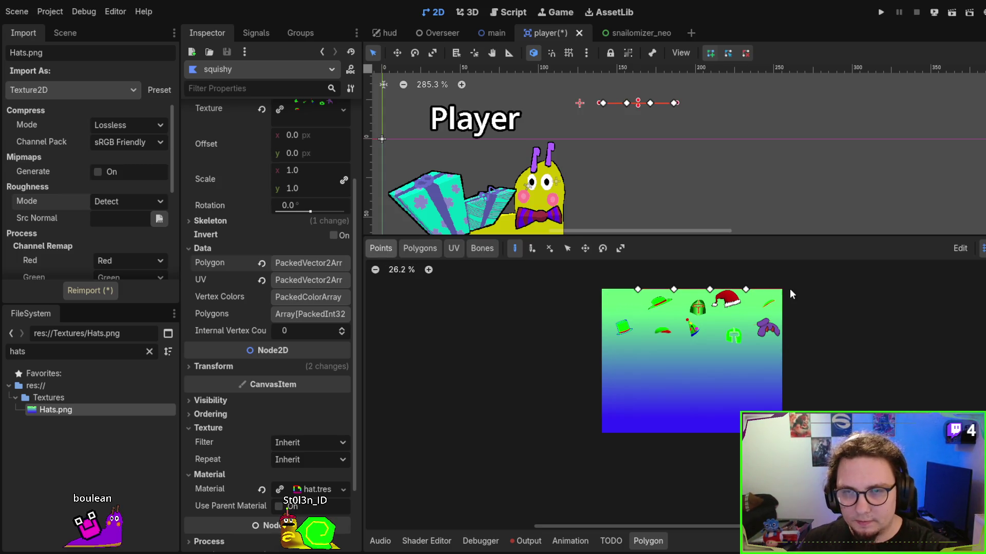
click(781, 289)
click(781, 317)
click(782, 346)
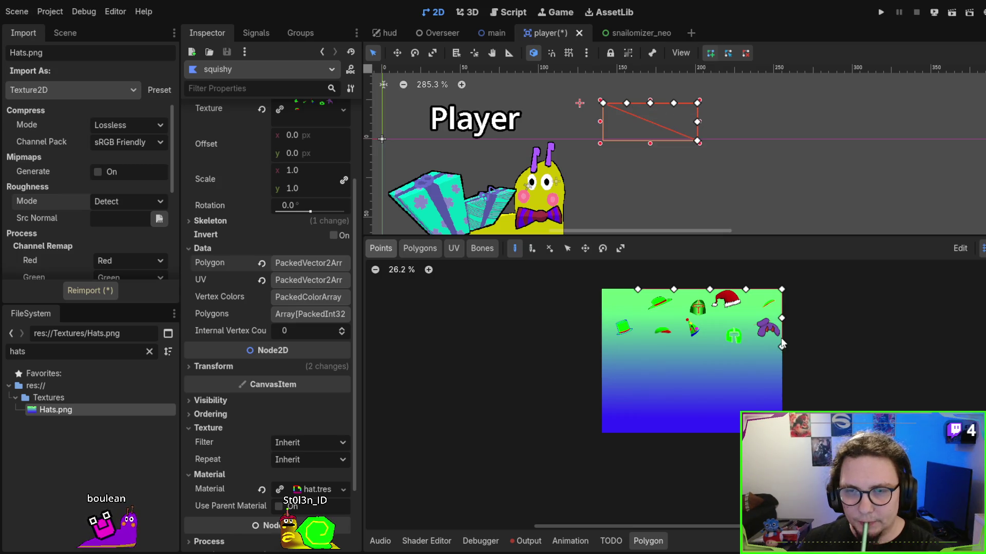
click(781, 375)
click(781, 404)
click(782, 433)
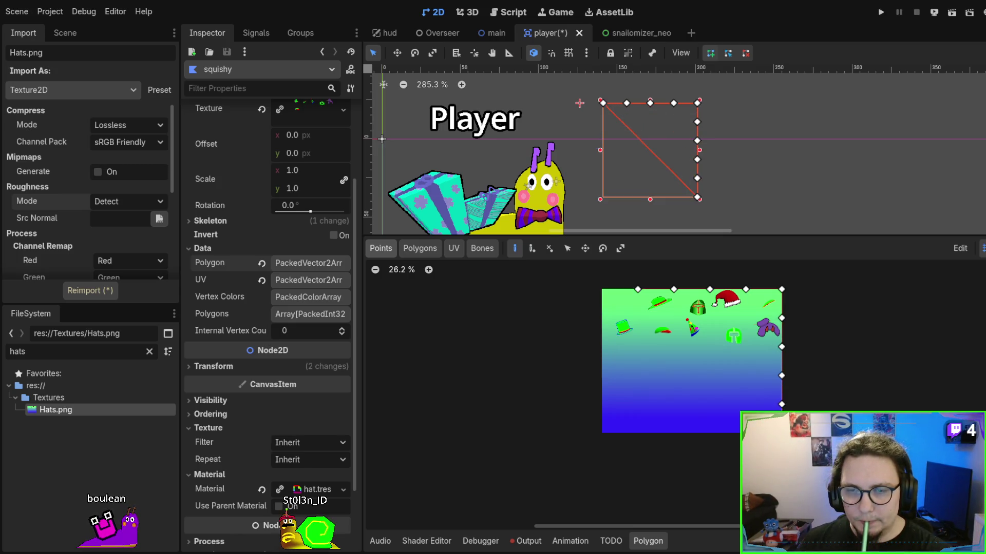
click(746, 433)
click(709, 433)
click(674, 433)
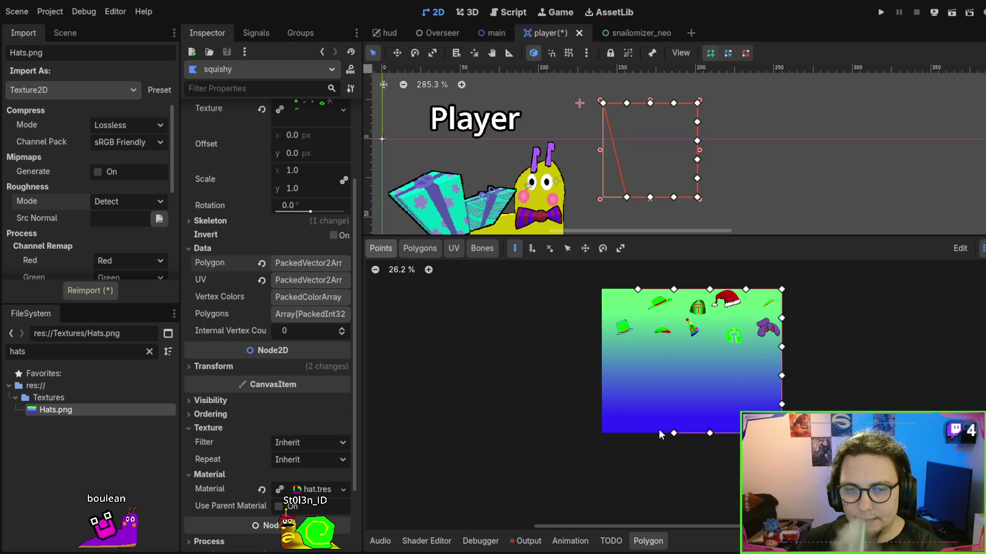
click(637, 433)
click(602, 432)
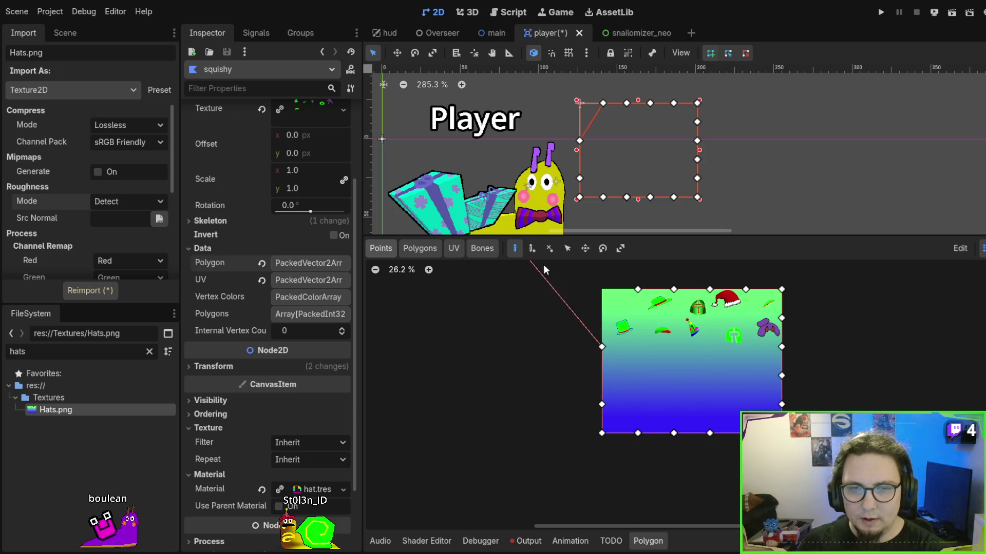
key(ctrl+z)
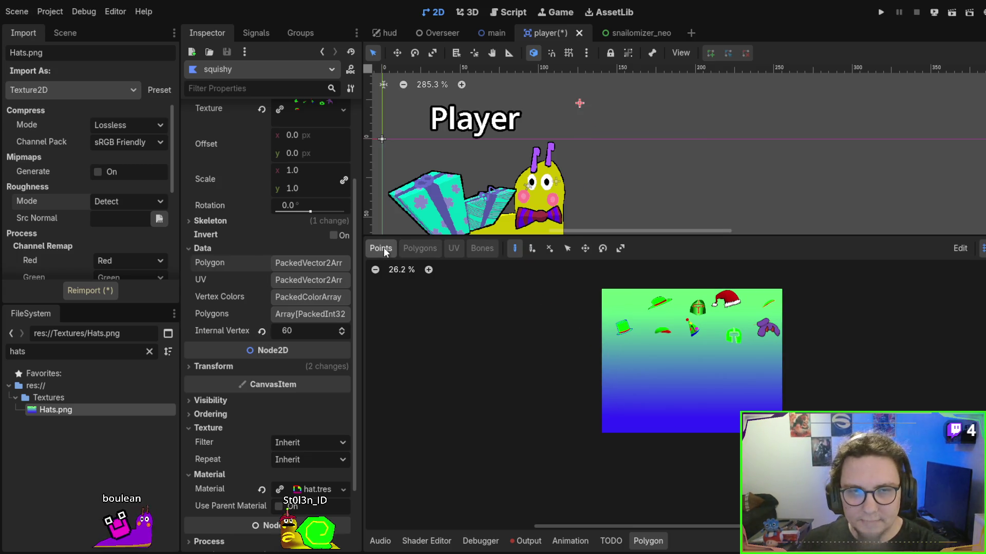
Restart the outline from the top-left corner along the top edge, then undo it again.
scroll(630, 372, up, 1)
click(639, 377)
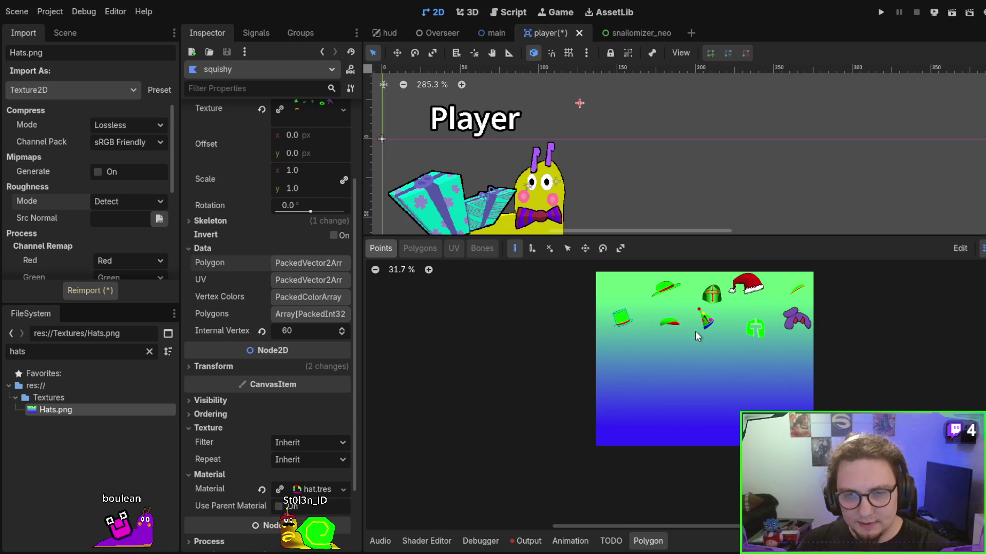
key(ctrl+z)
scroll(413, 271, up, 1)
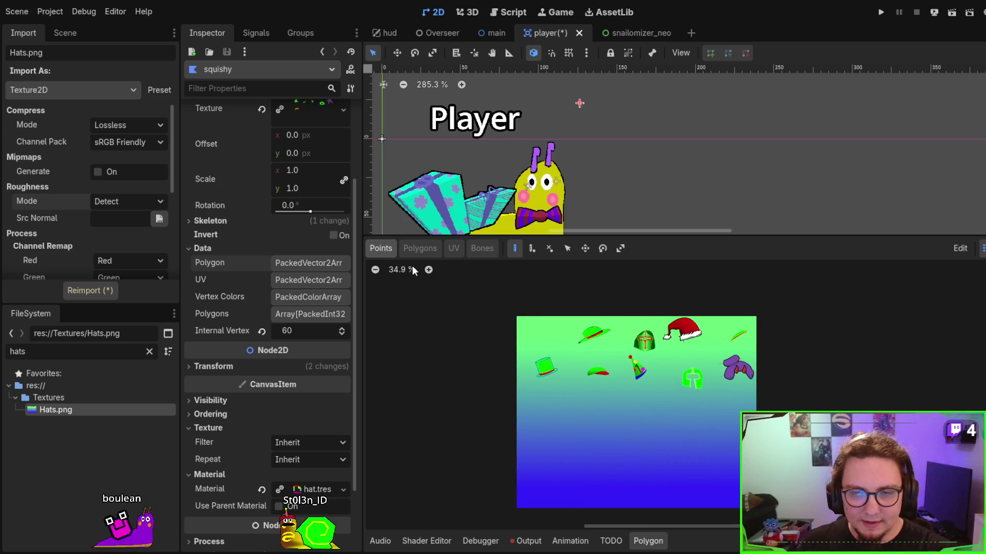
click(517, 316)
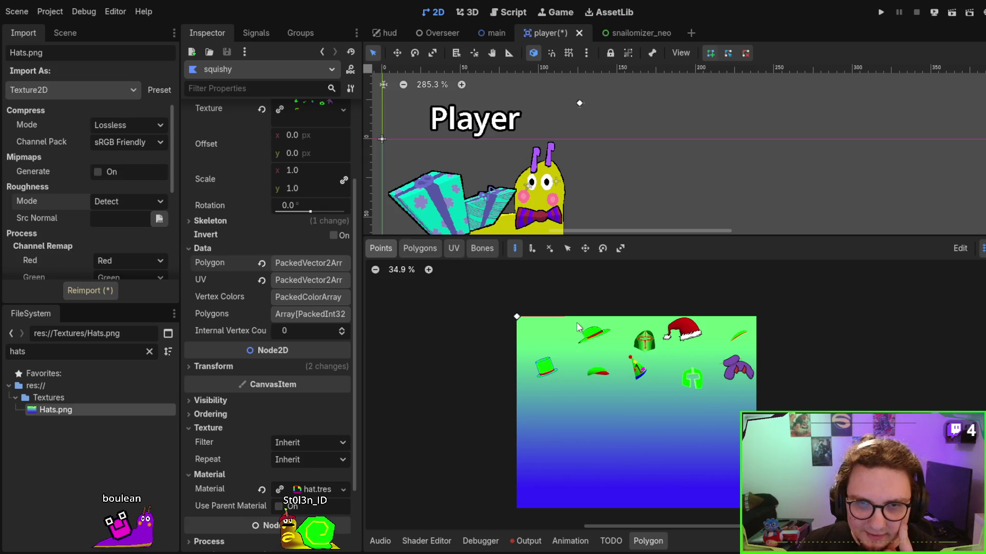
click(565, 317)
click(613, 317)
click(660, 317)
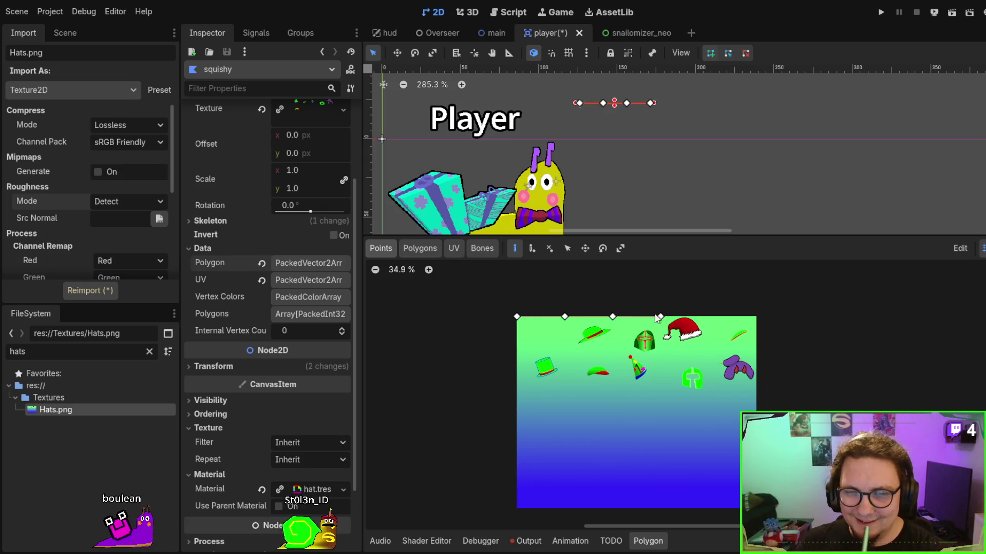
click(709, 317)
click(756, 317)
click(756, 393)
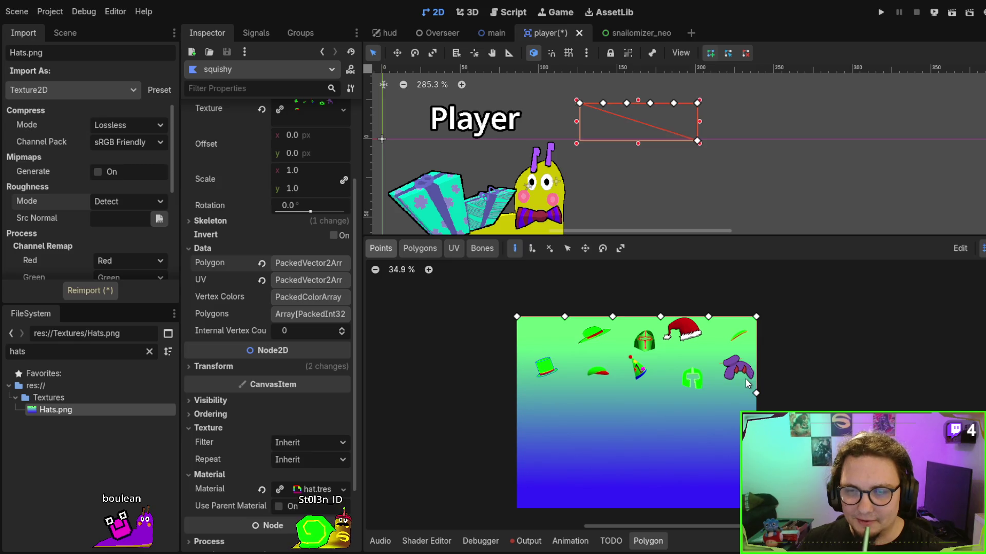
key(ctrl+z)
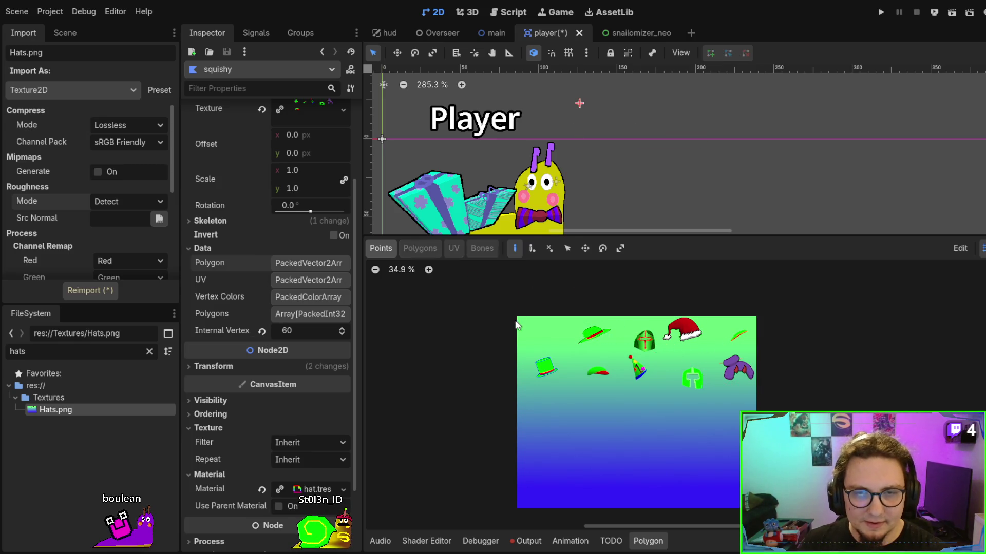
Outline the whole hat texture down the right edge and along the bottom, closing on the first vertex.
click(517, 316)
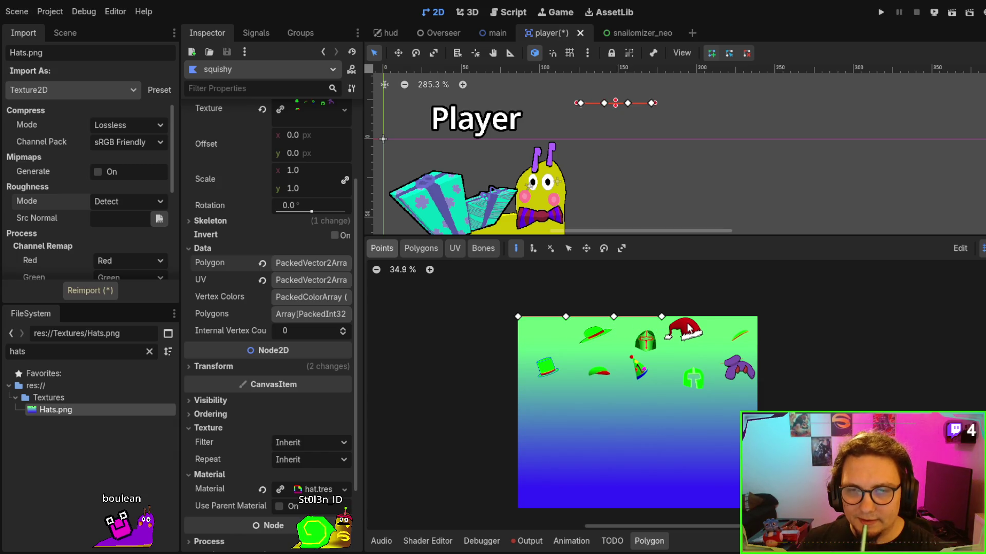
click(757, 354)
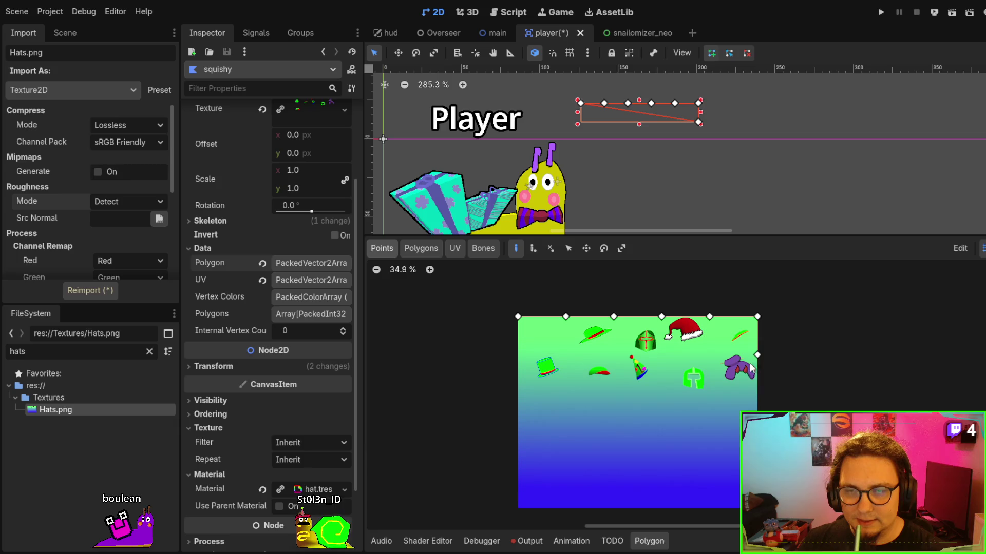
click(757, 393)
click(757, 433)
click(757, 473)
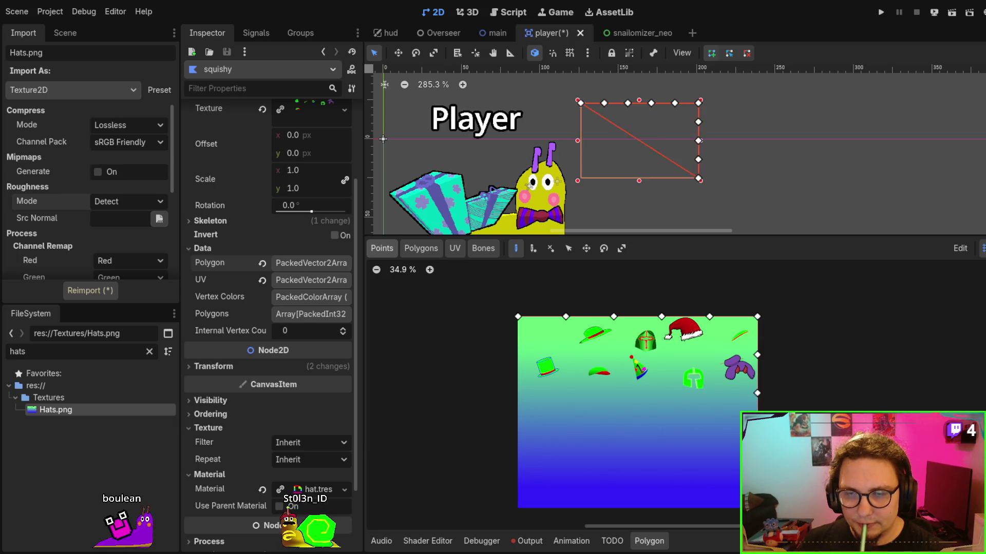
click(757, 508)
click(709, 508)
click(662, 508)
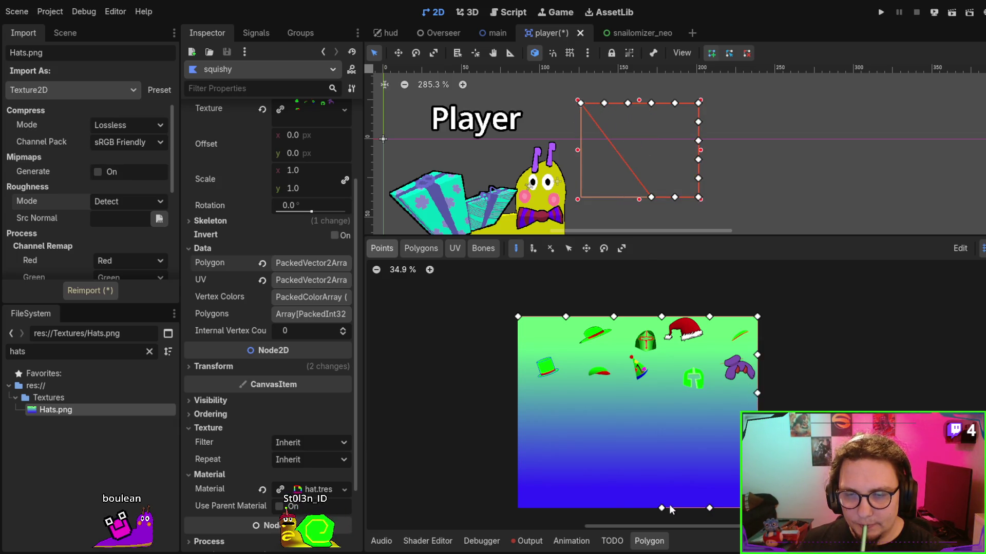
click(613, 508)
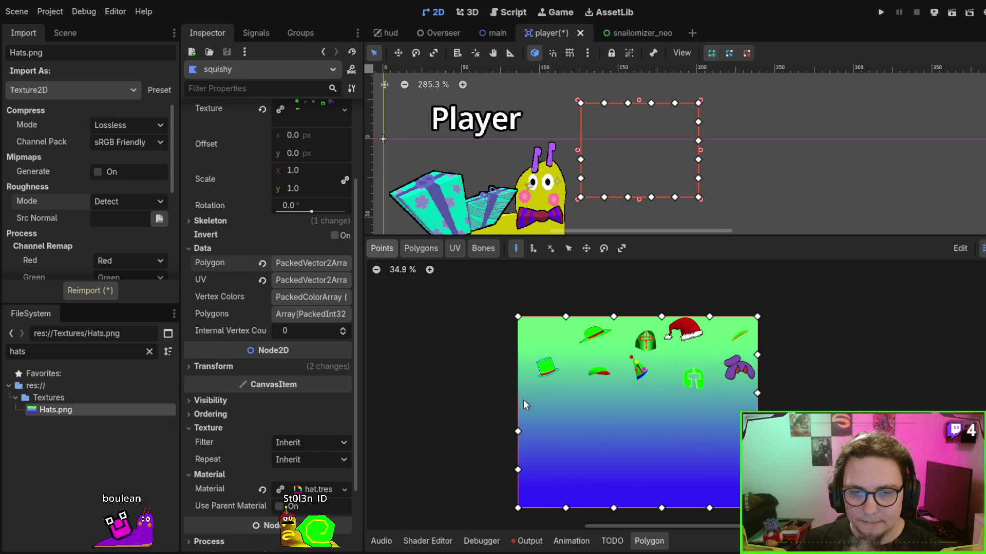
click(518, 316)
drag(504, 292, 458, 267)
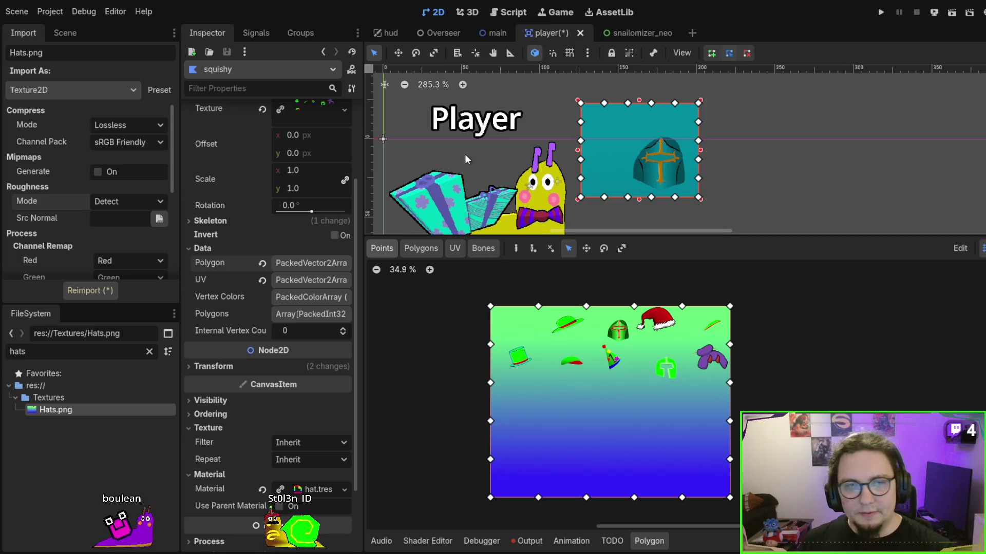
scroll(473, 161, up, 2)
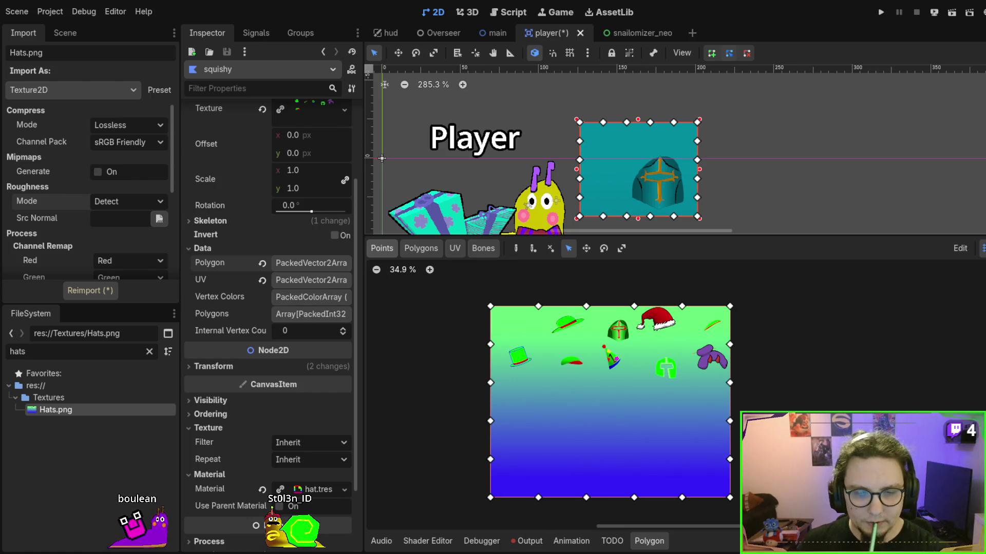
key(alt+Tab)
Hide the gradient Rectangle layer and export the Hats slice with a transparent background.
scroll(919, 383, down, 2)
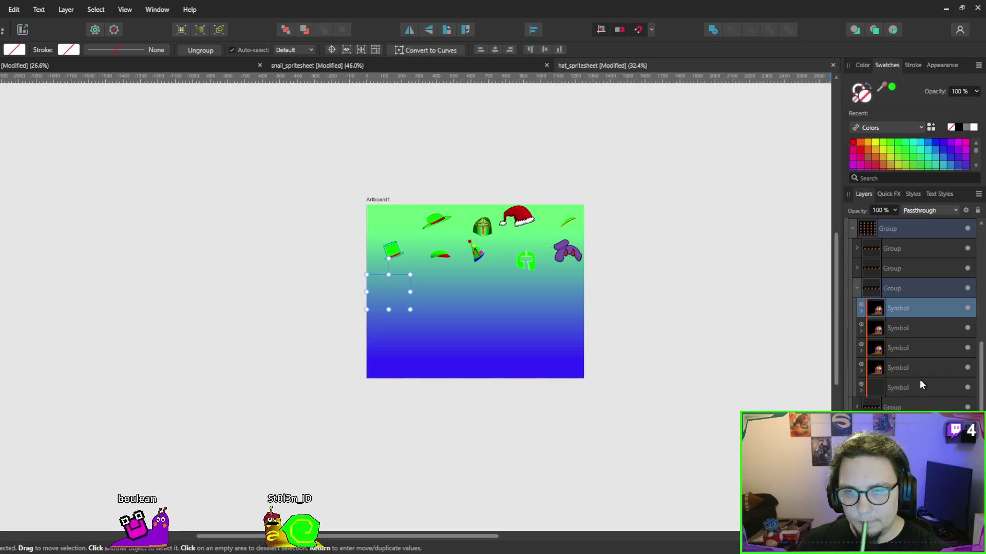
scroll(920, 380, up, 4)
click(968, 368)
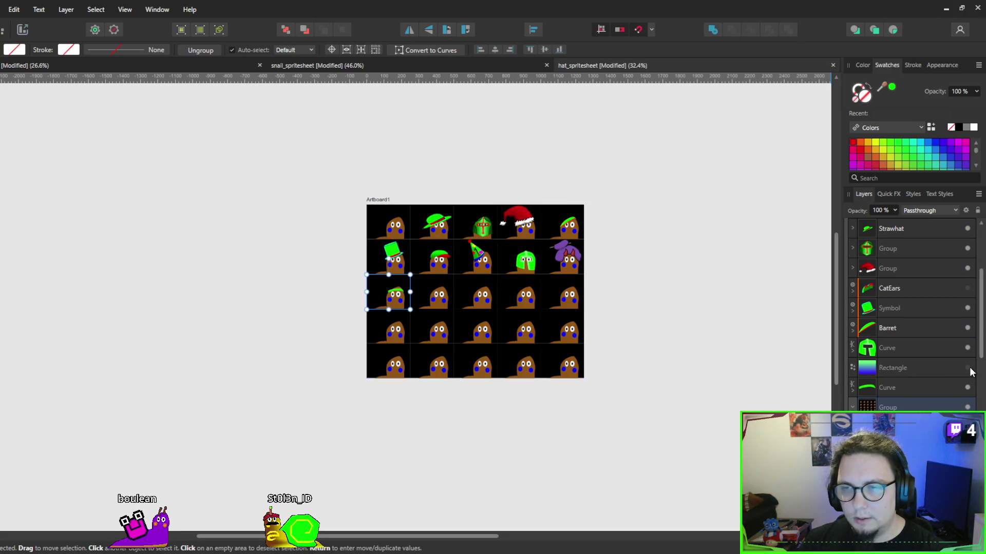
click(22, 30)
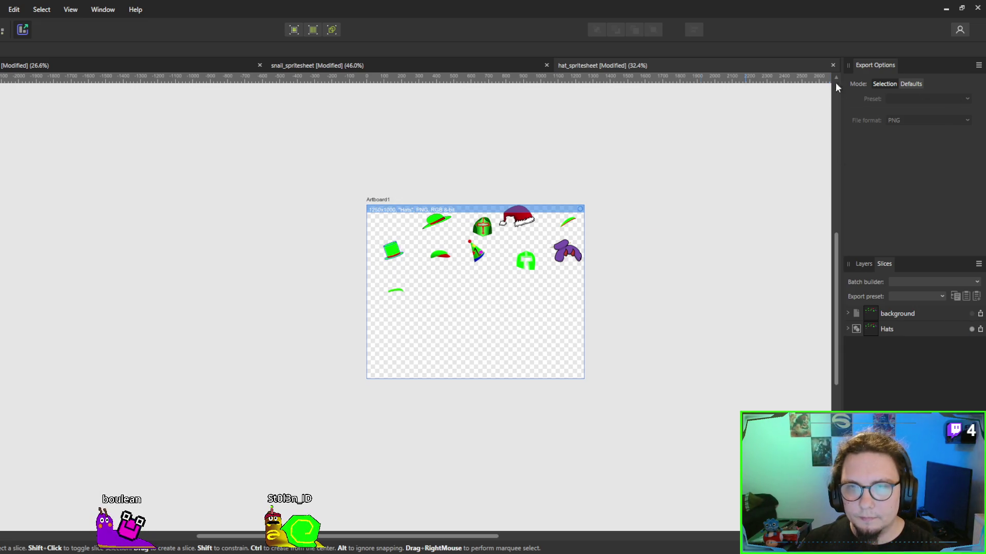
click(946, 9)
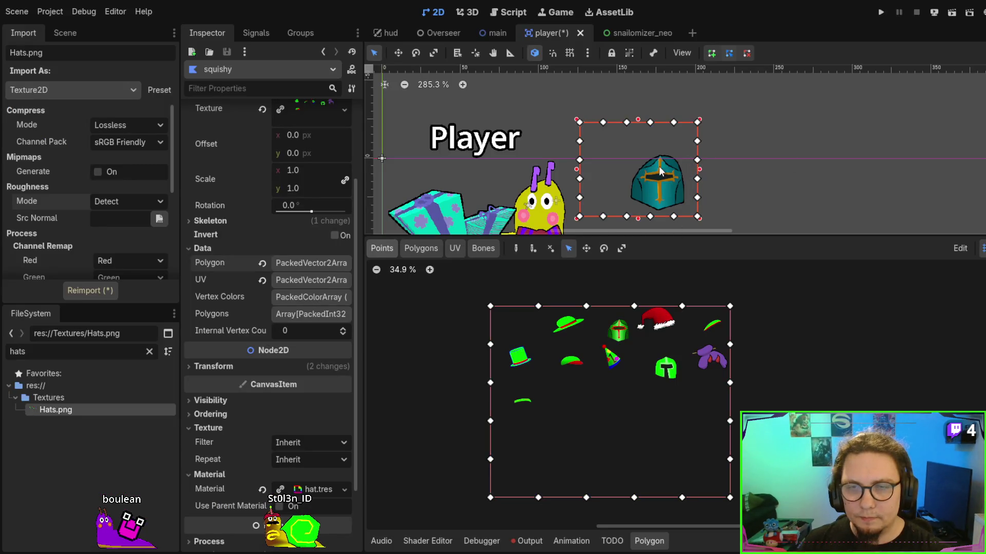
Drag the reimported transparent helmet hat onto the snail's head in the player scene.
scroll(559, 166, up, 2)
scroll(535, 148, up, 2)
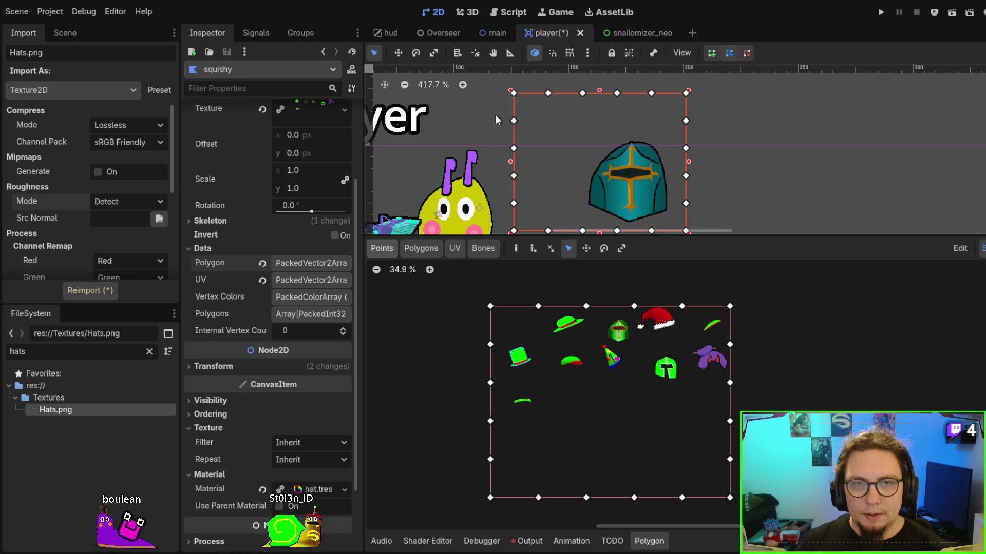
scroll(462, 93, down, 1)
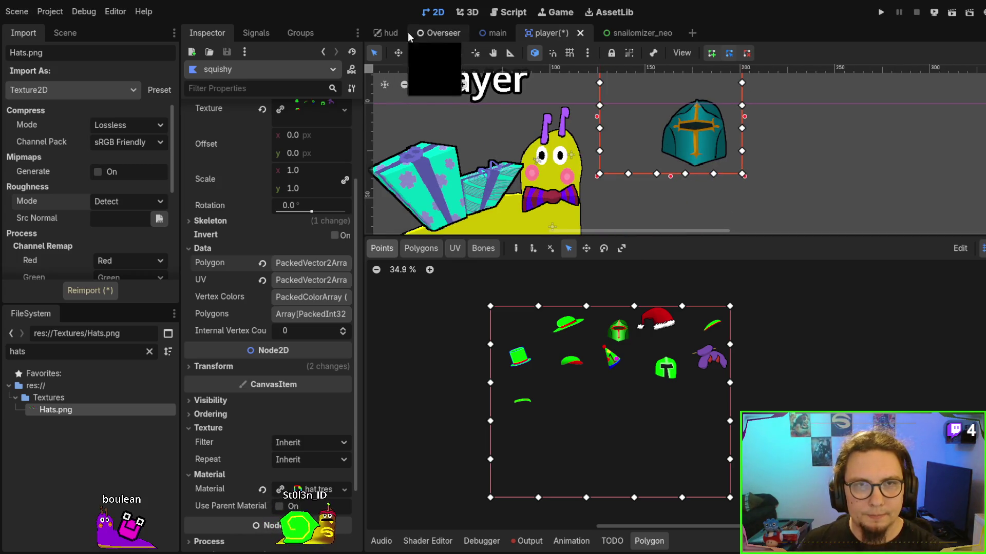
mouse_move(704, 136)
mouse_down()
mouse_move(588, 100)
mouse_move(544, 127)
mouse_move(557, 160)
mouse_up()
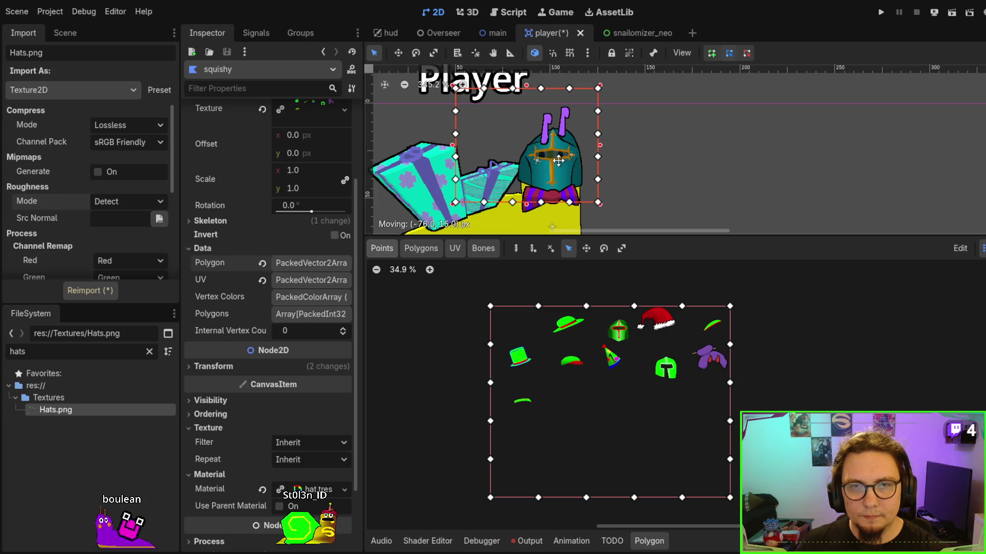
scroll(257, 254, up, 2)
scroll(257, 255, down, 3)
scroll(261, 350, down, 1)
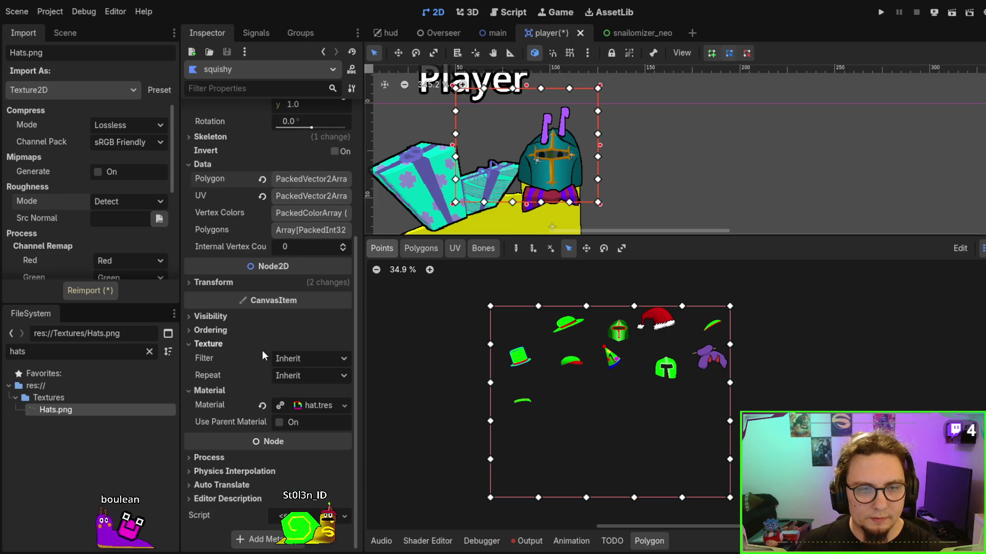
click(315, 400)
Step the hat Index down to 0, then up through the Santa hat (3) to the top hat (5).
scroll(306, 387, down, 5)
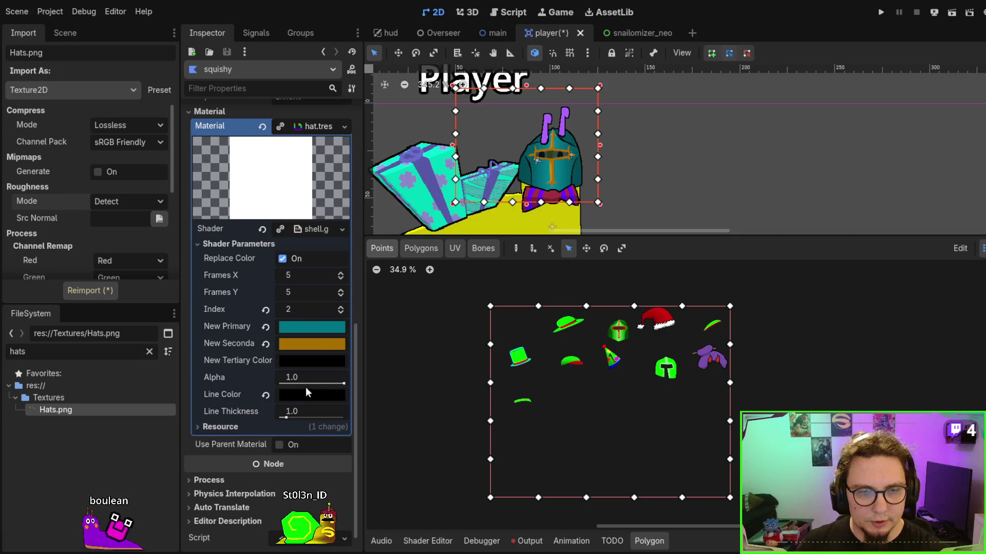
click(340, 313)
click(340, 310)
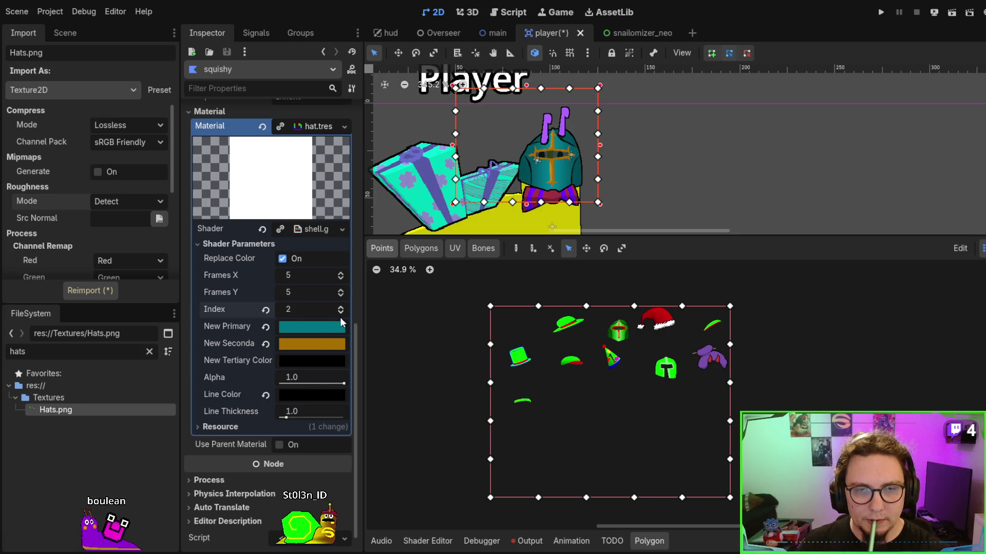
click(341, 313)
click(341, 313)
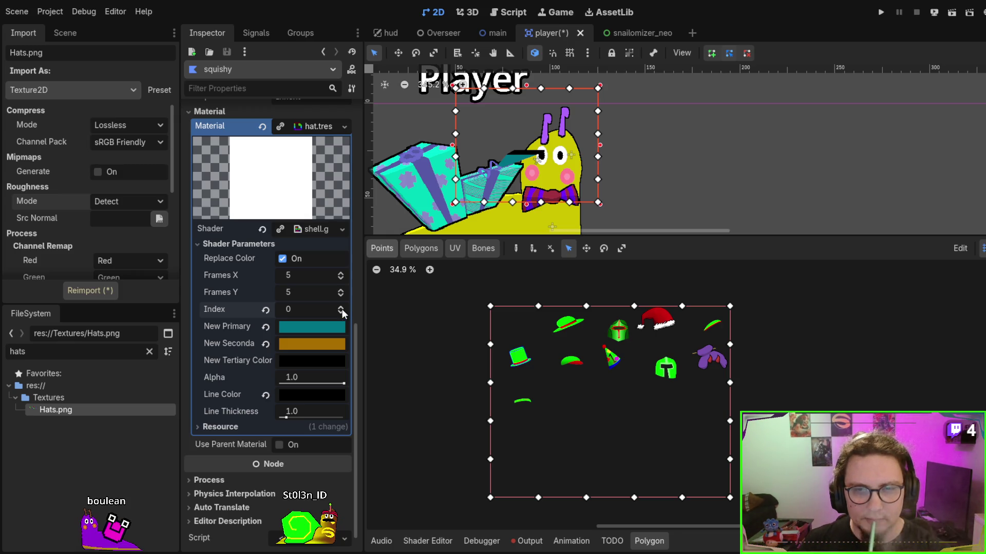
click(340, 309)
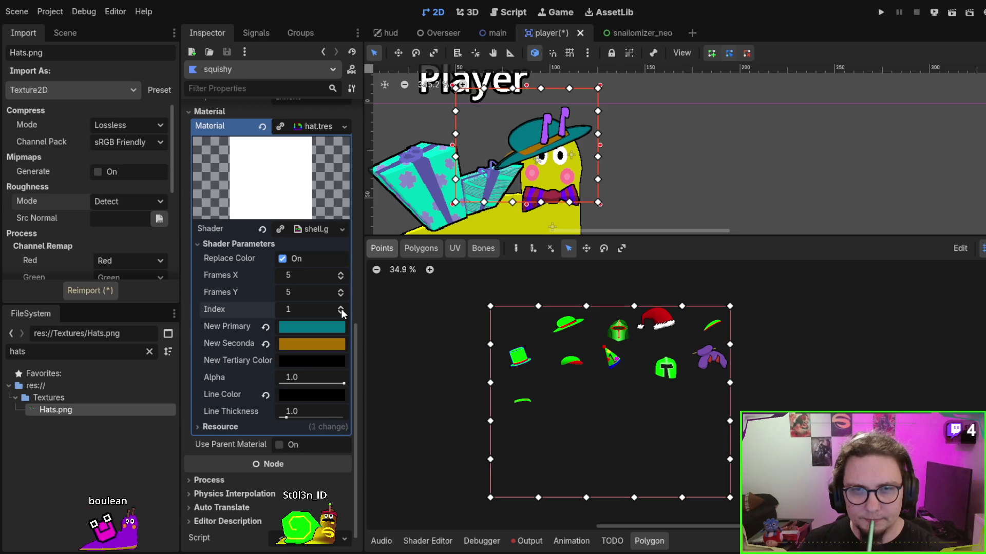
click(340, 309)
click(341, 309)
click(341, 309)
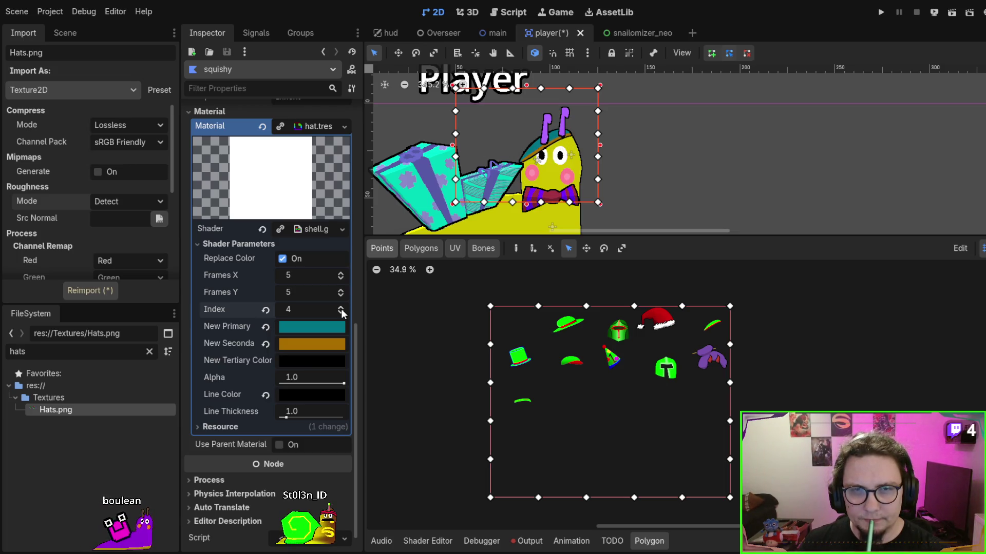
click(341, 309)
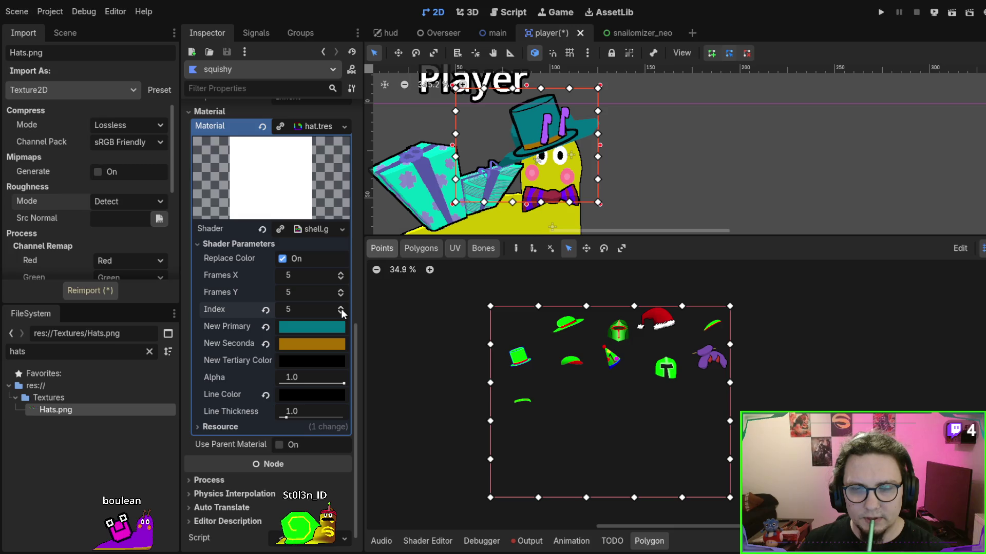
Raise the Index past the wizard hat (7) and helmet (8) up to 11.
scroll(568, 199, up, 3)
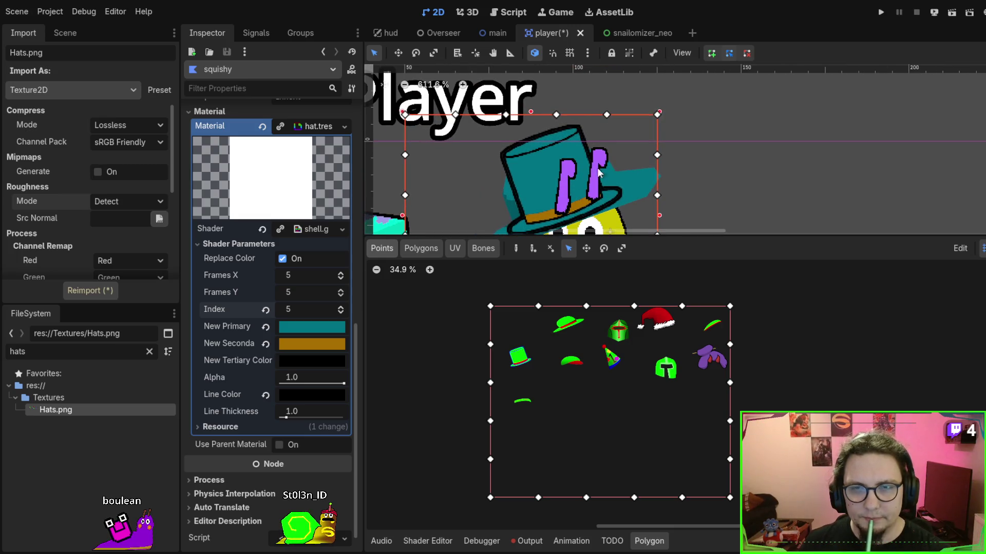
scroll(589, 212, down, 1)
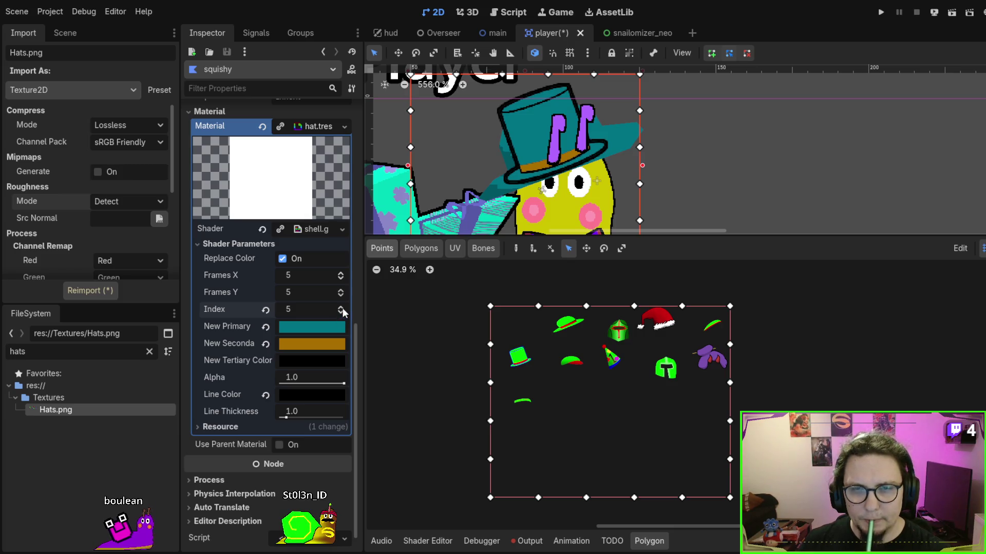
click(343, 308)
click(342, 308)
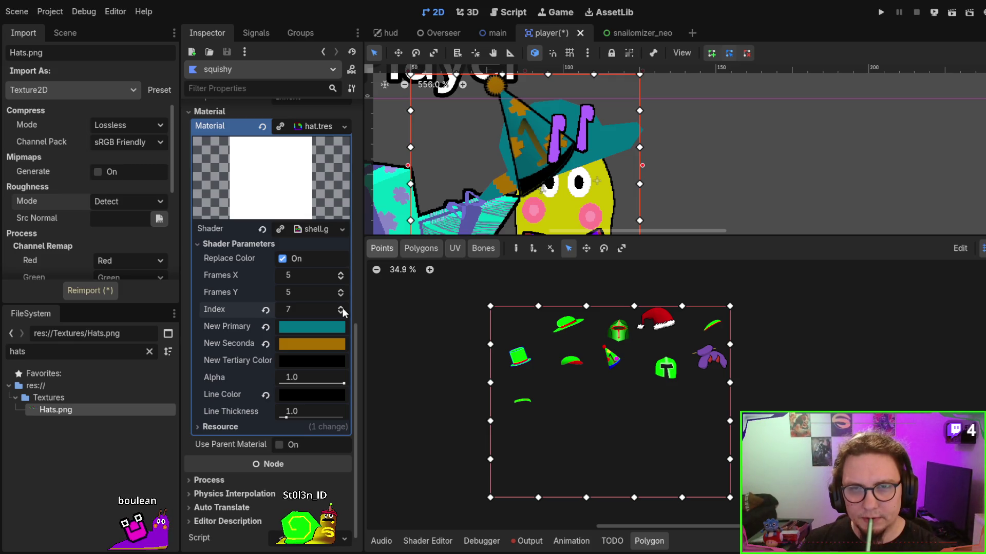
click(343, 308)
click(343, 308)
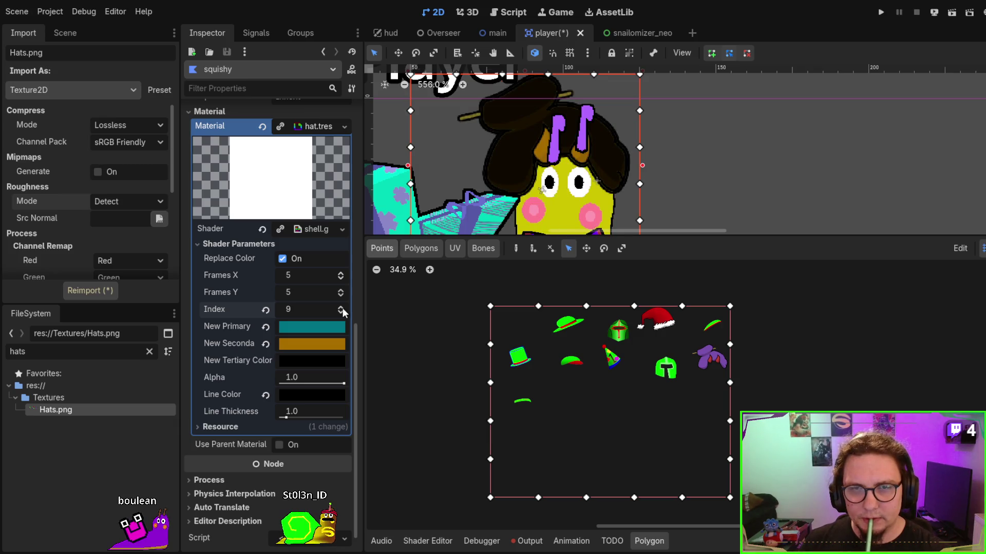
click(343, 308)
click(343, 308)
Raise the Index to 15, then lower it back to 8 for the helmet.
click(343, 308)
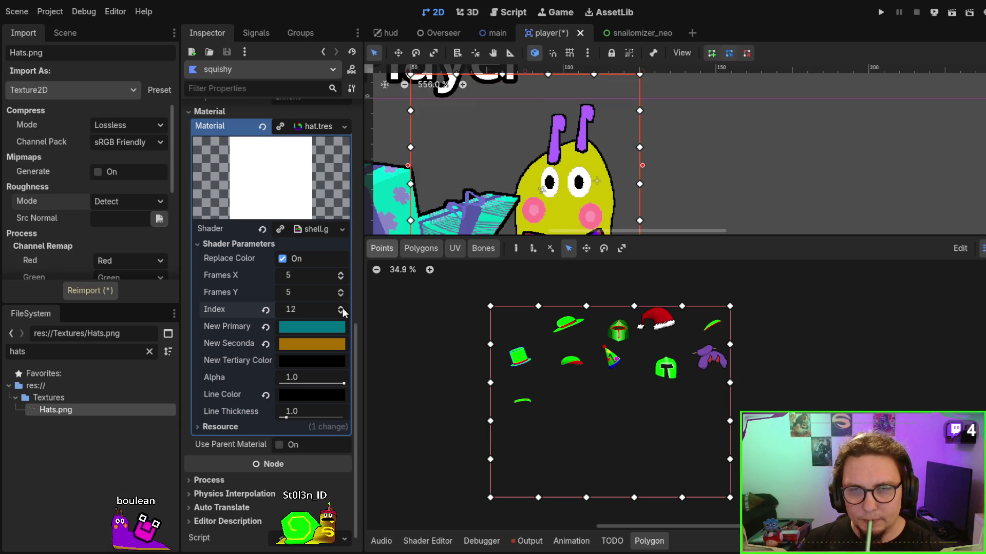
click(343, 308)
click(343, 308)
click(343, 308)
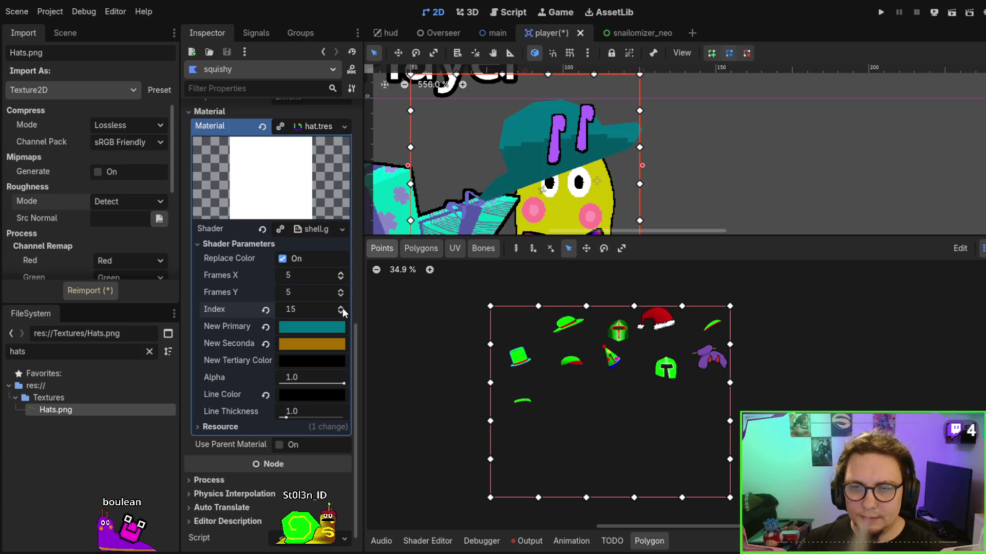
click(343, 308)
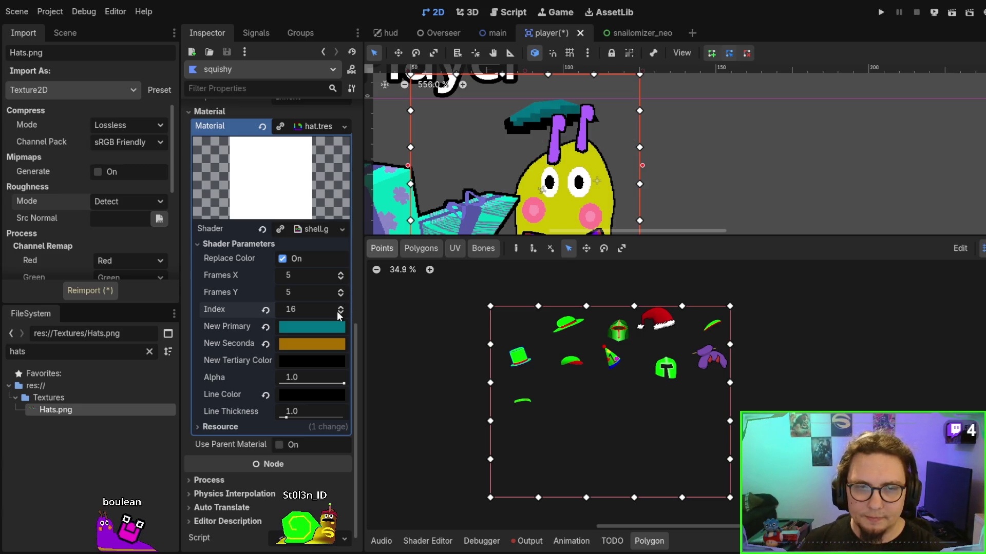
click(341, 314)
click(341, 314)
click(341, 314)
click(341, 314)
click(341, 314)
click(341, 314)
click(341, 314)
click(341, 314)
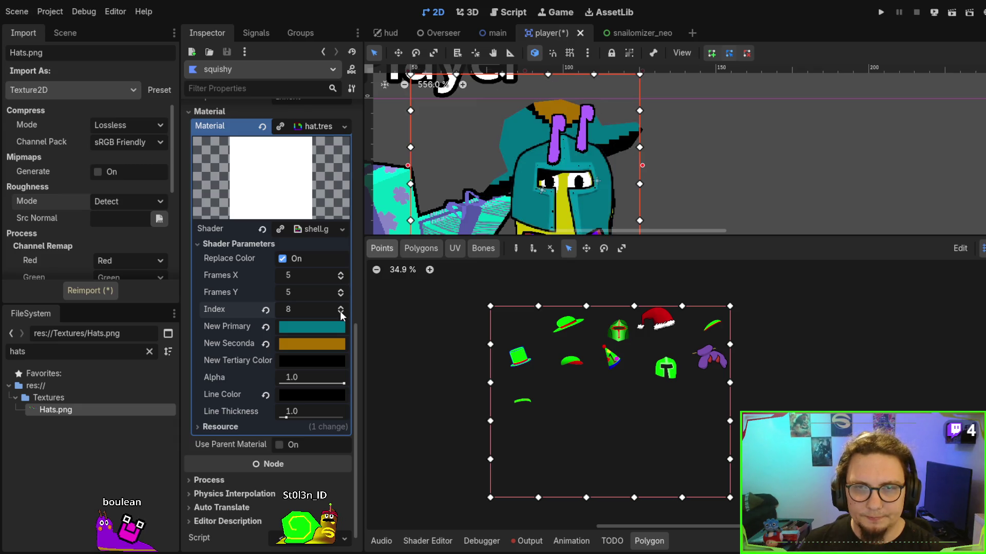
Add seven interior points in rows across the hat sheet polygon.
click(421, 248)
click(373, 250)
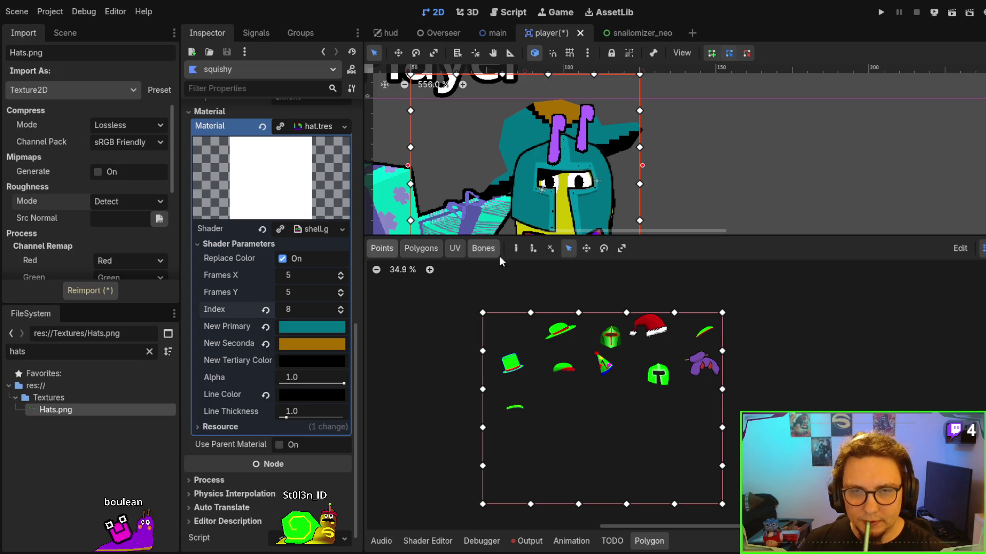
click(533, 249)
click(531, 351)
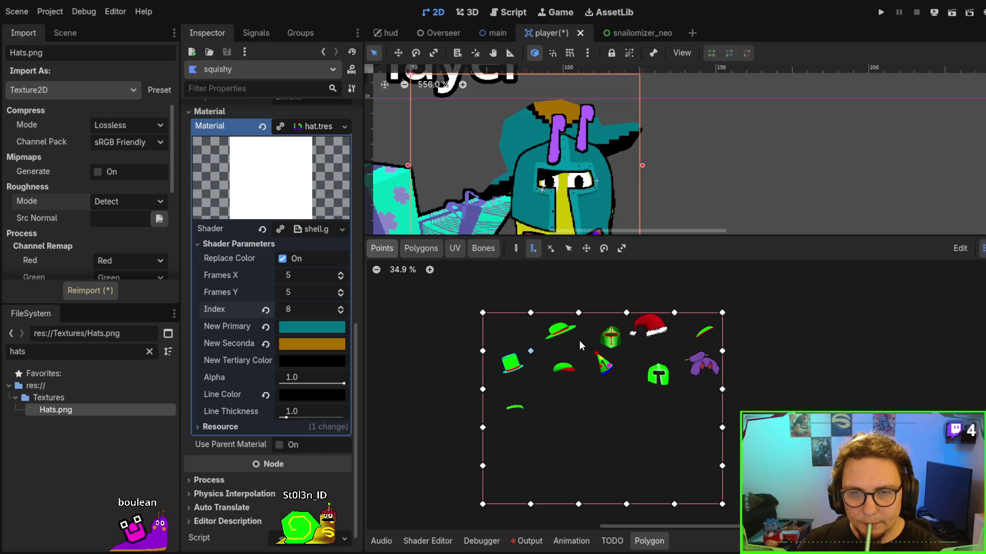
click(674, 351)
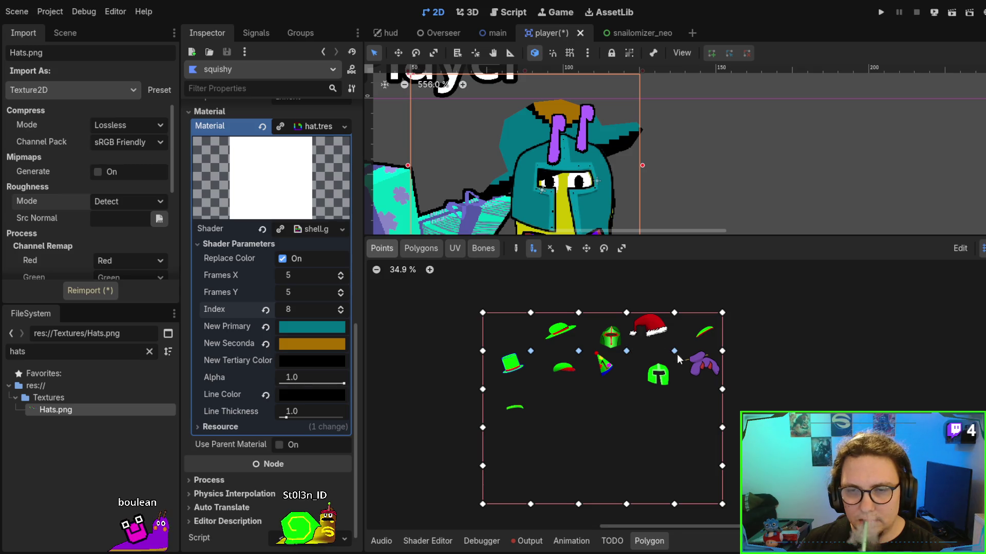
click(625, 389)
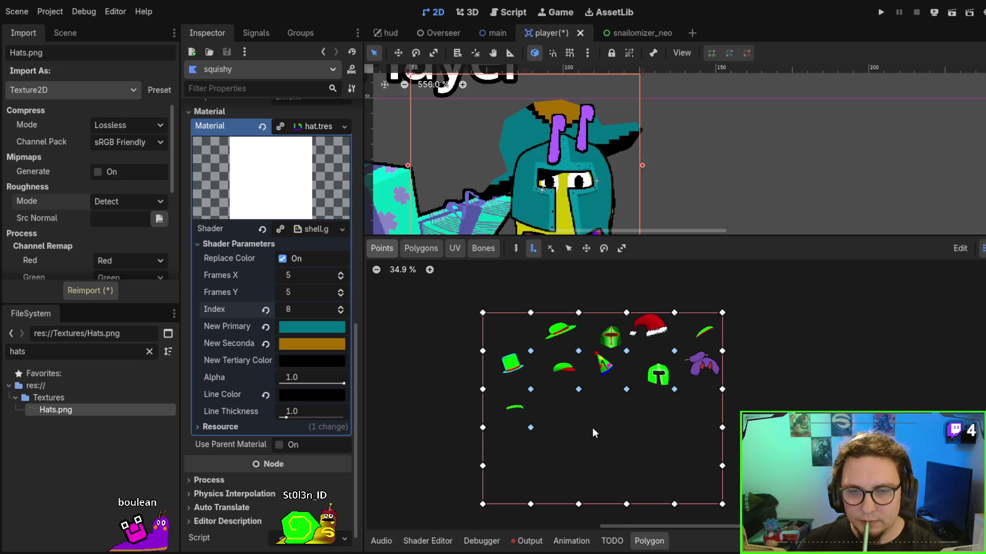
click(674, 428)
click(626, 466)
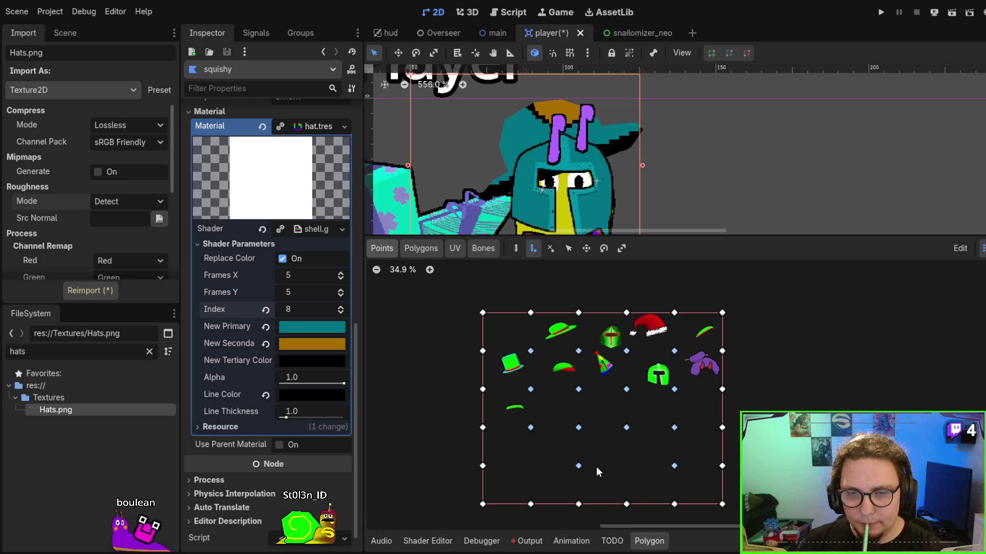
click(578, 466)
click(531, 466)
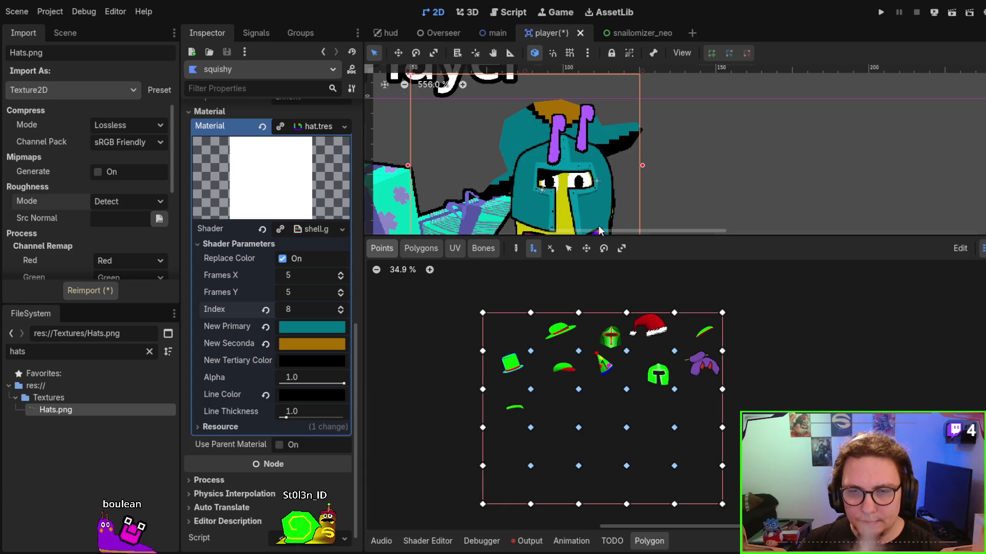
Enlarge the polygon editor with the splitter and switch to Bones weight painting.
click(451, 249)
scroll(531, 359, up, 1)
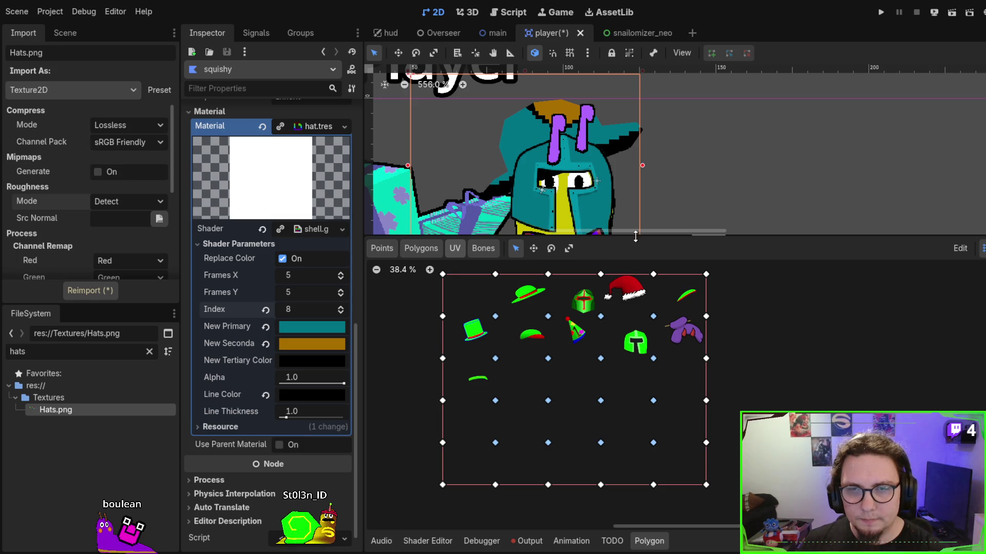
drag(635, 237, 635, 87)
scroll(482, 205, up, 3)
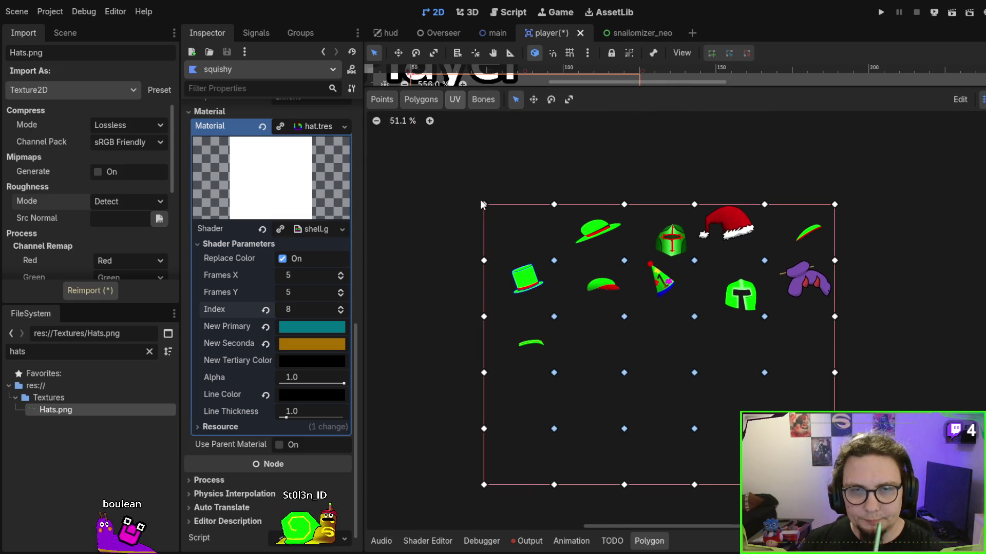
click(483, 99)
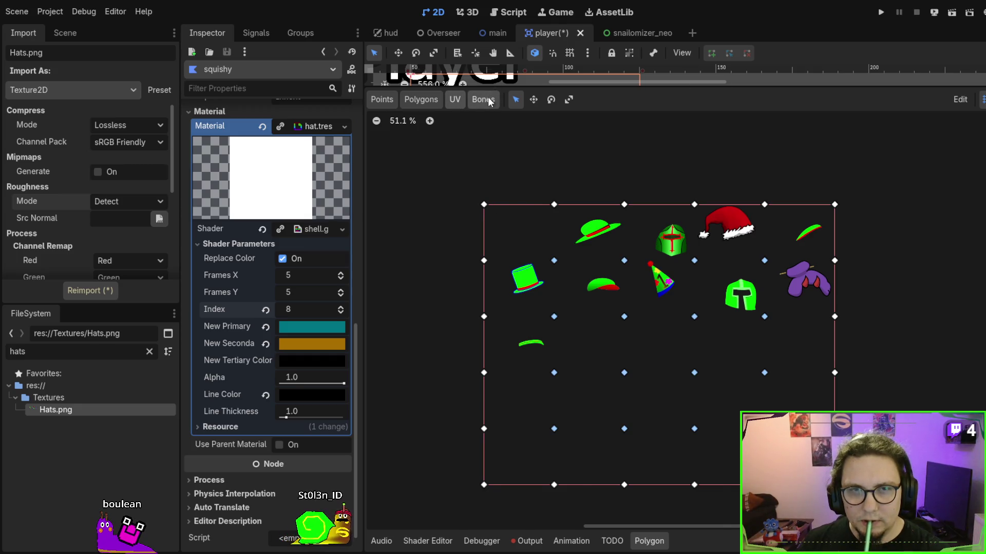
scroll(500, 195, down, 2)
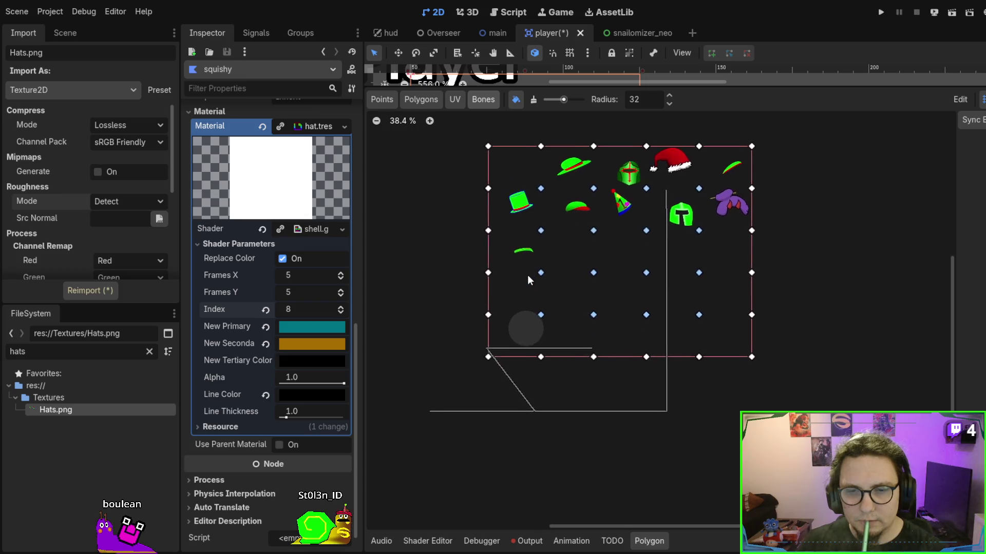
scroll(547, 390, up, 2)
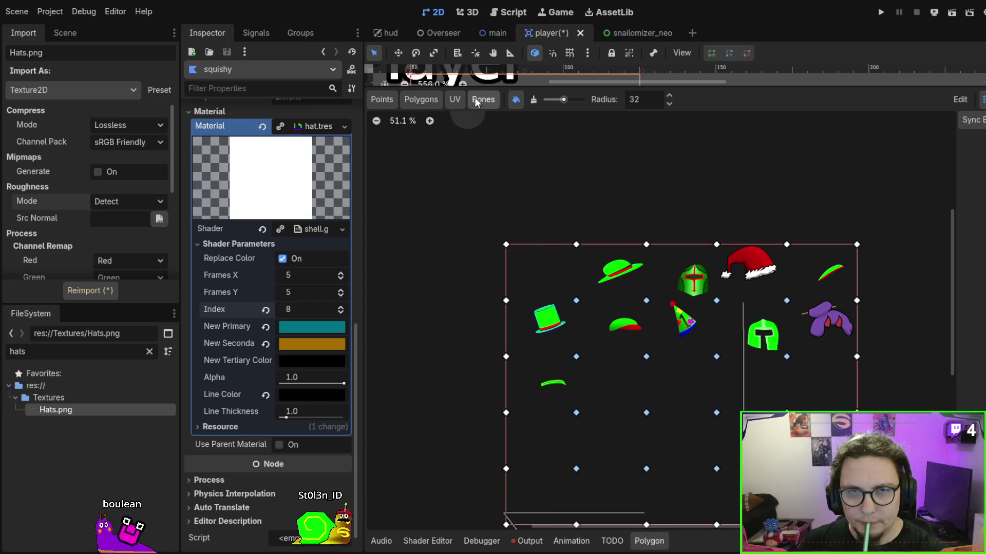
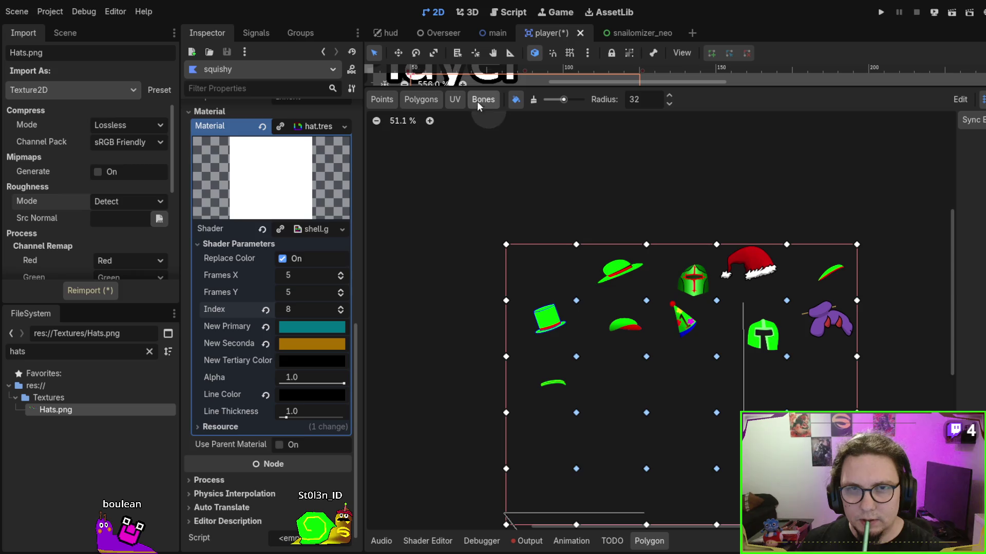
In the Polygons mode, draw triangles over the first two top-row hat cells, including the green hat.
click(455, 99)
click(421, 99)
click(505, 245)
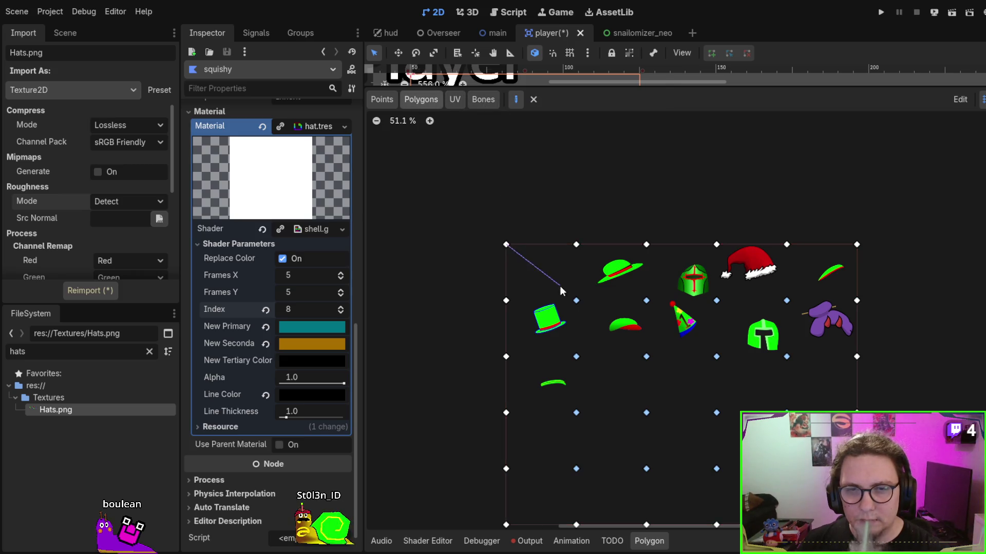
click(576, 301)
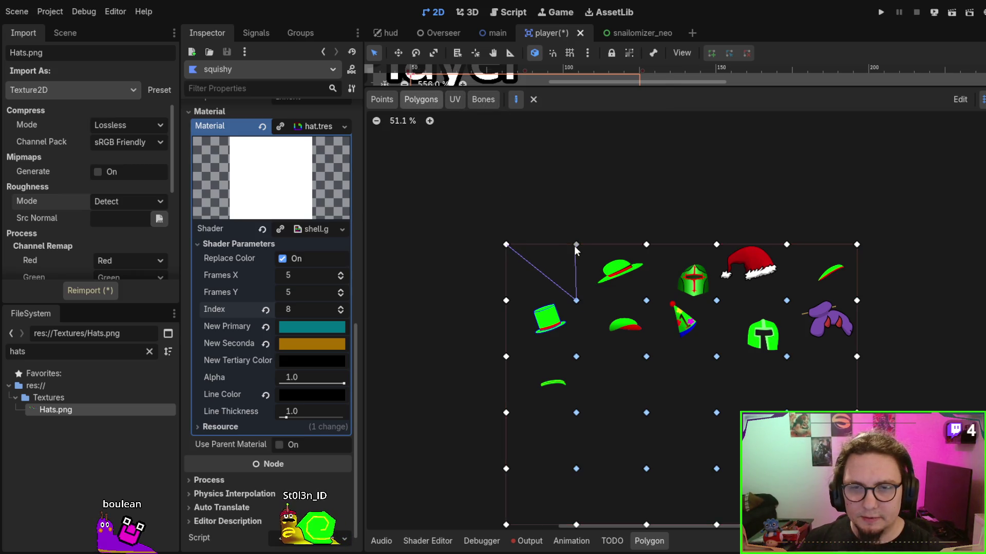
click(576, 245)
click(506, 245)
click(576, 245)
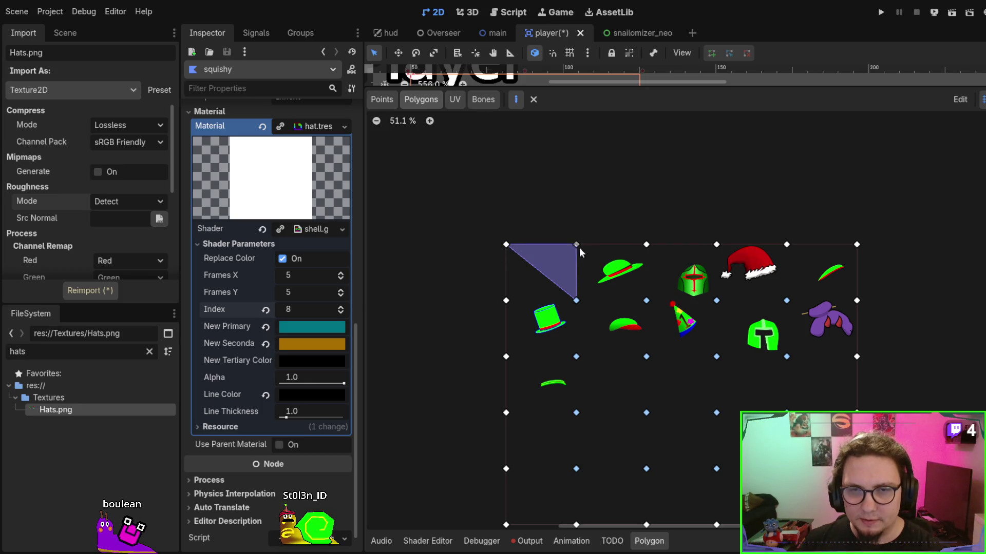
click(646, 300)
click(646, 245)
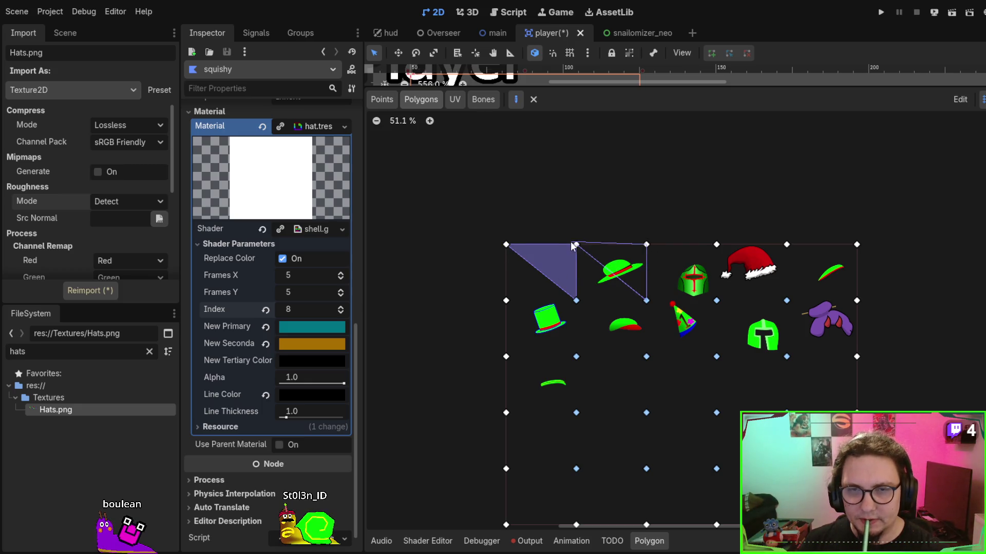
click(576, 245)
Draw the upper triangles over the helmet, Santa hat and green feather cells.
click(646, 245)
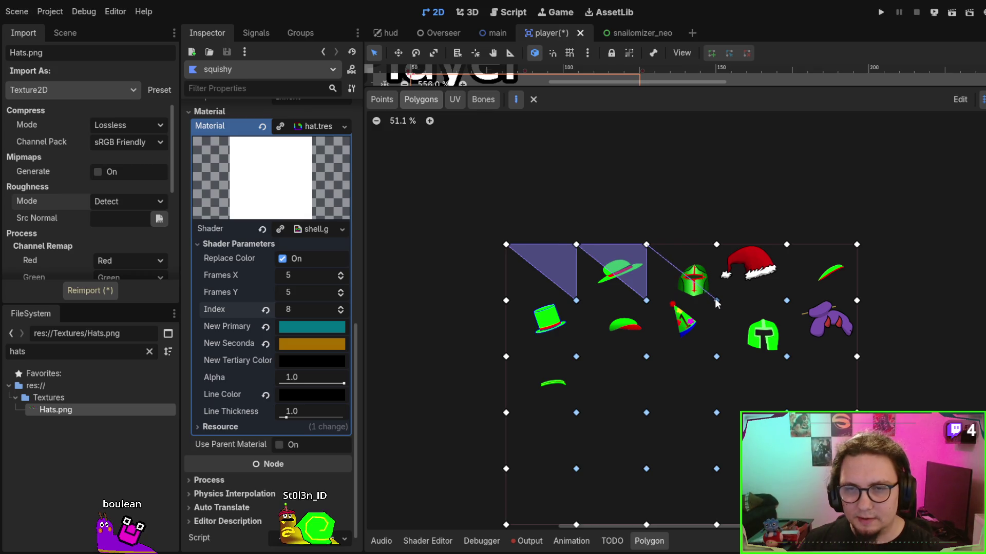
click(716, 245)
click(646, 245)
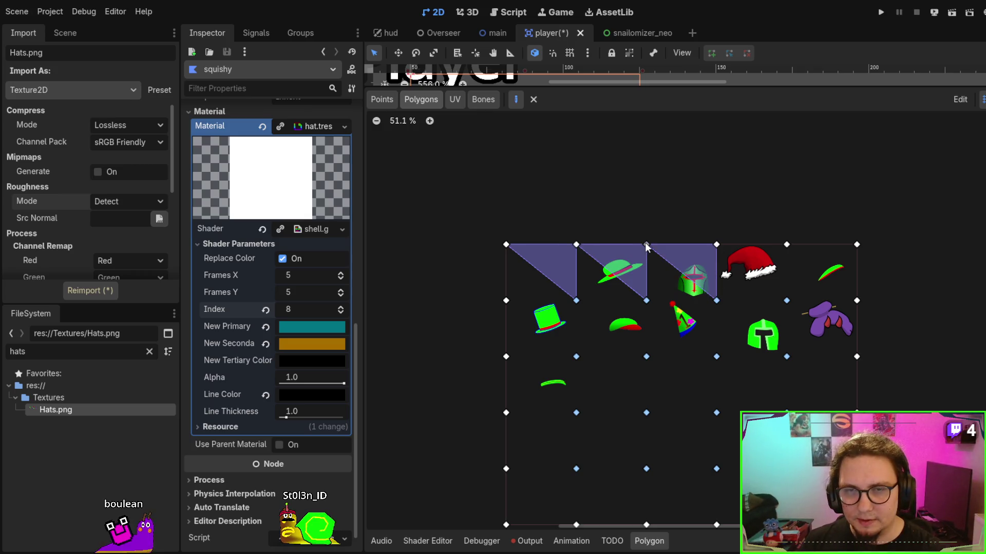
click(717, 245)
click(786, 300)
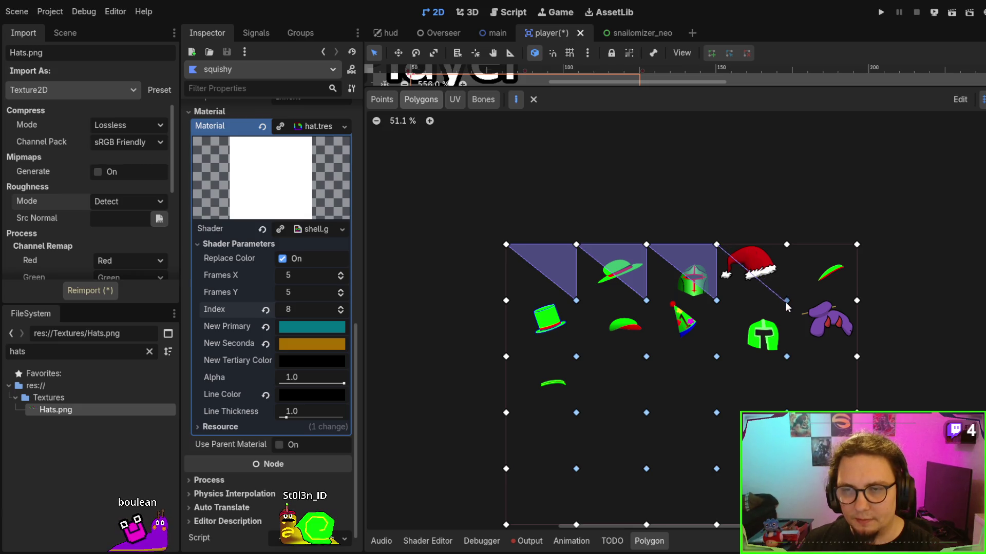
click(786, 245)
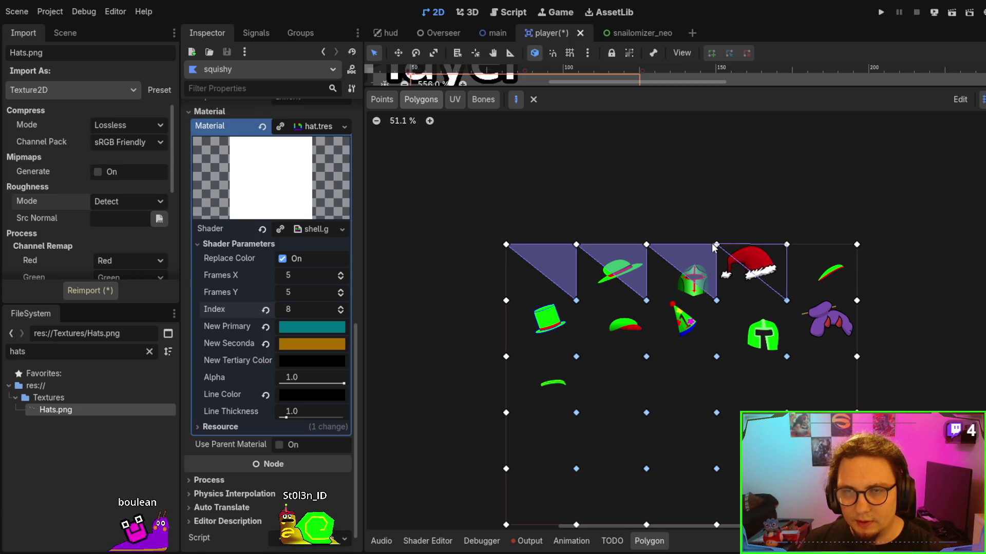
click(717, 245)
click(786, 245)
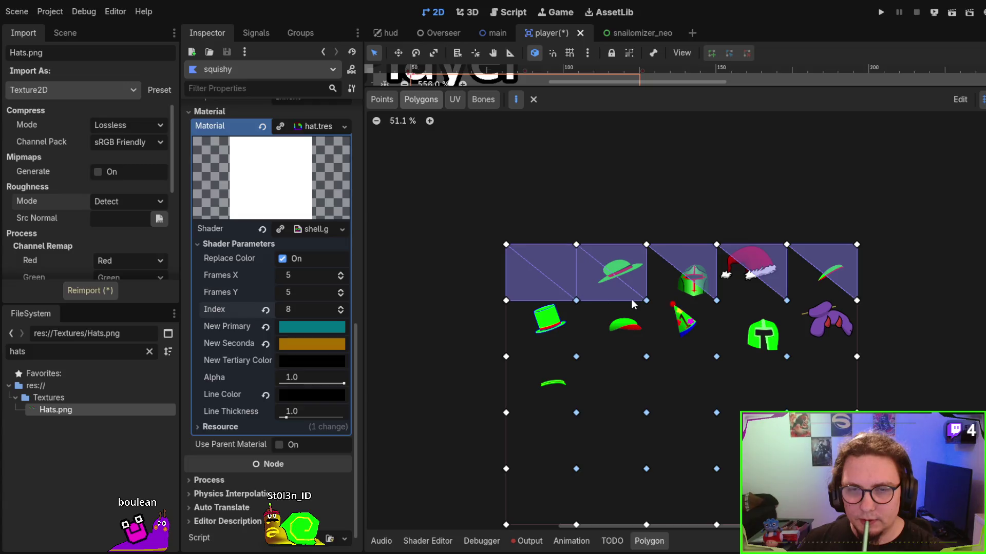
Add the lower triangles for the helmet, Santa hat and feather cells, completing the top row.
click(716, 301)
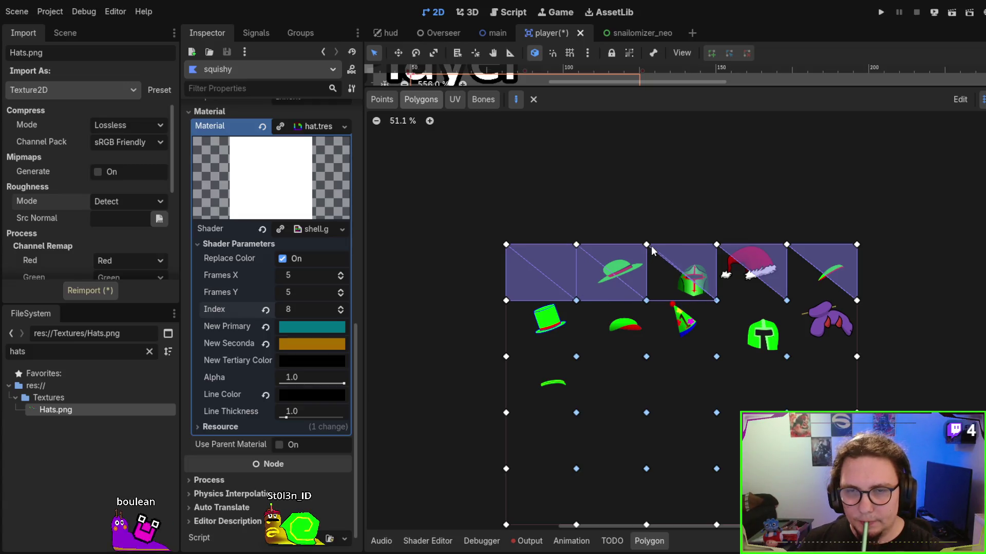
click(647, 301)
click(716, 301)
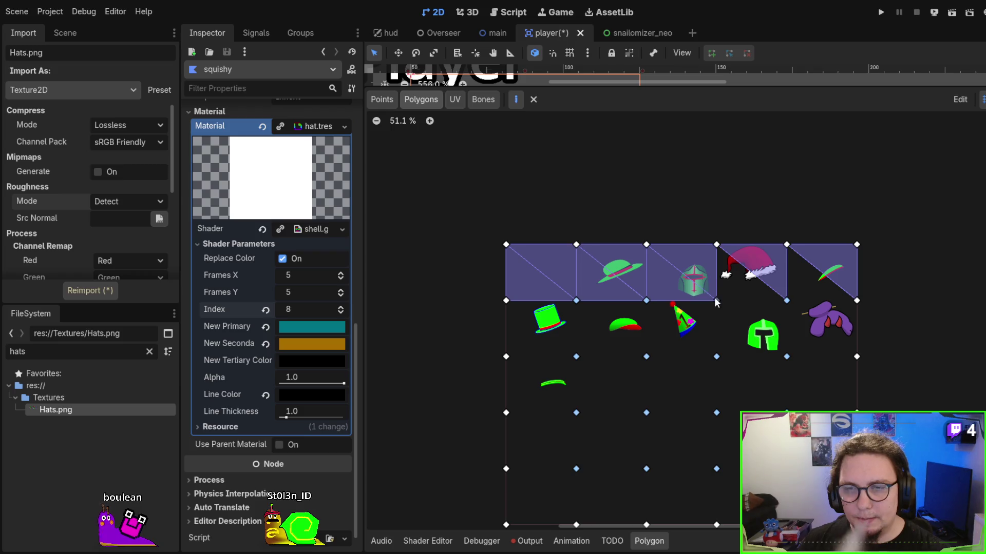
click(786, 300)
click(716, 245)
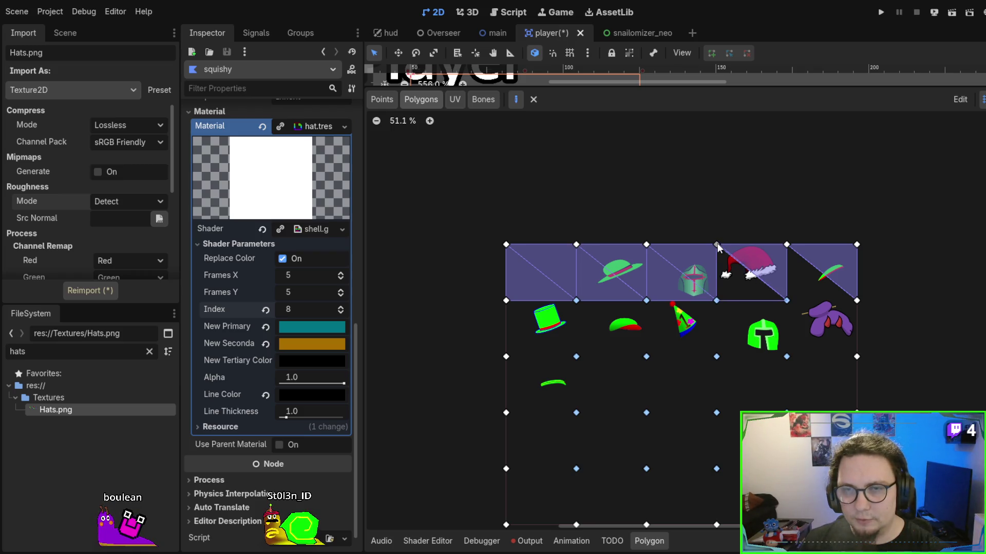
click(716, 300)
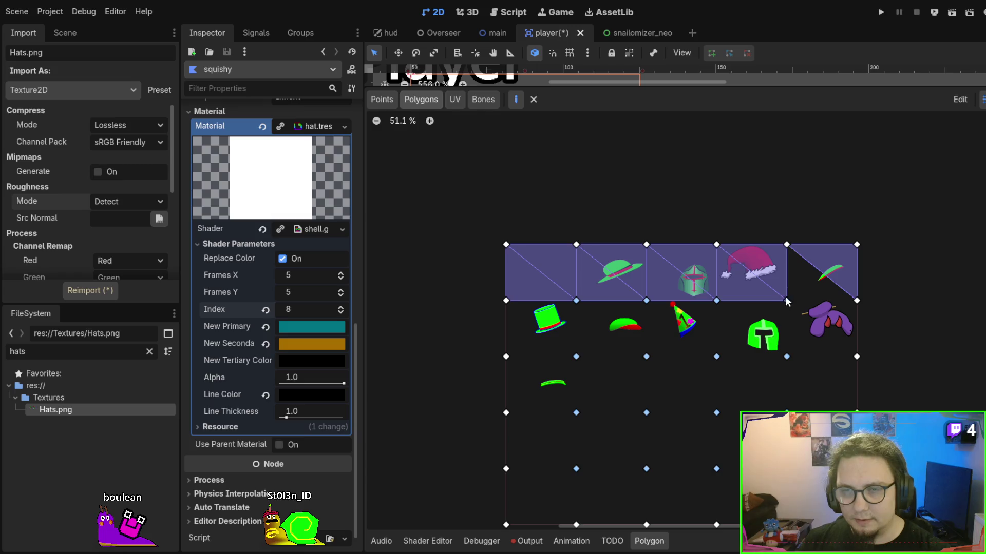
click(785, 300)
click(856, 300)
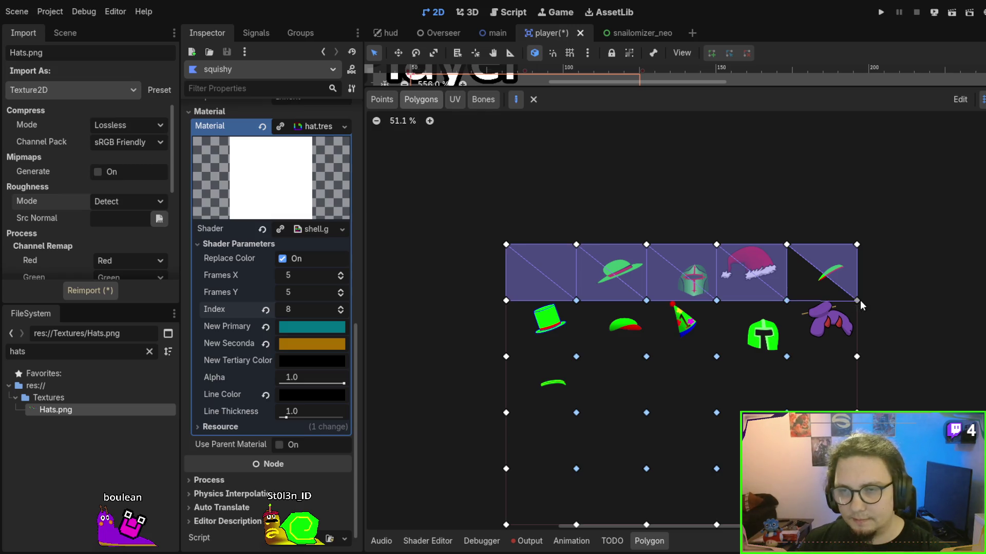
click(786, 245)
click(787, 301)
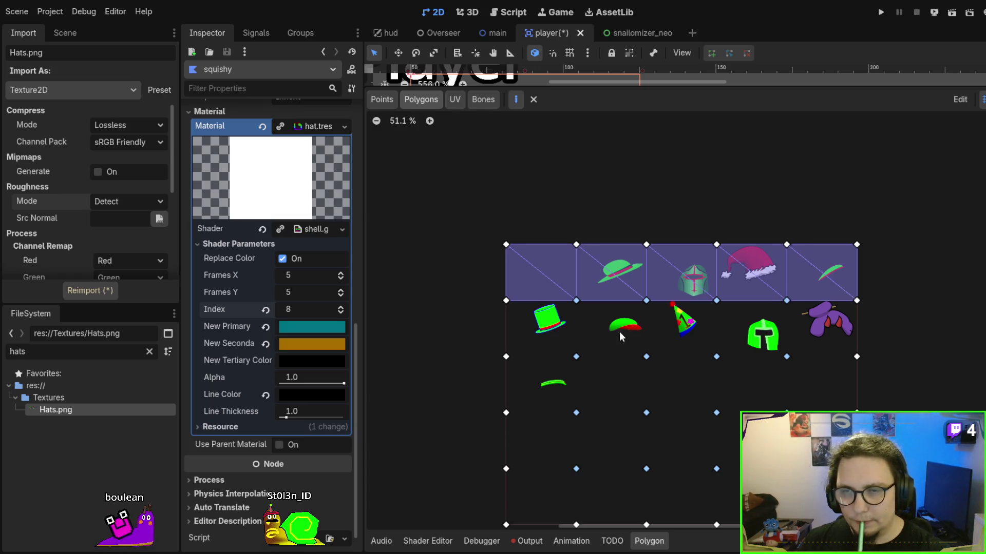
click(506, 300)
click(506, 357)
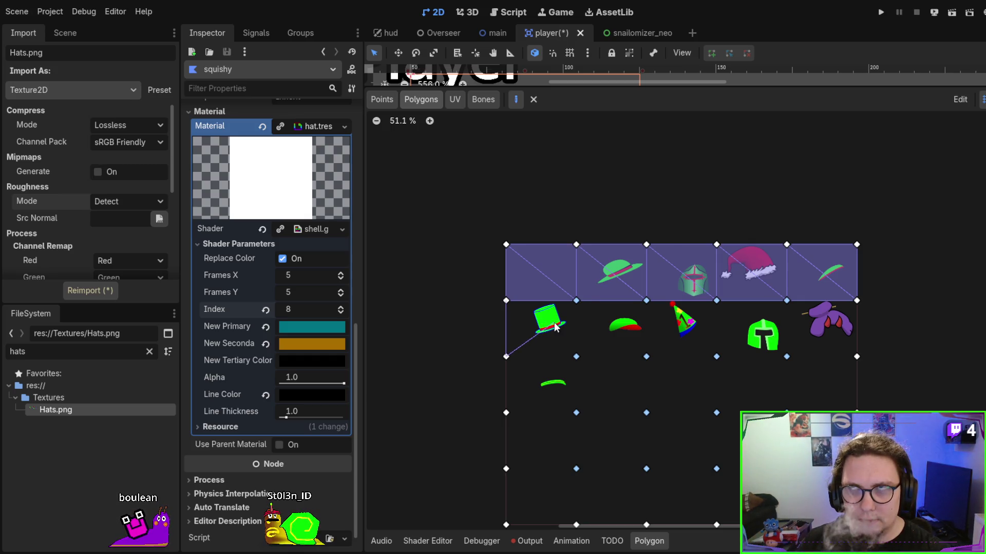
Discard the unfinished triangle and draw triangles over the top hat and green cap cells.
click(507, 301)
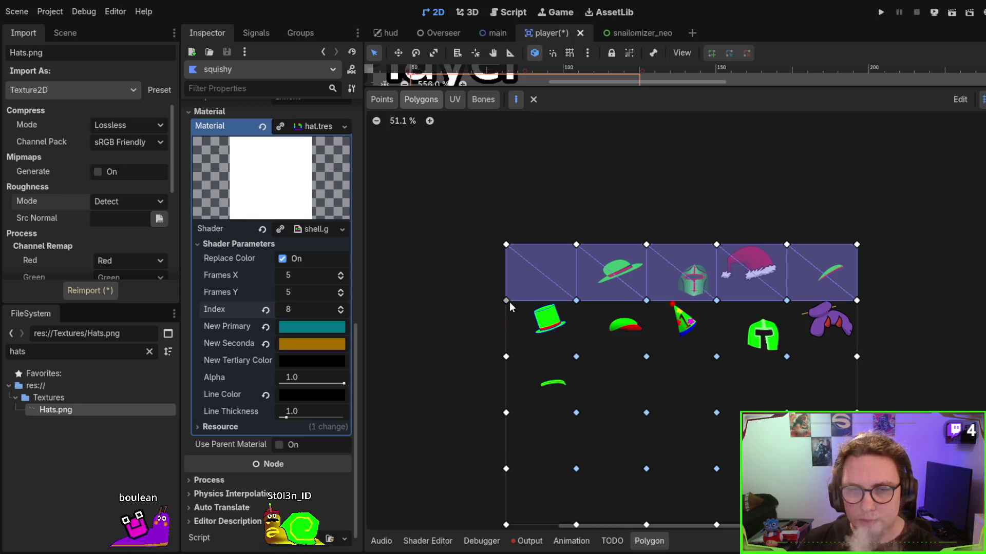
click(575, 301)
click(576, 354)
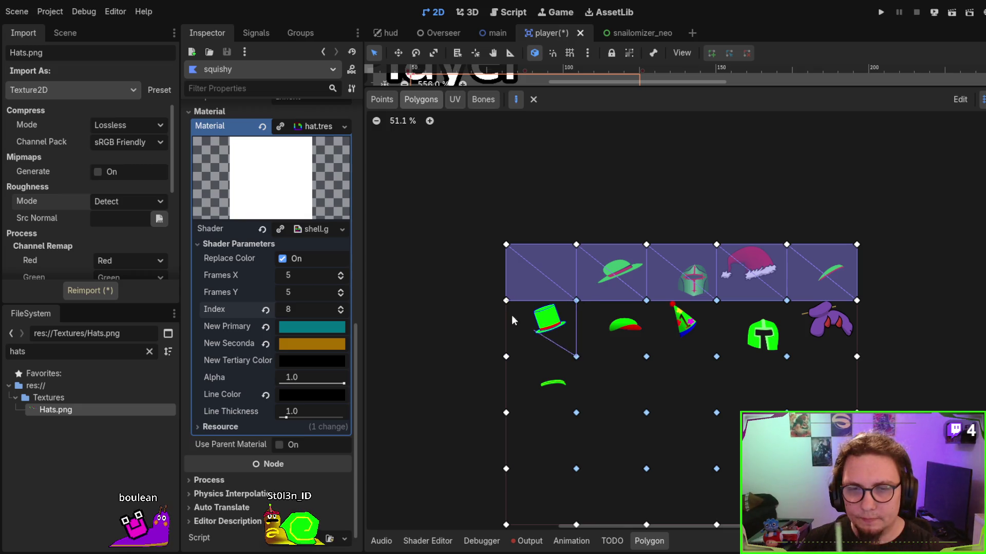
click(506, 302)
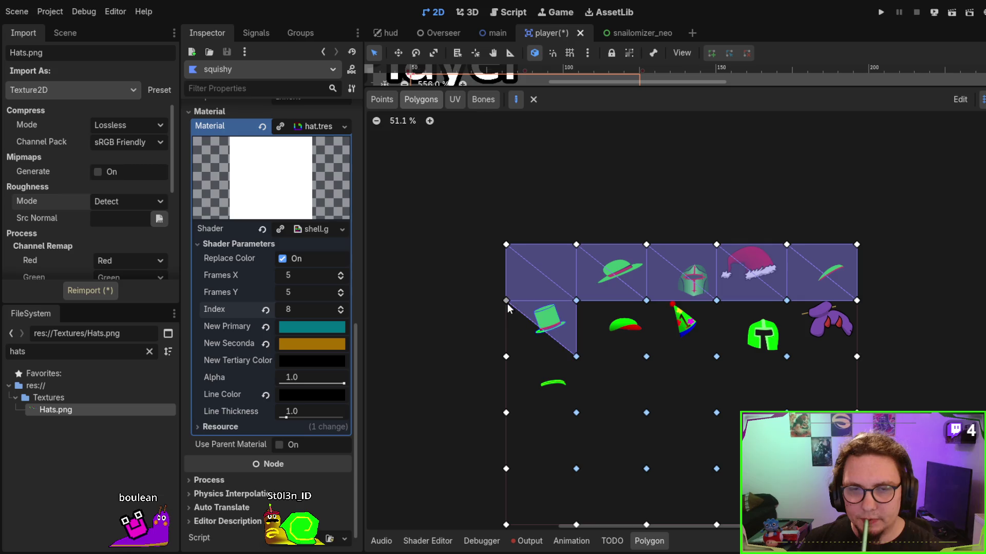
click(577, 300)
click(646, 301)
click(645, 355)
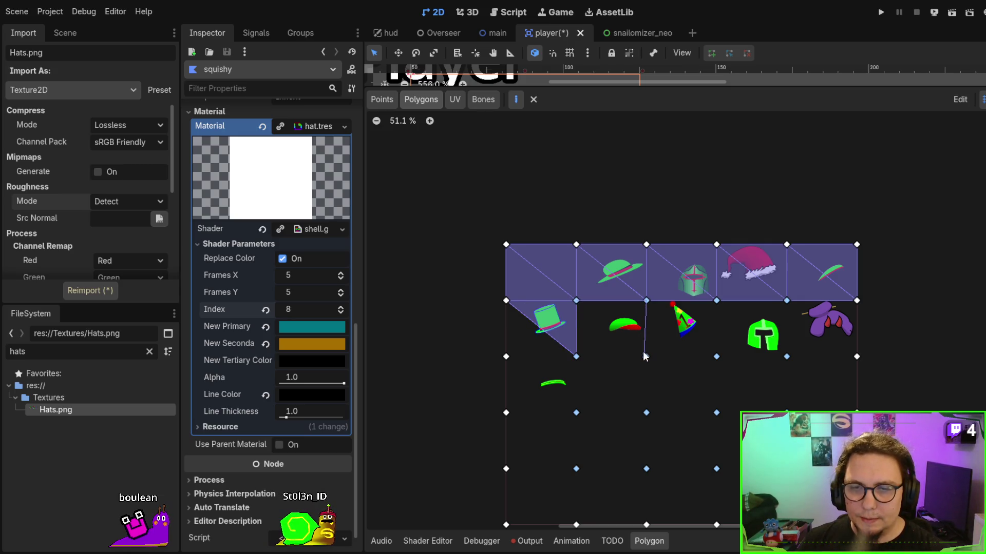
click(576, 301)
Draw triangles over the party hat, green helmet and purple hat cells.
scroll(534, 304, right, 3)
scroll(534, 308, right, 2)
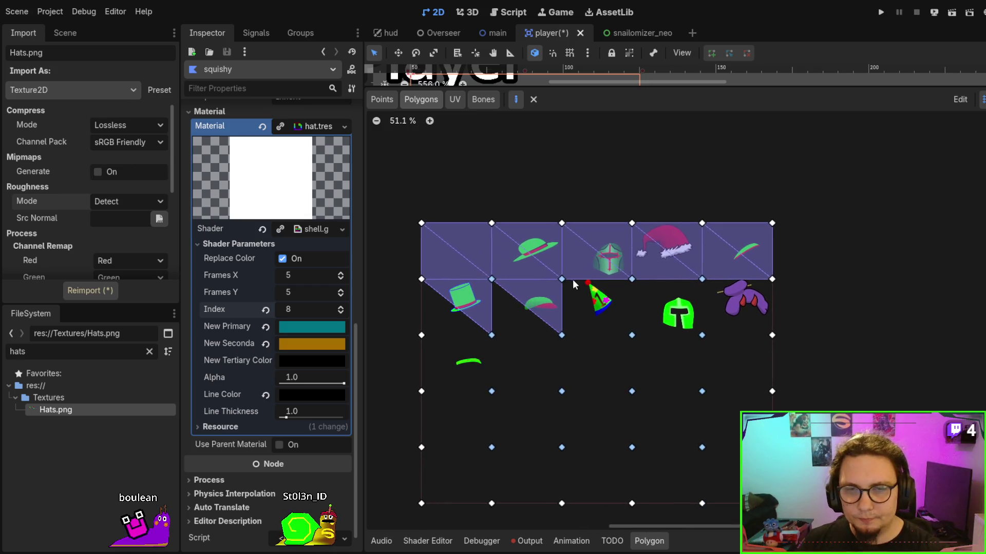
click(633, 334)
click(561, 279)
click(632, 280)
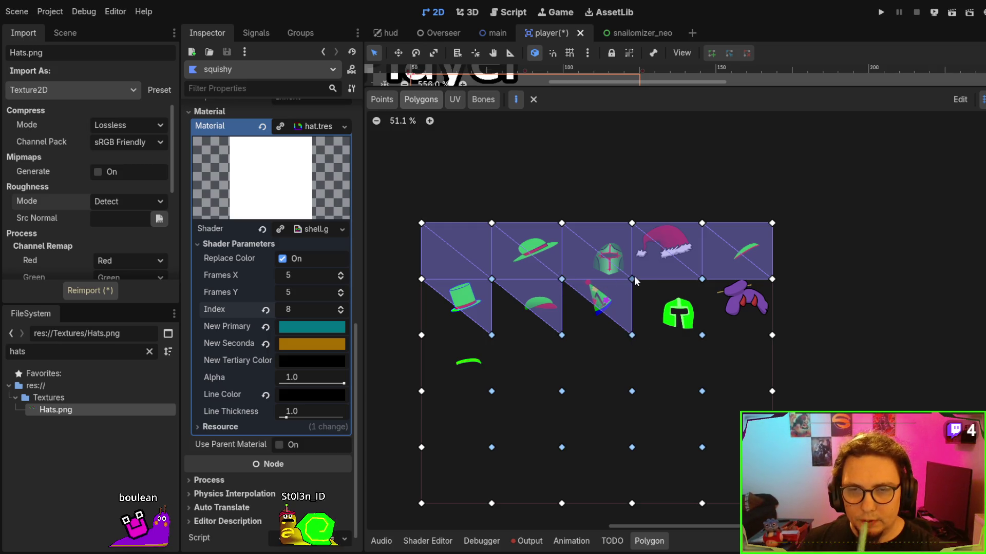
click(702, 279)
click(702, 335)
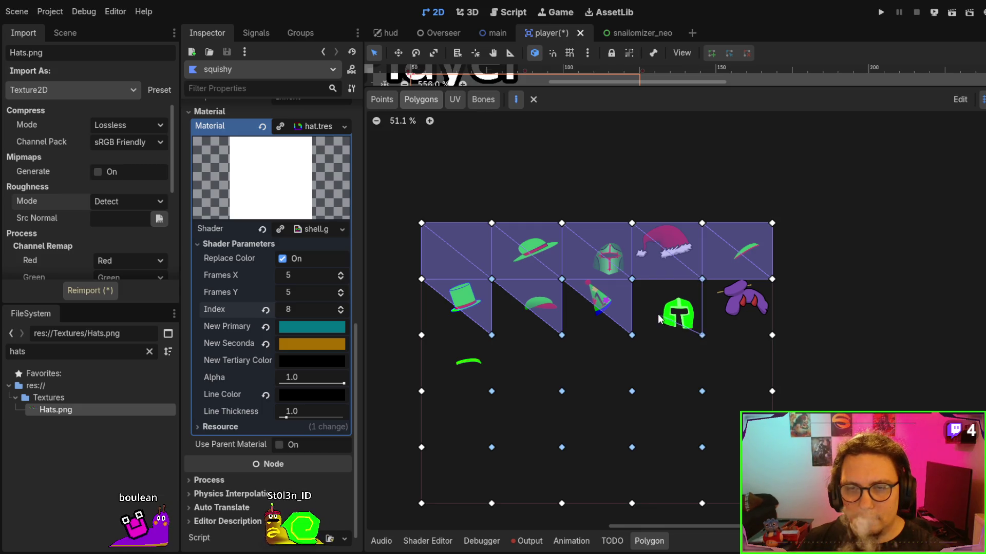
click(631, 279)
click(702, 279)
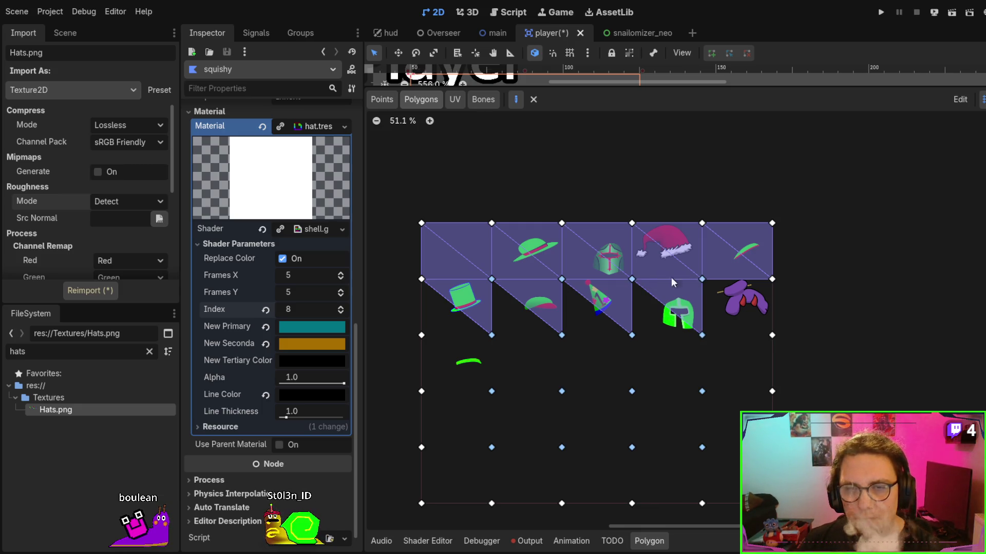
click(701, 280)
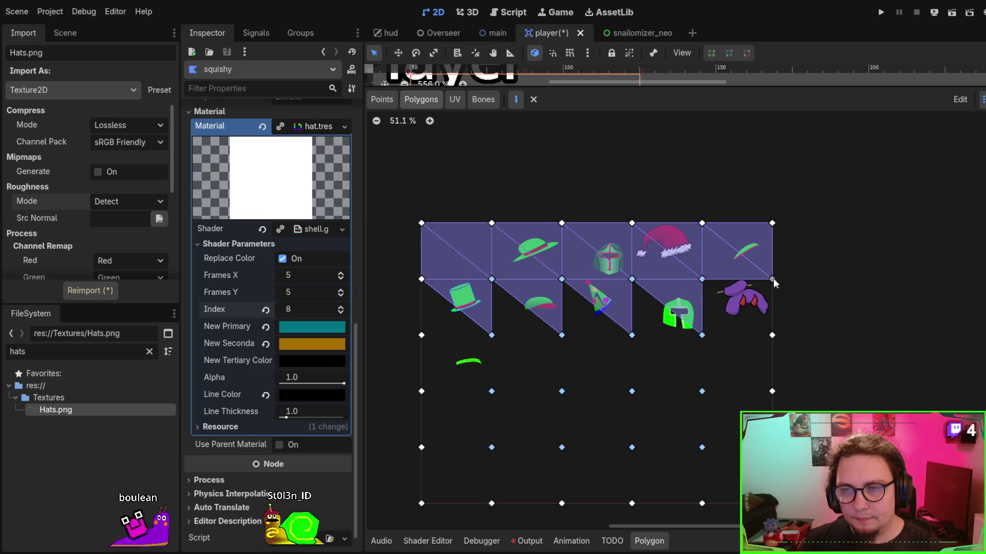
click(772, 335)
click(701, 279)
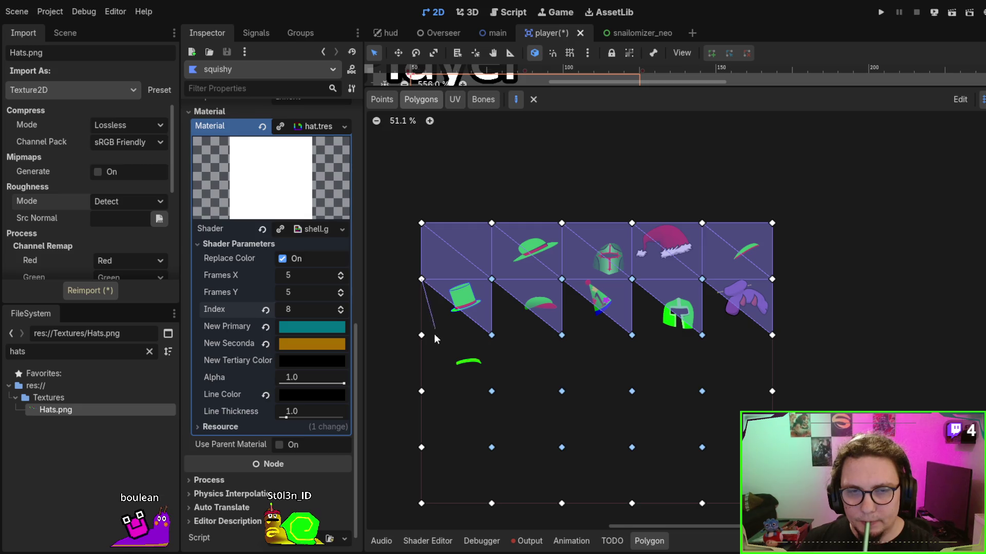
Fill the lower triangles of the top hat, green cap and party hat cells.
click(491, 335)
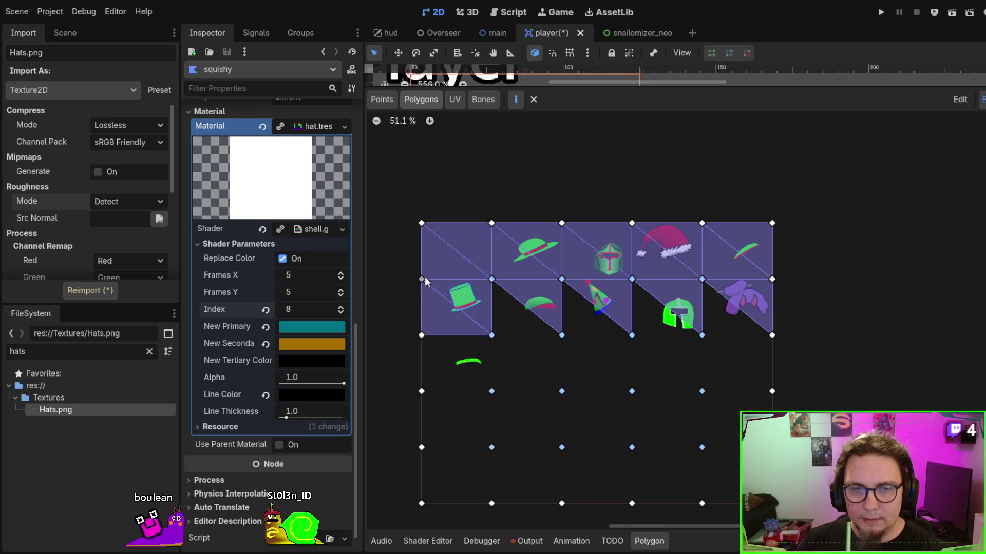
click(491, 335)
click(563, 334)
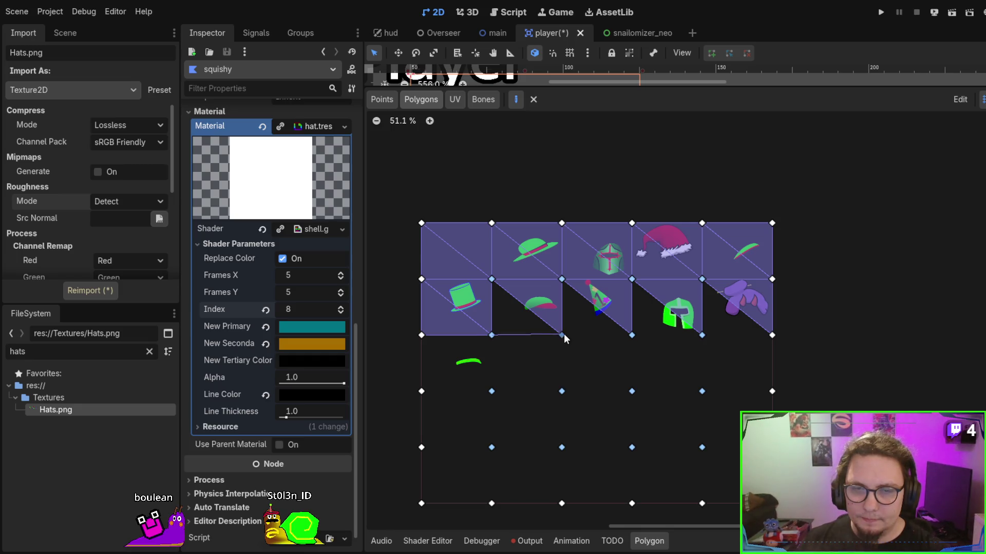
click(491, 280)
click(491, 335)
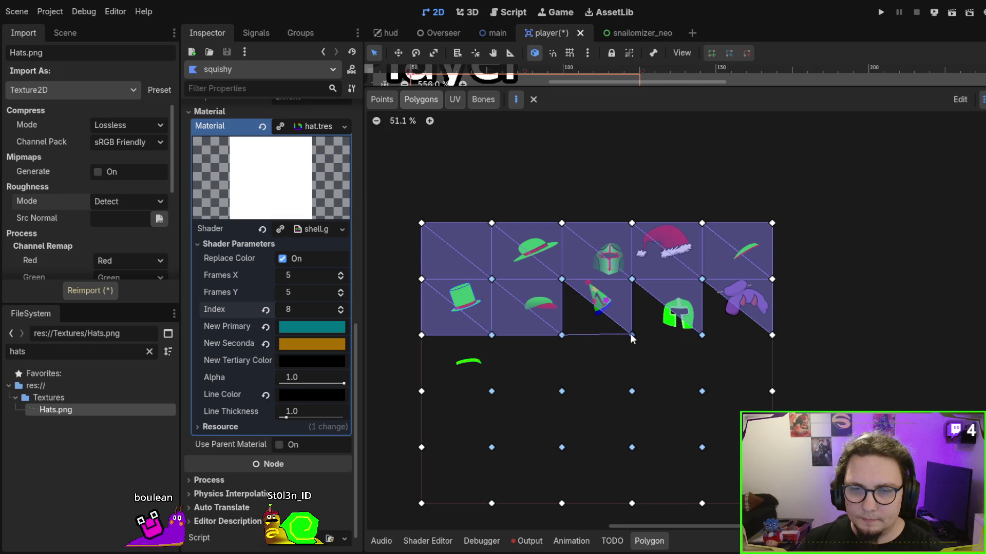
click(562, 280)
click(562, 335)
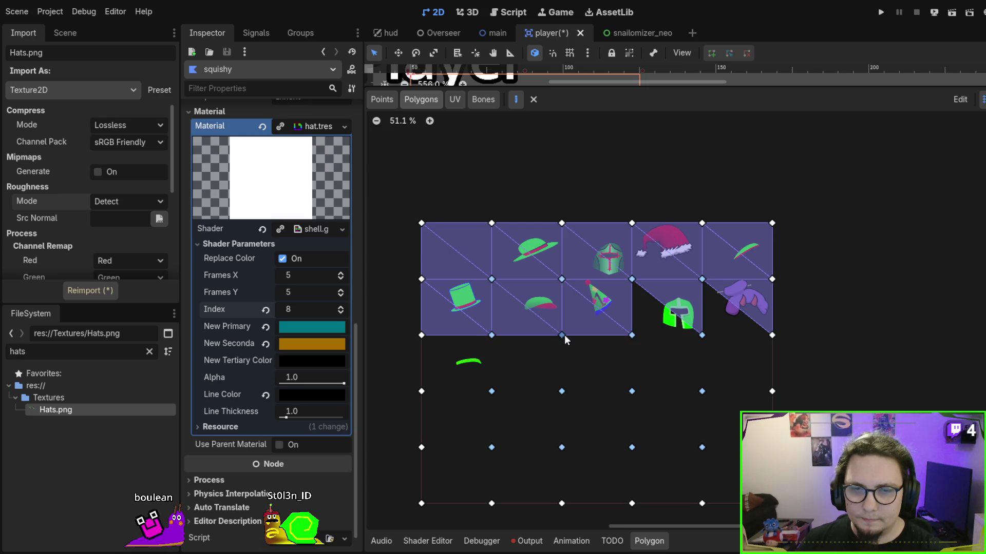
Fill the lower triangles of the green helmet and purple hat cells, finishing the second row.
click(632, 335)
click(701, 336)
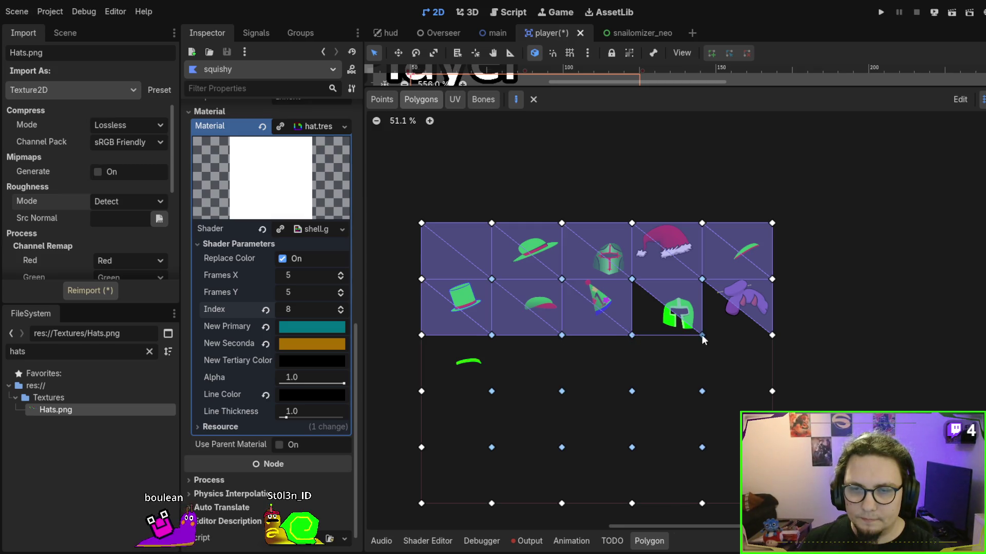
click(632, 279)
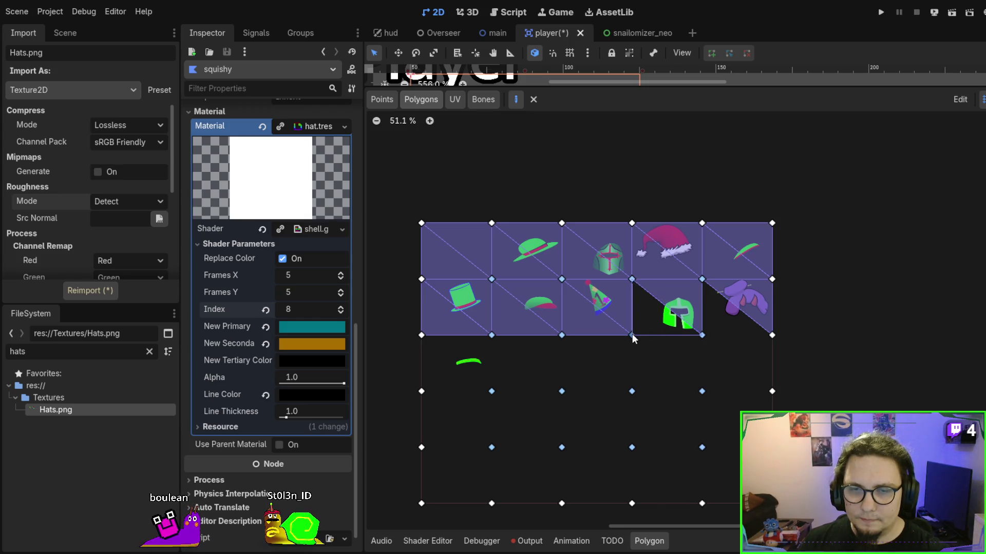
click(632, 336)
click(702, 335)
click(772, 335)
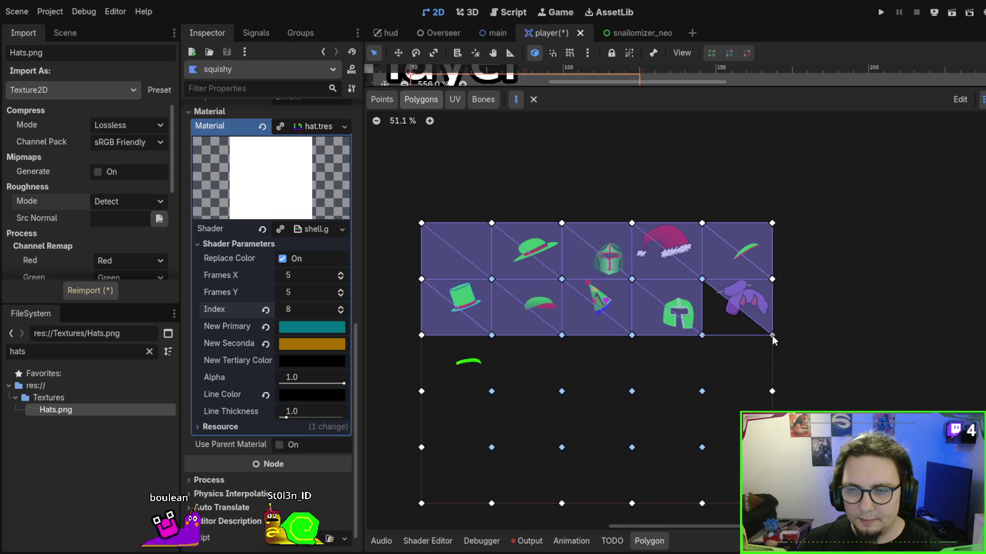
click(702, 280)
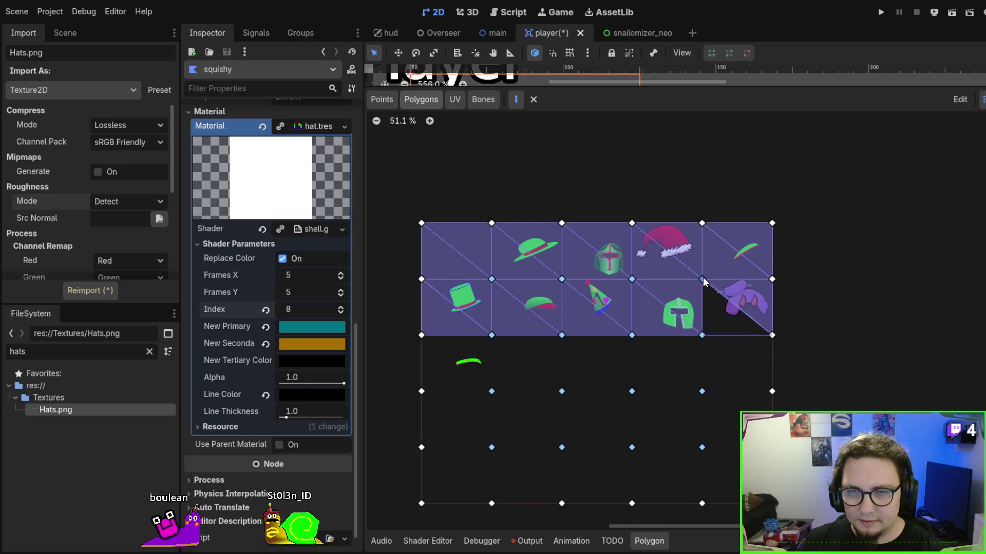
click(701, 334)
click(421, 336)
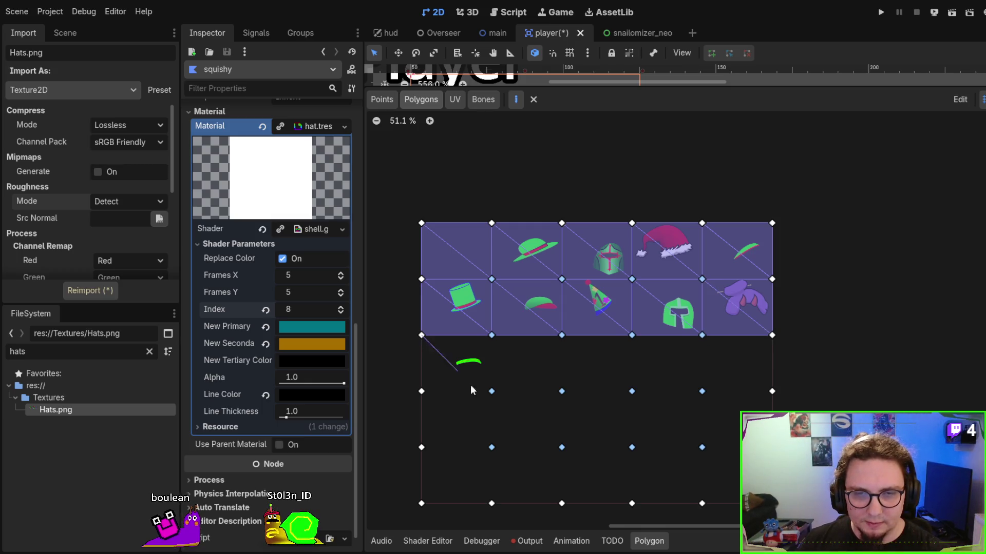
Split the first third-row cell into upper and lower triangles, covering it fully.
click(491, 391)
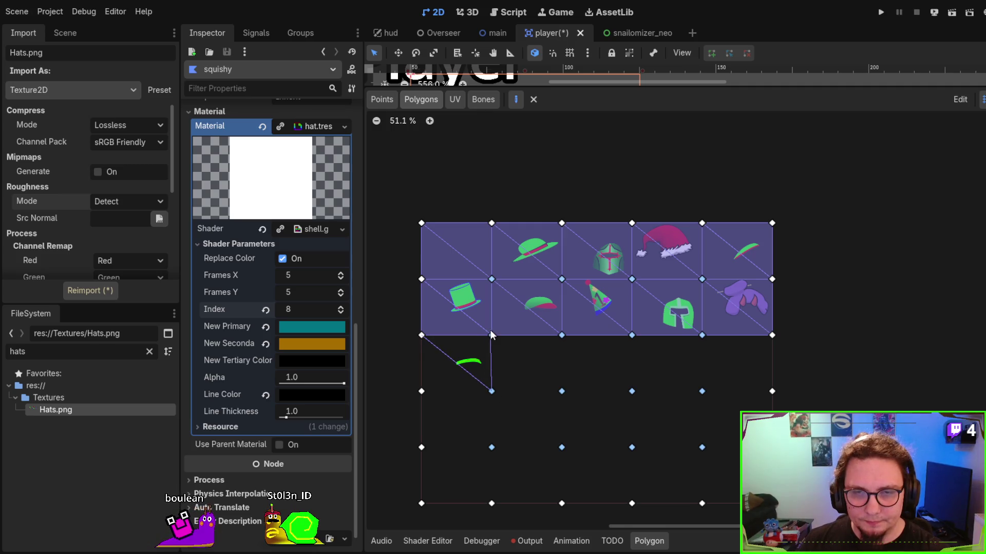
click(491, 335)
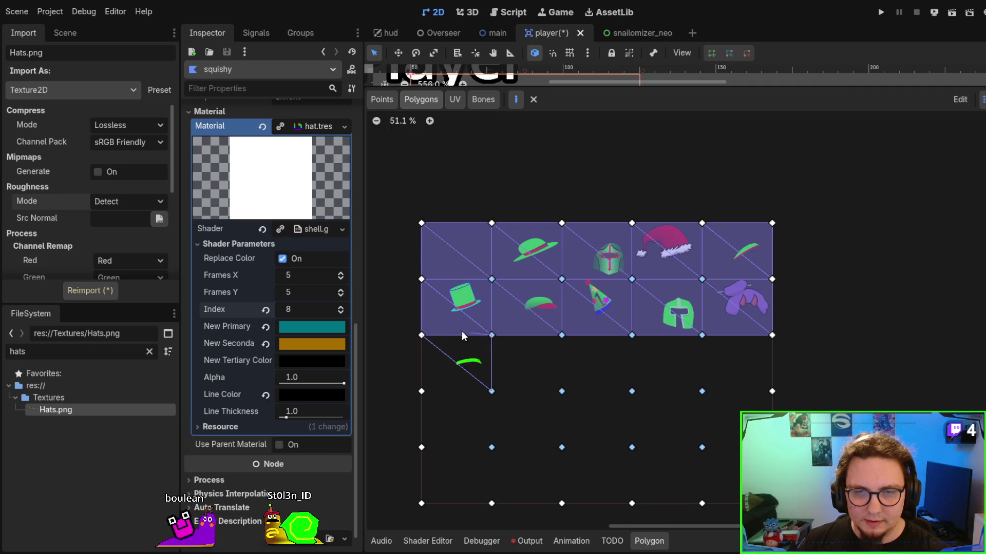
click(421, 335)
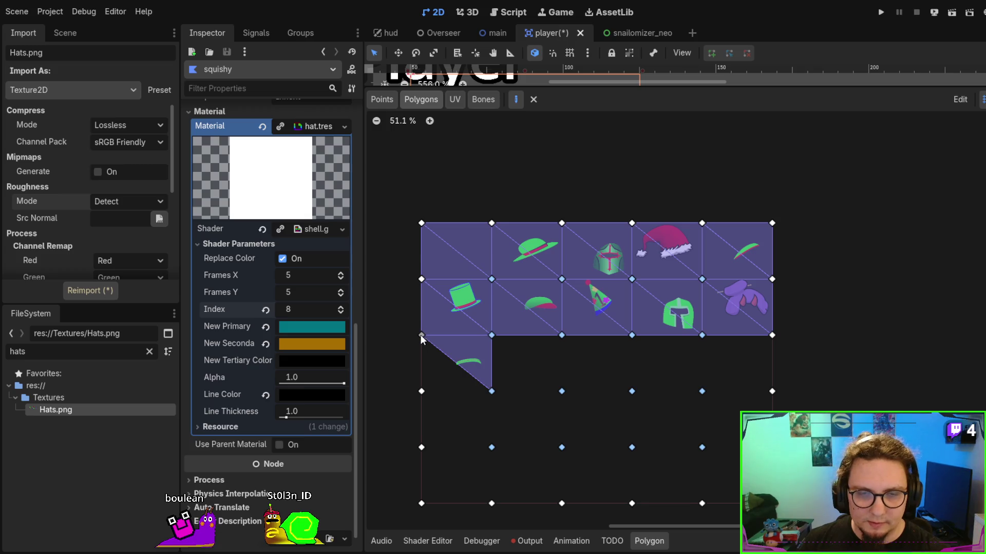
click(421, 391)
click(493, 392)
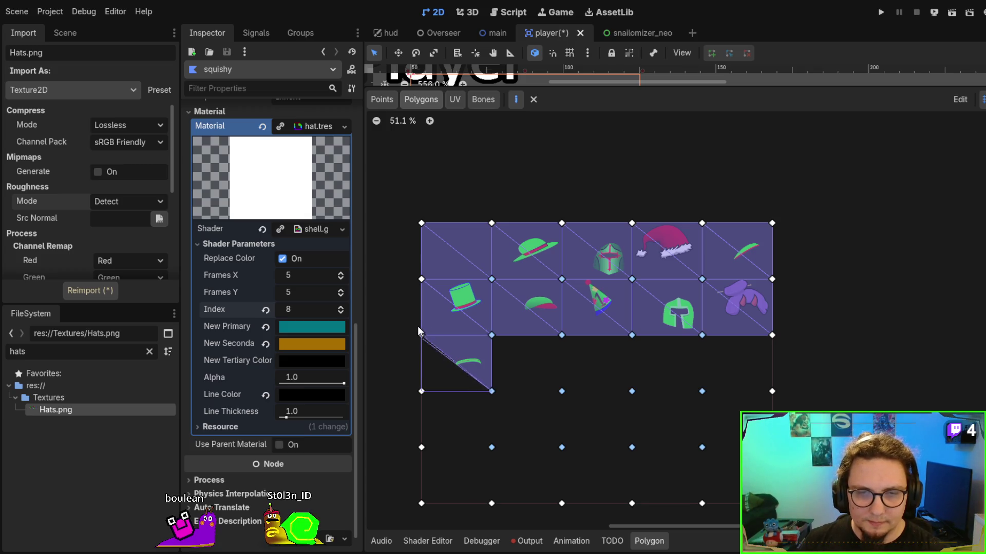
click(422, 336)
Fill the second third-row cell with two triangles.
click(492, 391)
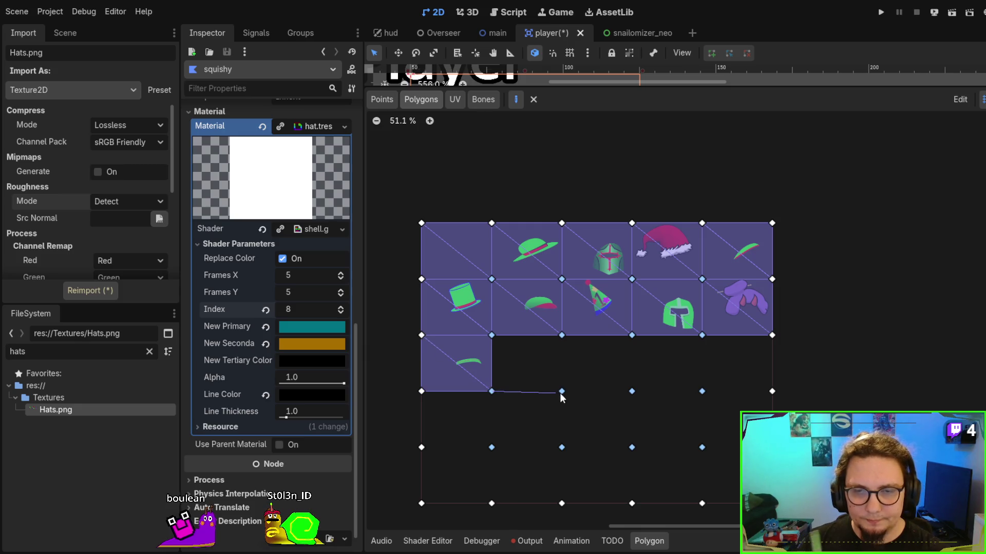
click(562, 393)
click(491, 337)
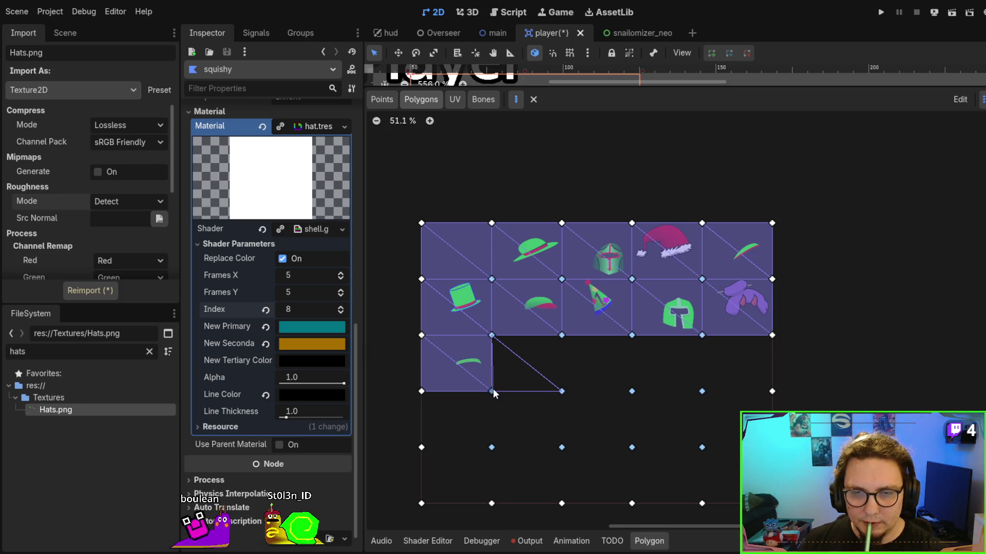
click(492, 336)
click(491, 335)
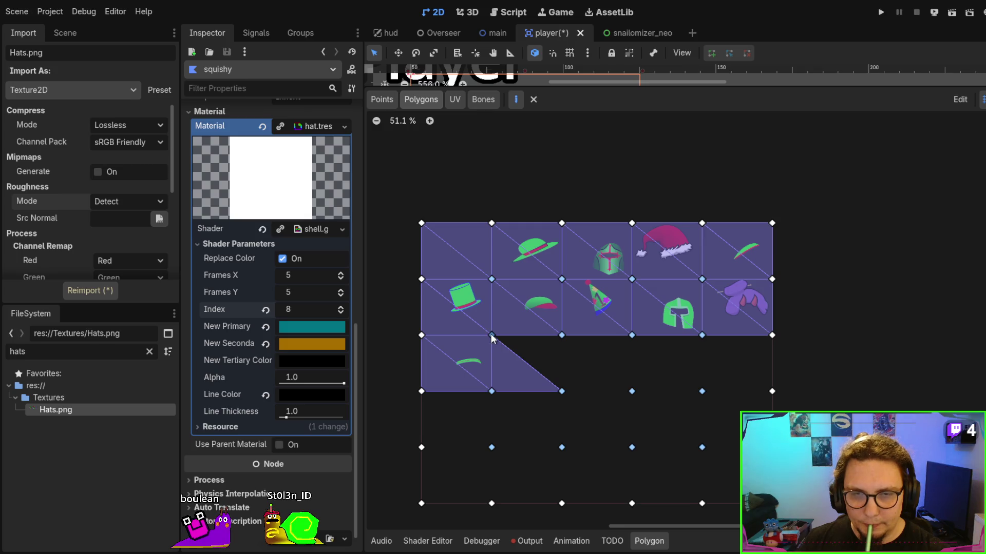
click(562, 391)
click(561, 335)
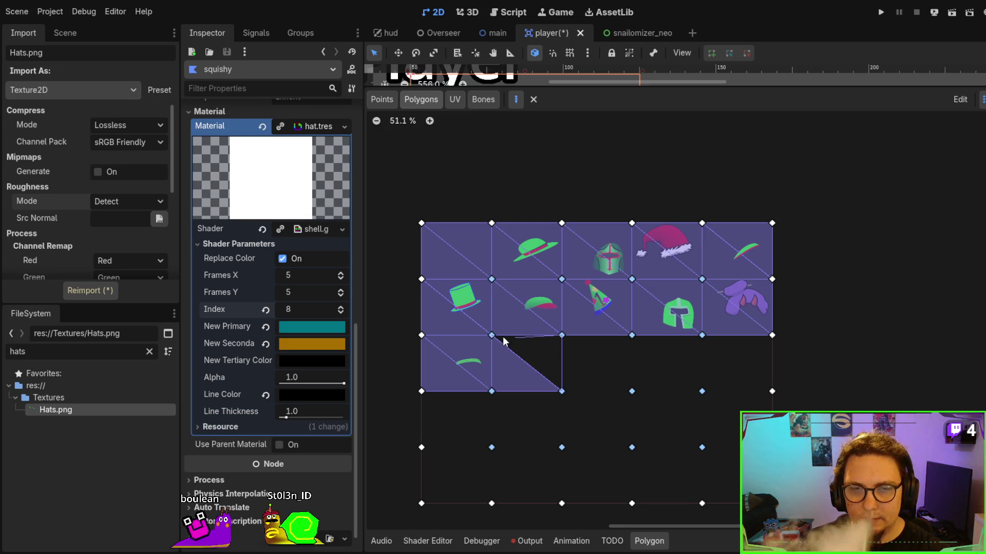
click(492, 336)
Draw the upper triangles of the third and fourth third-row cells.
scroll(633, 366, up, 2)
scroll(578, 314, down, 3)
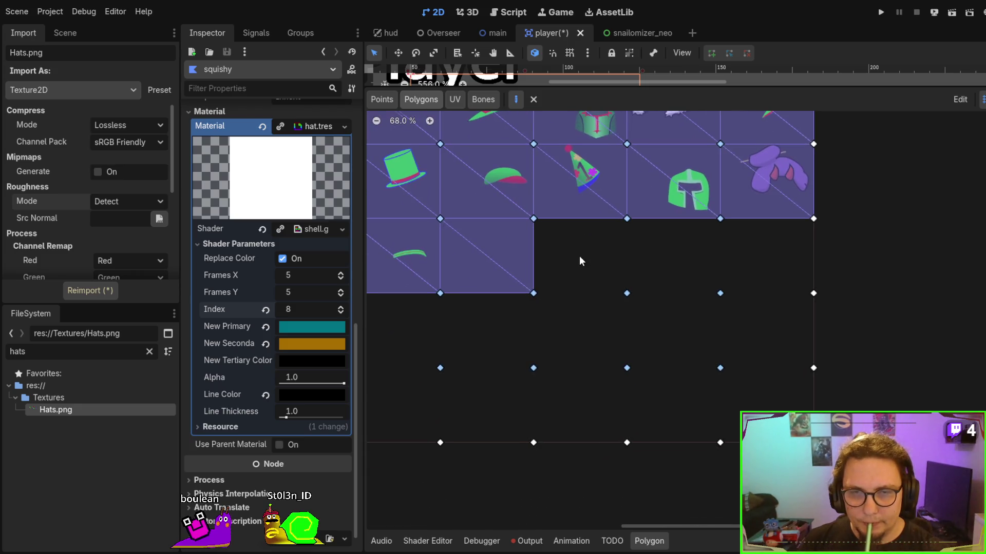
click(534, 218)
click(626, 292)
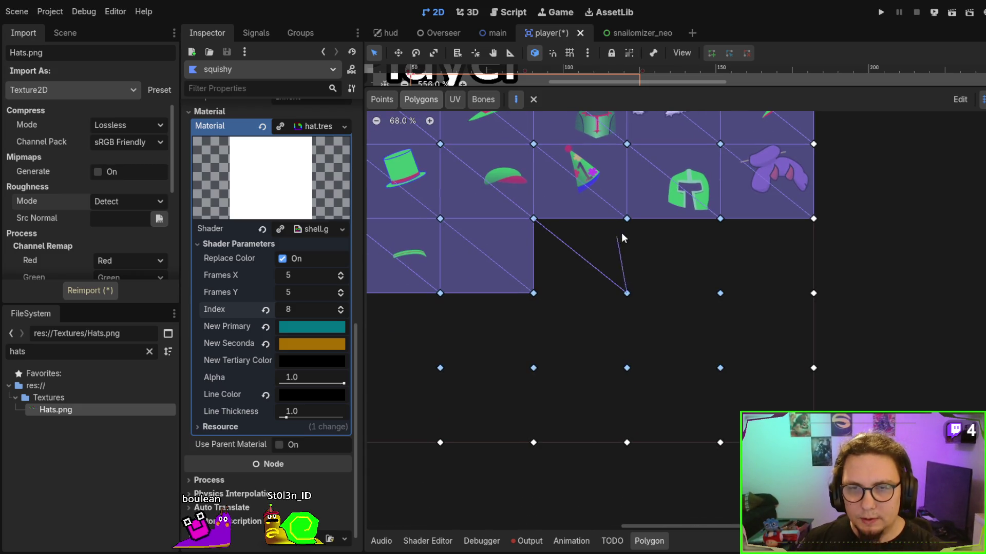
click(627, 218)
click(535, 219)
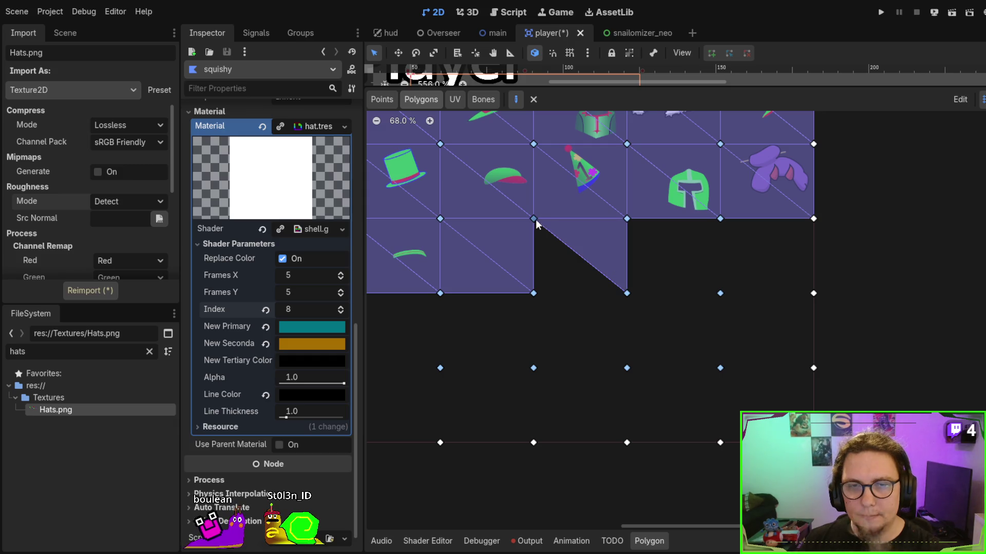
click(627, 219)
click(720, 292)
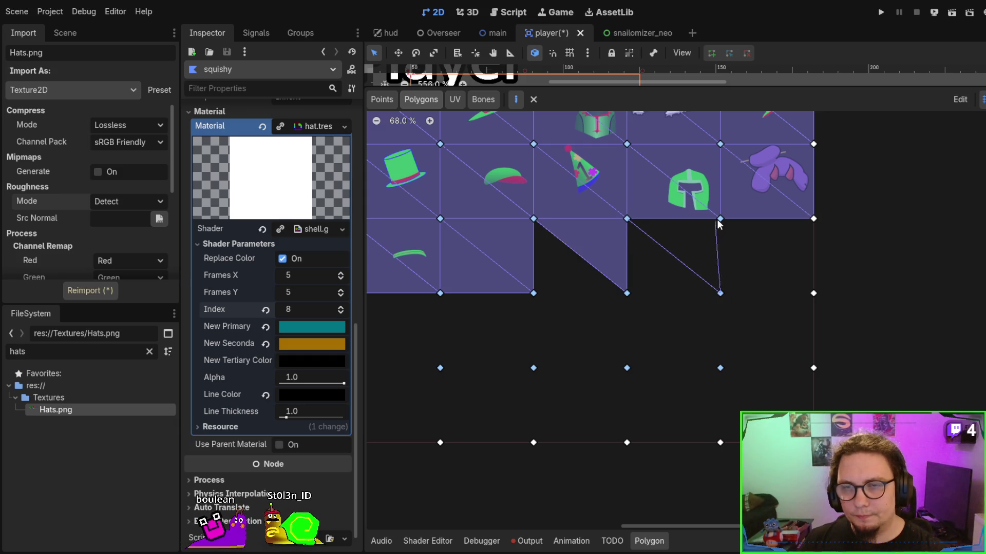
click(720, 218)
click(625, 219)
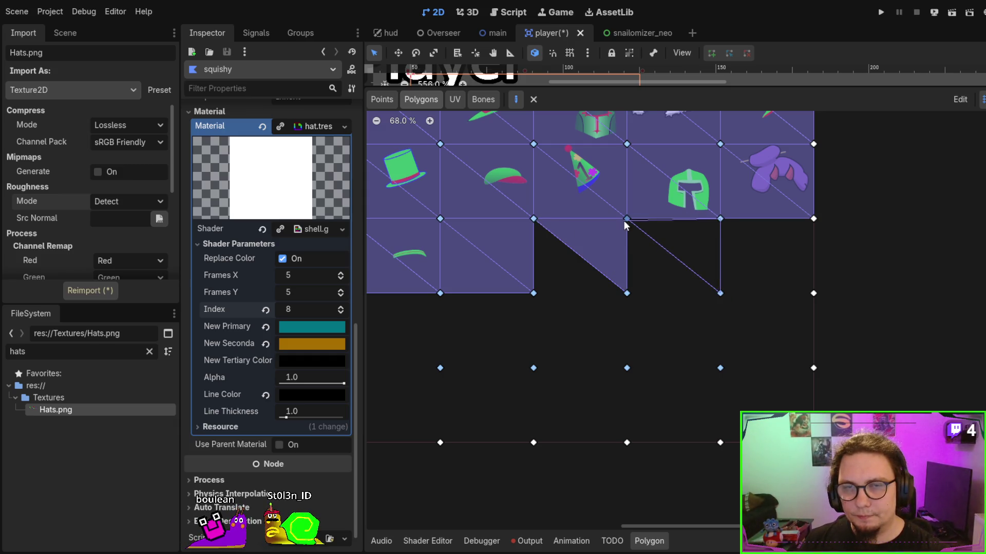
Cover the fifth third-row cell with its upper and lower triangles.
click(720, 293)
click(813, 293)
click(720, 218)
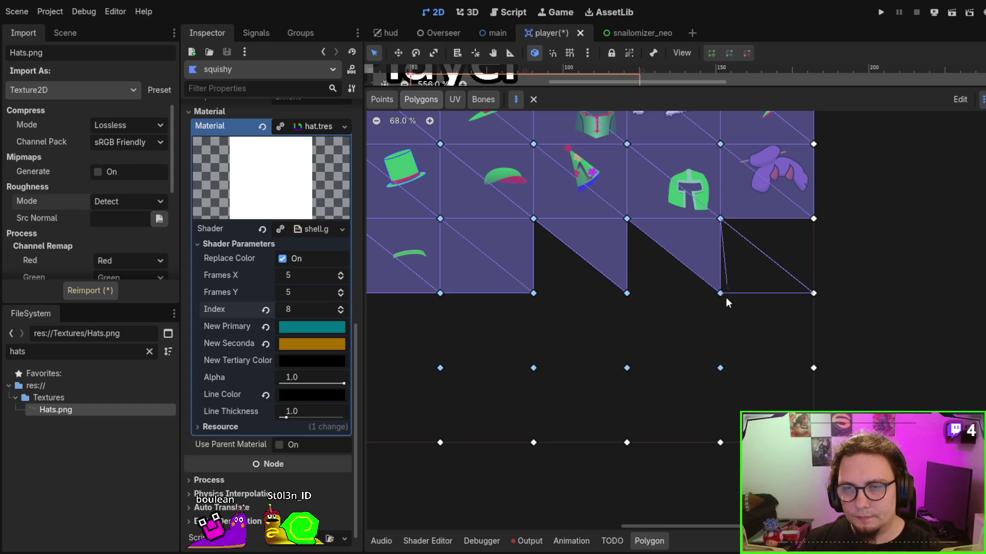
click(720, 293)
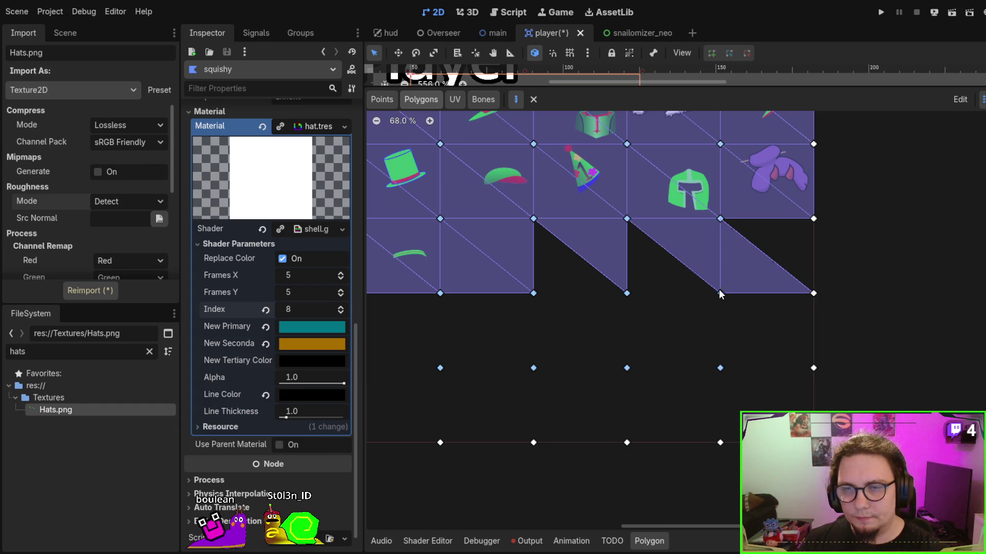
click(813, 292)
click(813, 220)
click(720, 219)
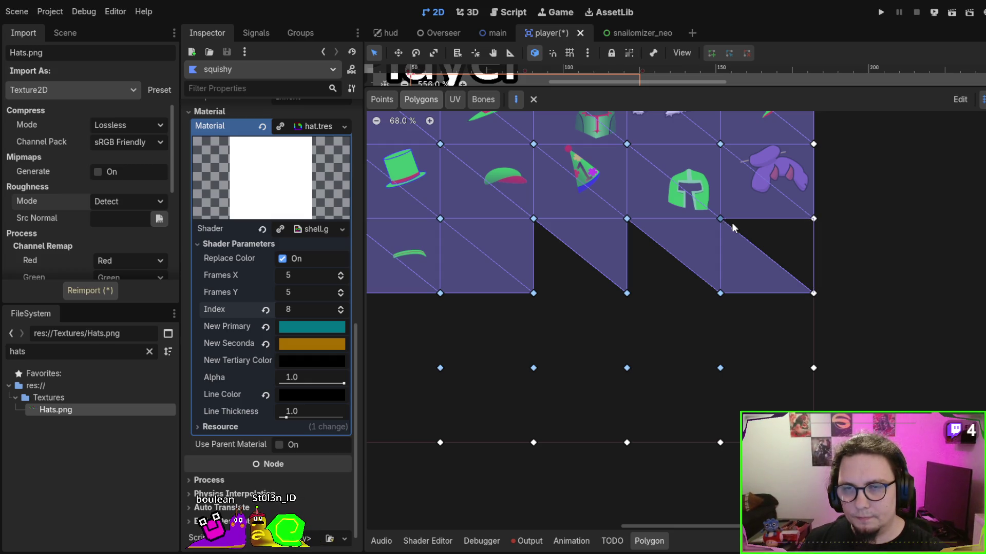
click(813, 293)
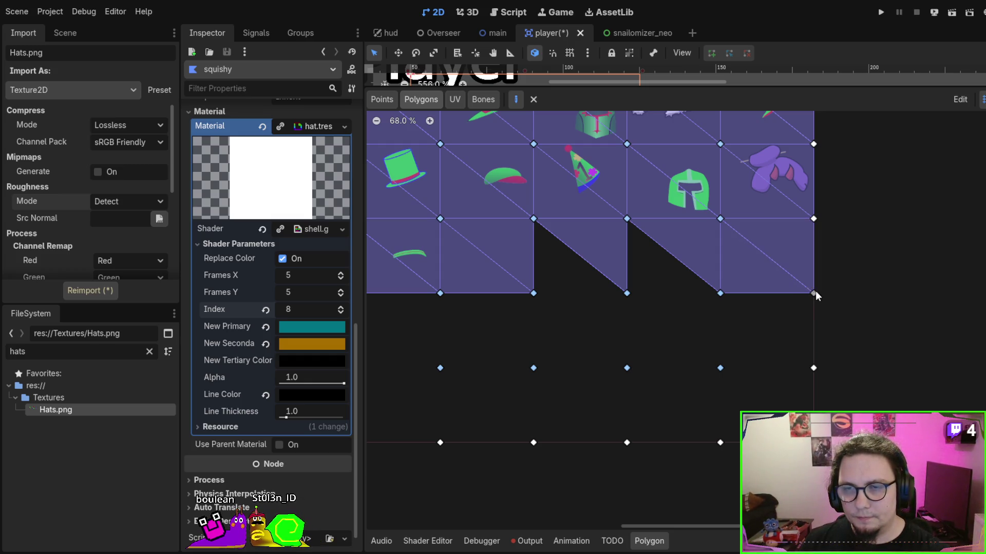
Add the lower triangles of the fourth and third third-row cells.
click(627, 218)
click(627, 293)
click(720, 293)
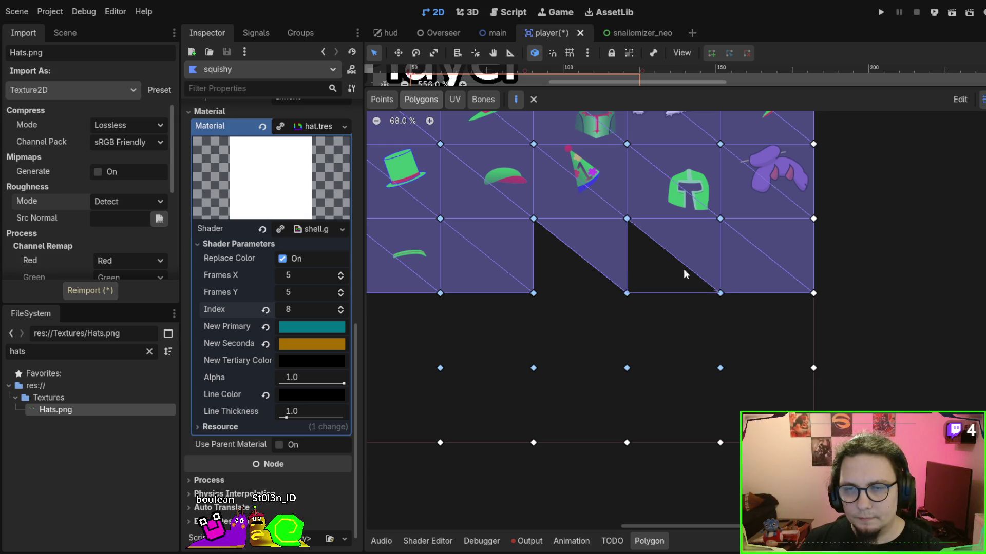
click(626, 219)
click(627, 219)
click(534, 219)
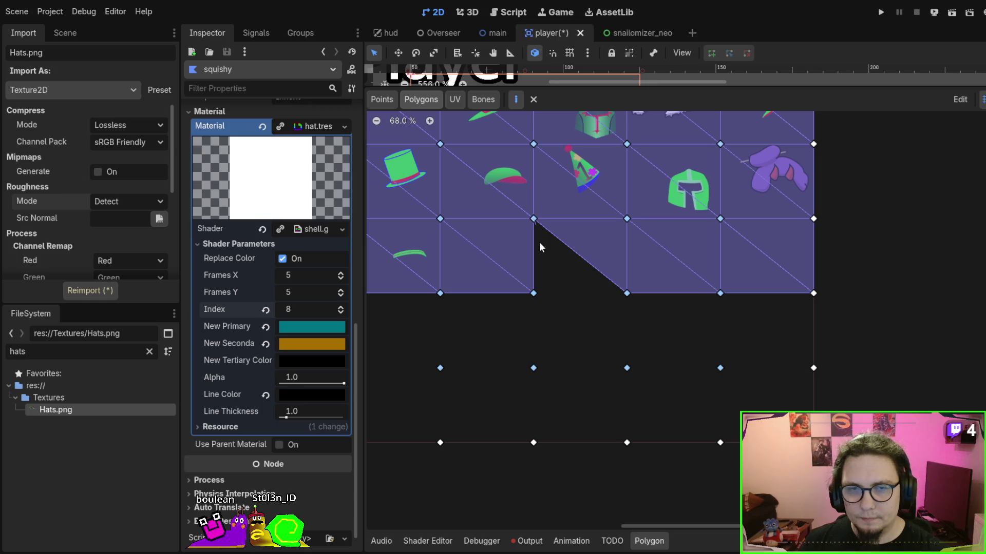
click(533, 293)
click(627, 293)
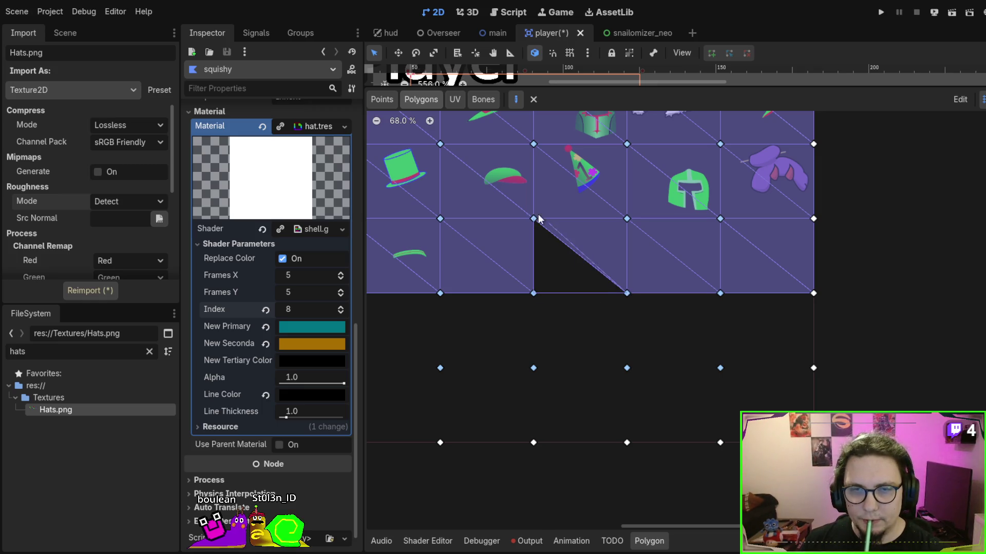
click(533, 219)
Fill the row's first two grid cells, each with a pair of triangles.
scroll(765, 258, down, 3)
scroll(765, 257, left, 5)
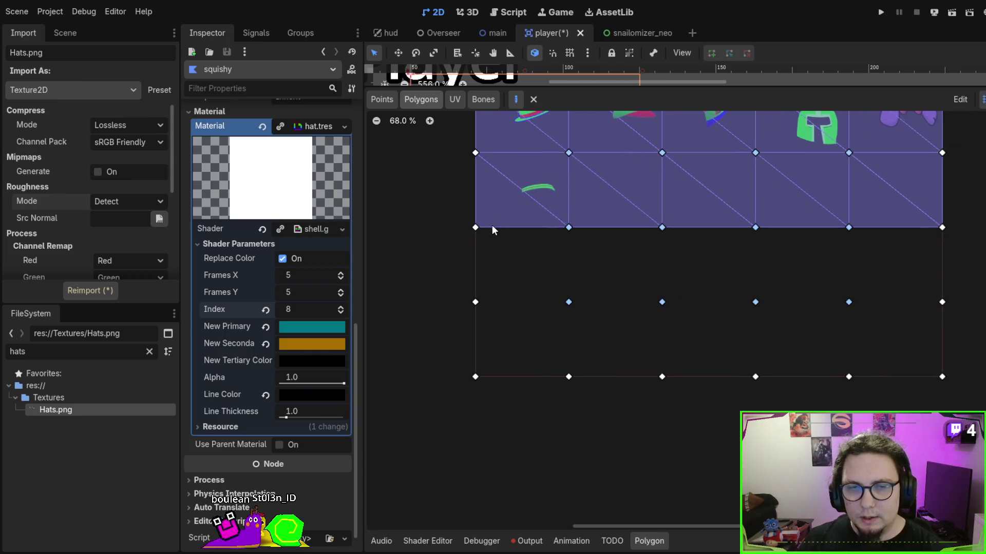
click(475, 227)
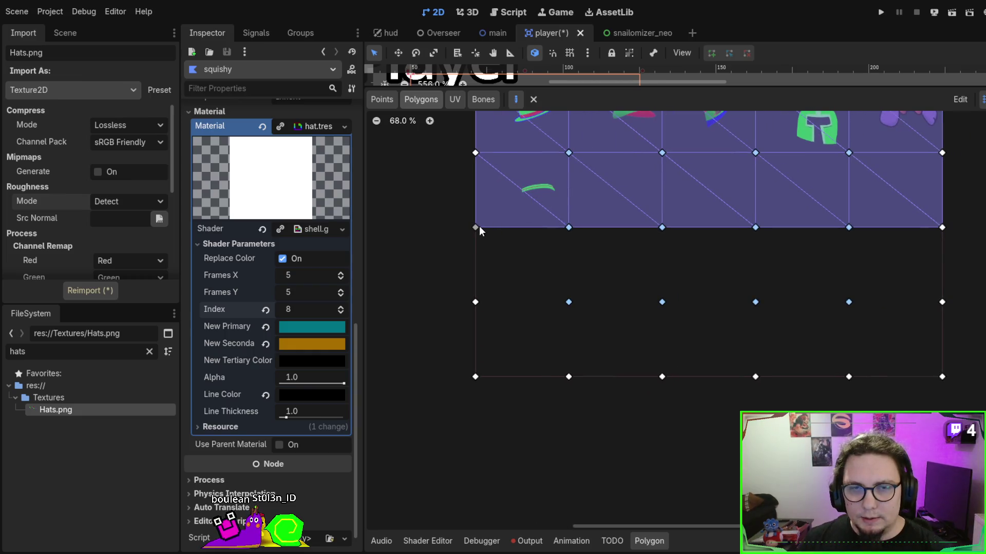
click(476, 302)
click(568, 302)
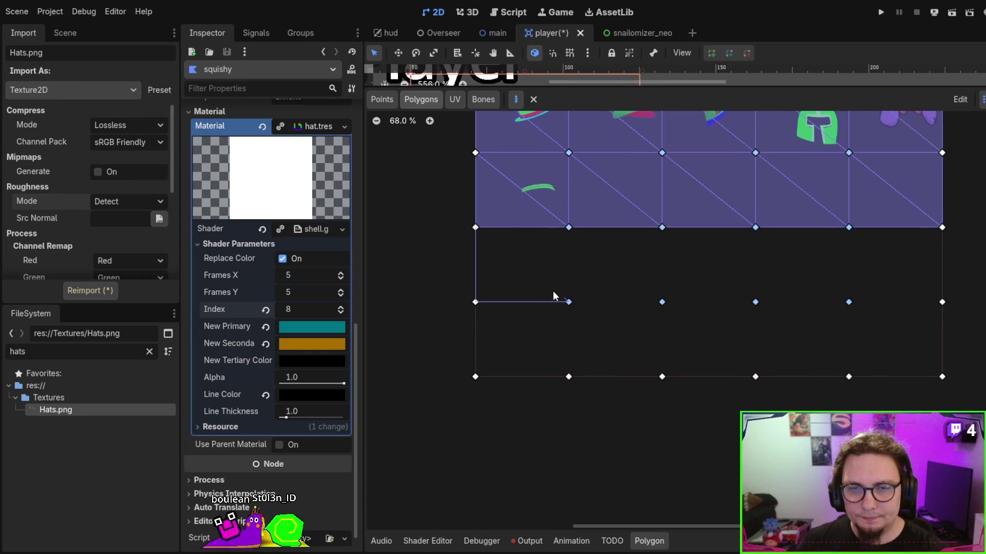
click(475, 226)
click(568, 227)
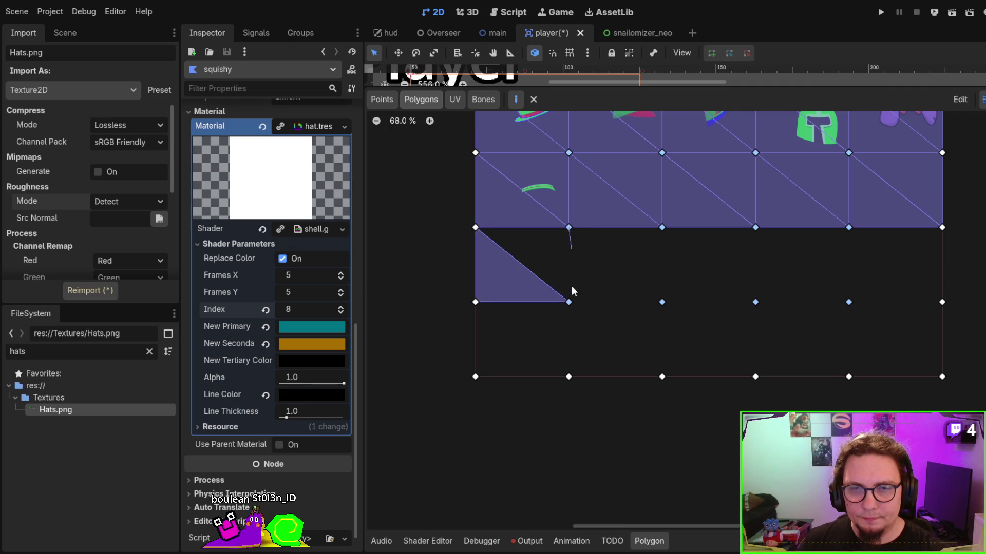
click(568, 302)
click(475, 227)
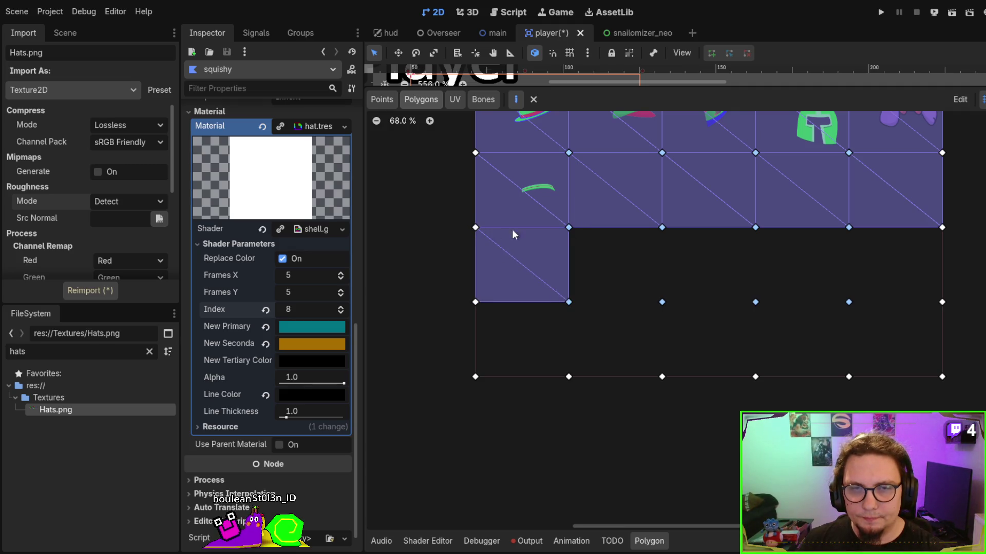
click(569, 227)
click(662, 226)
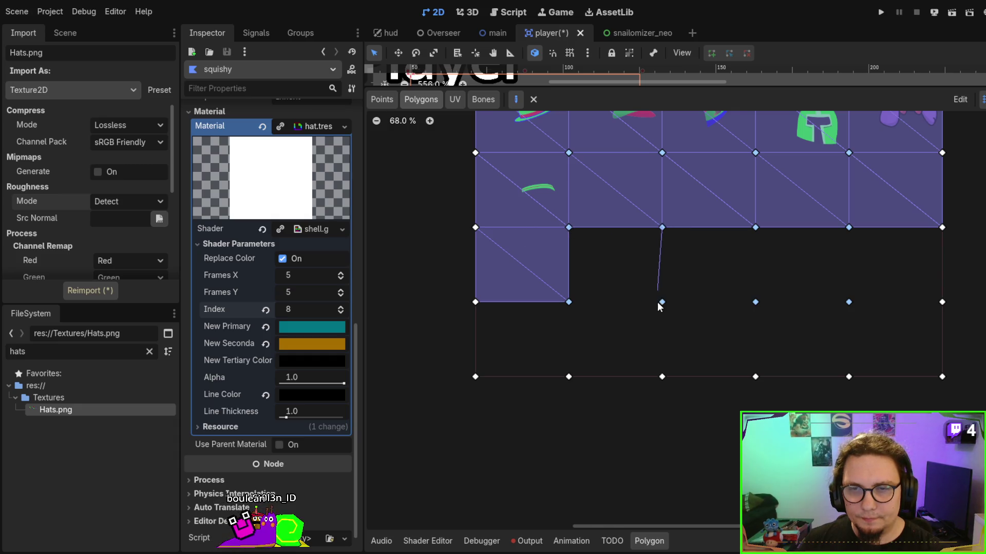
click(661, 301)
click(569, 227)
click(569, 227)
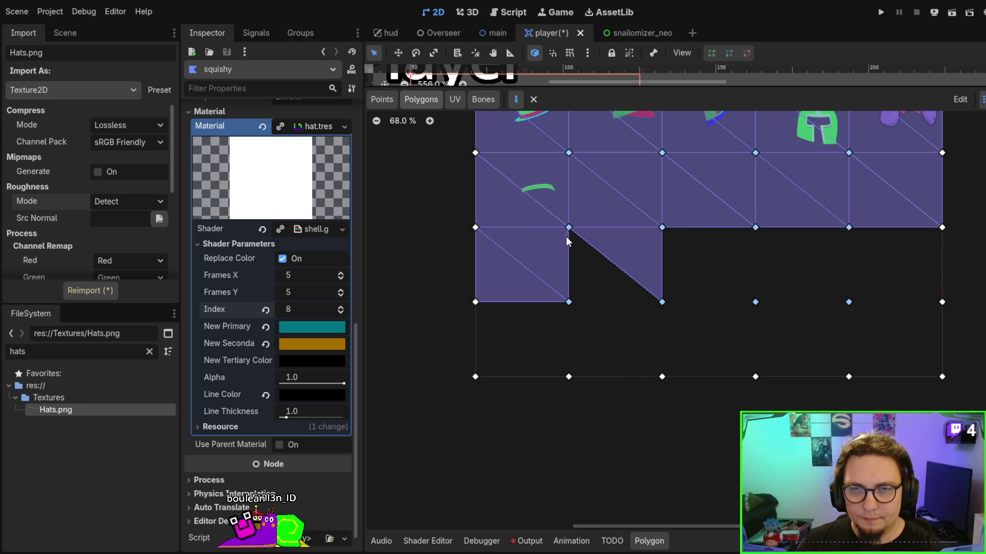
click(569, 302)
click(662, 301)
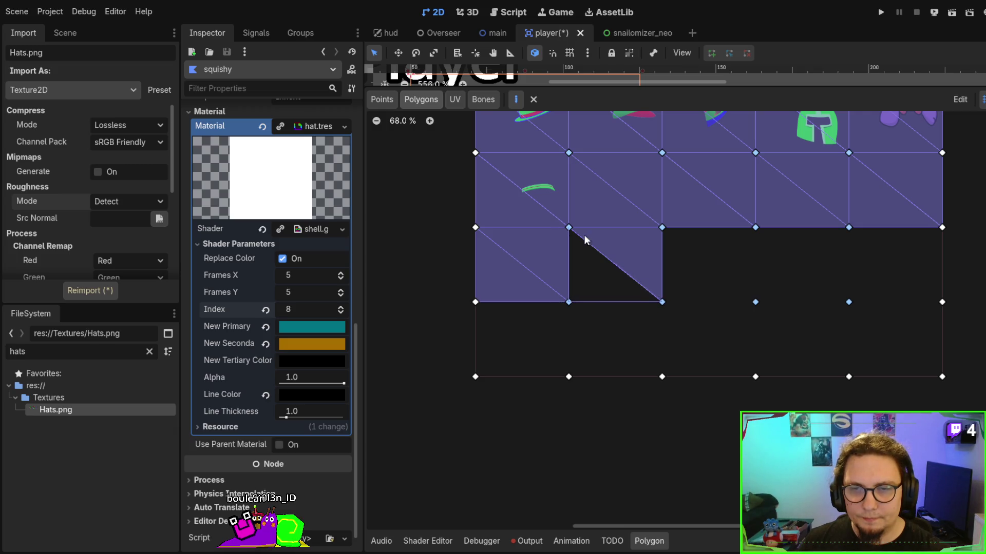
click(569, 227)
click(569, 228)
mouse_move(653, 268)
mouse_down()
mouse_move(494, 256)
mouse_move(470, 208)
mouse_up()
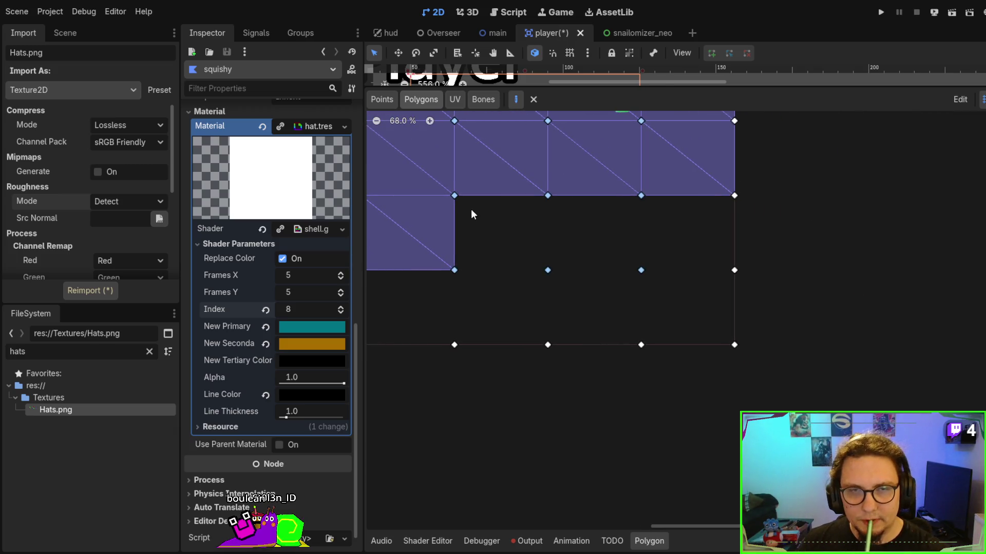
Continue across the row, covering the following cells through the fourth with triangle pairs.
click(455, 196)
click(547, 195)
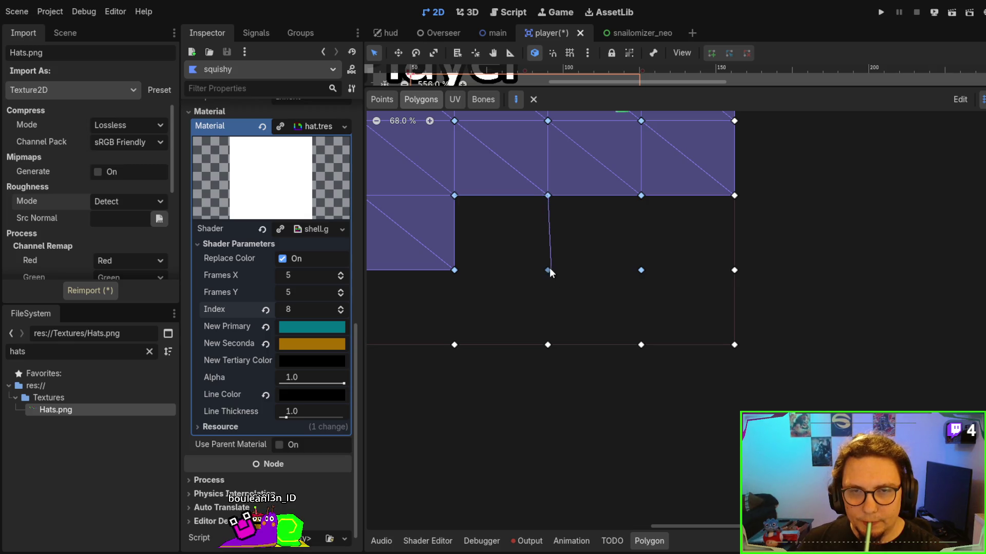
click(548, 270)
click(455, 196)
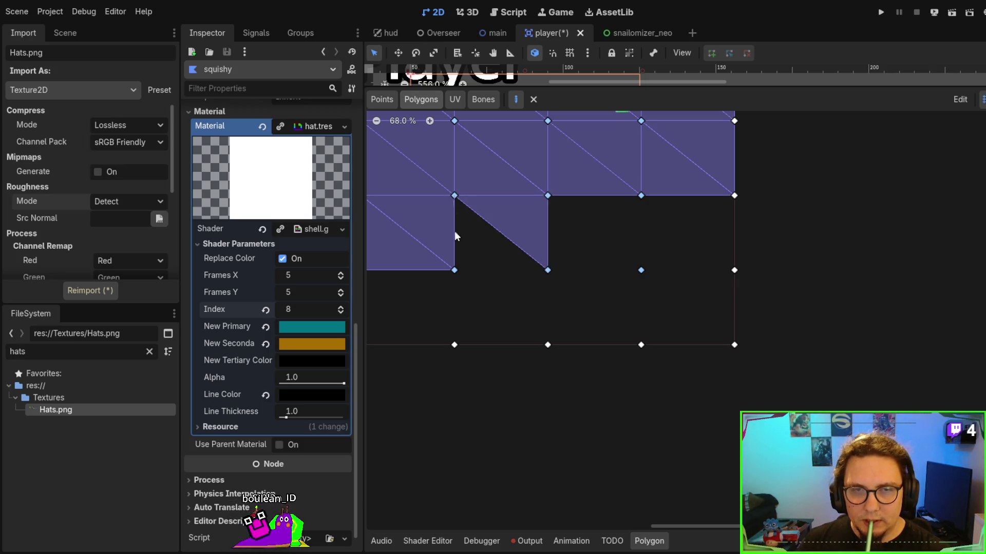
click(547, 270)
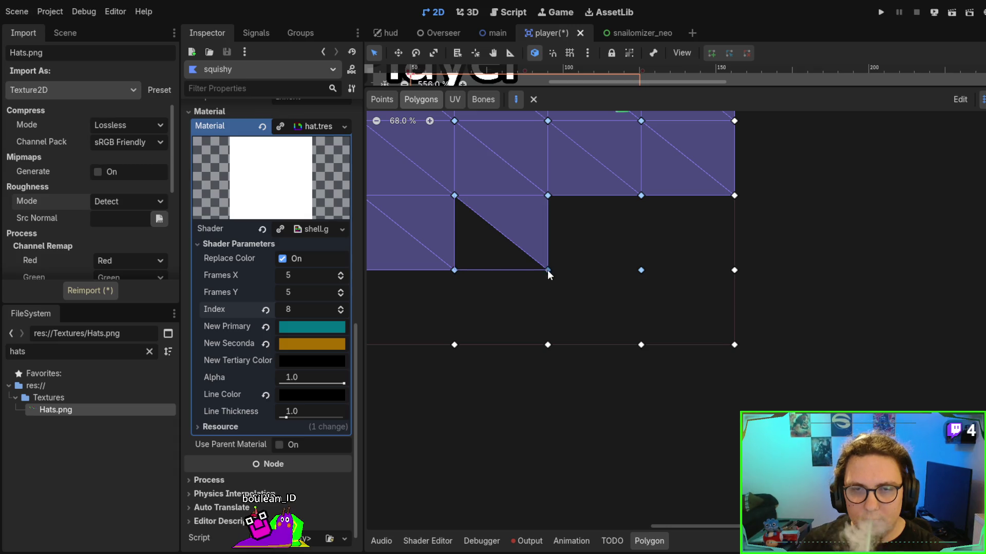
click(455, 195)
click(548, 195)
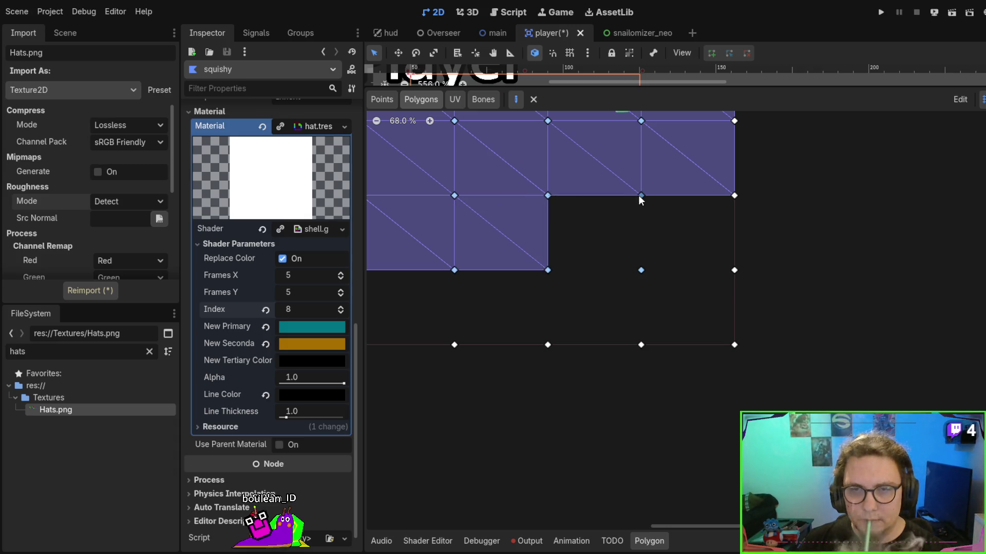
click(641, 196)
click(640, 270)
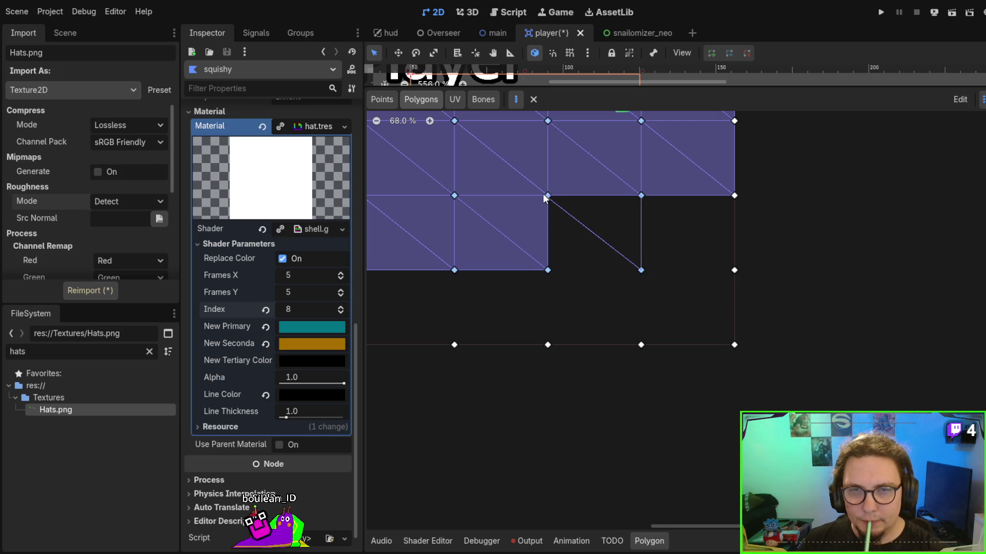
click(548, 196)
click(548, 270)
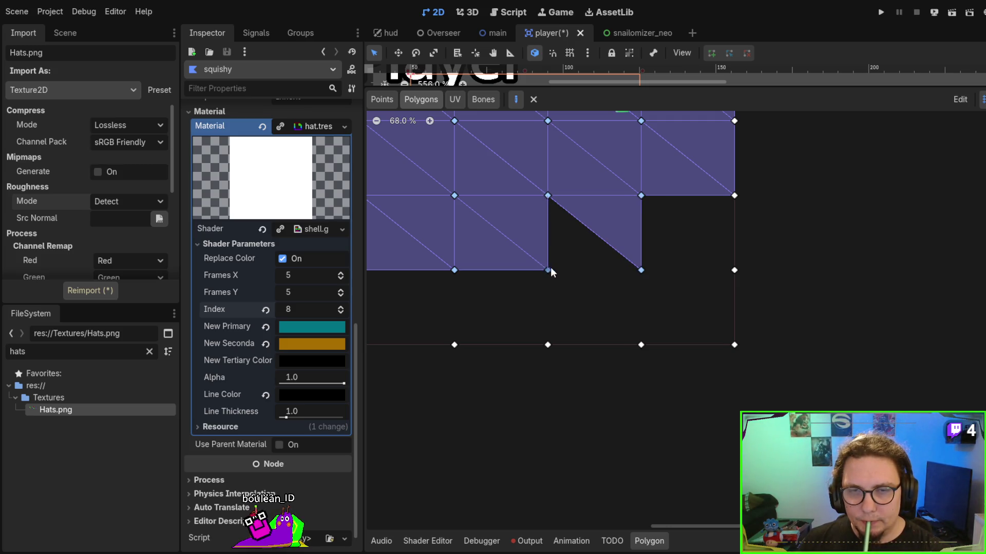
click(641, 270)
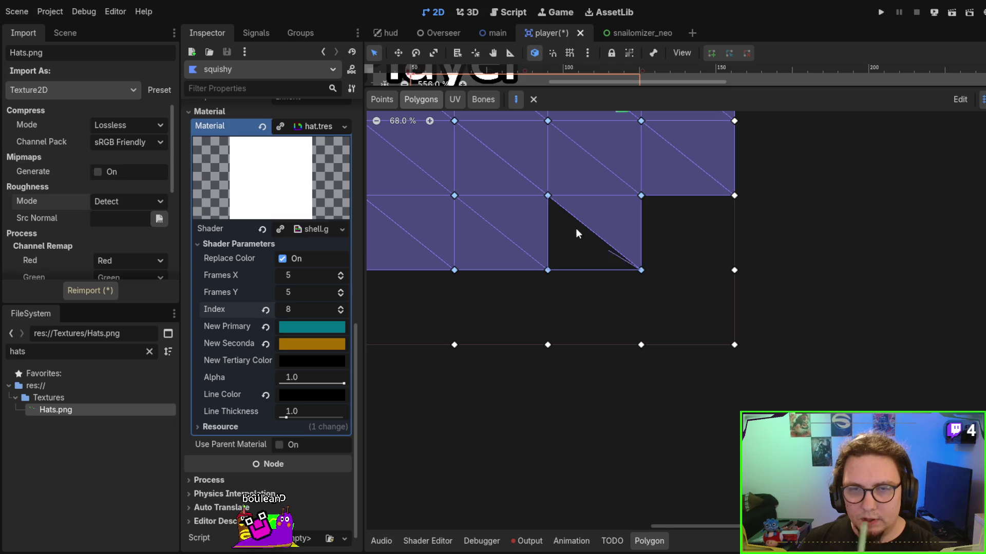
click(547, 196)
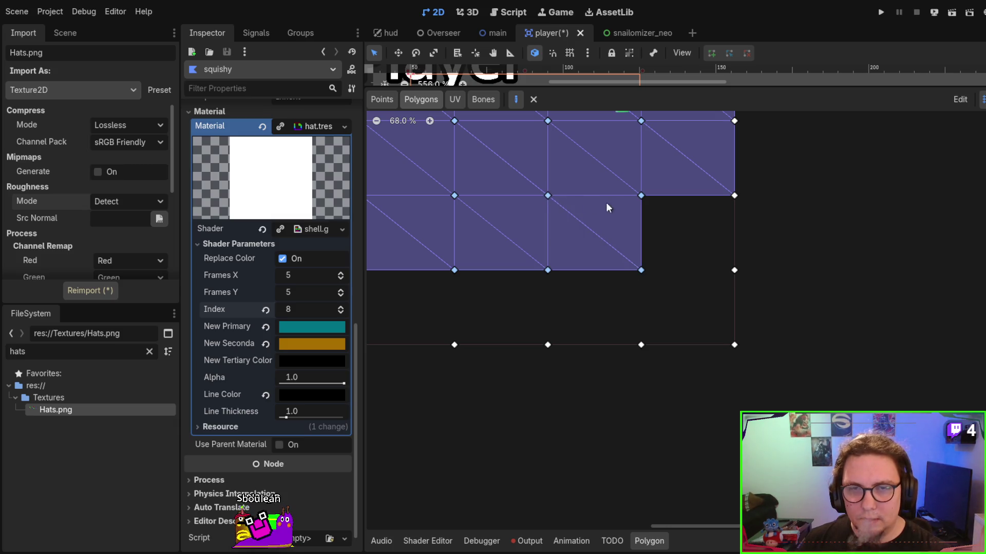
click(641, 270)
click(732, 270)
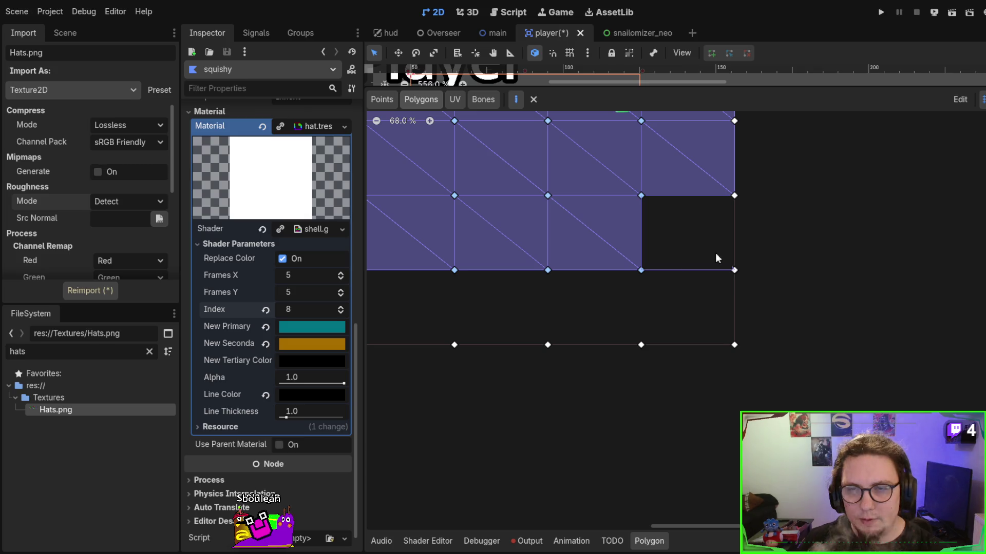
click(641, 195)
click(734, 196)
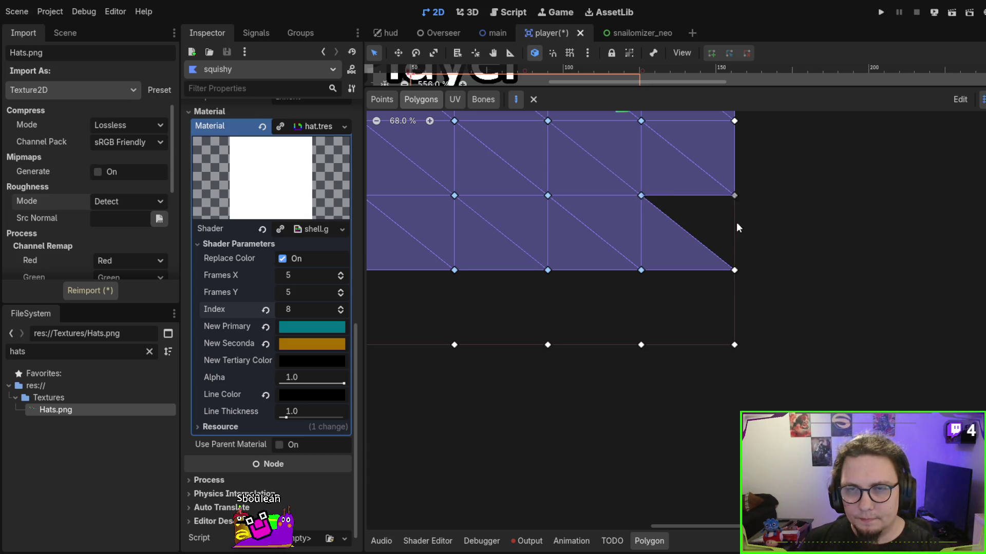
click(733, 270)
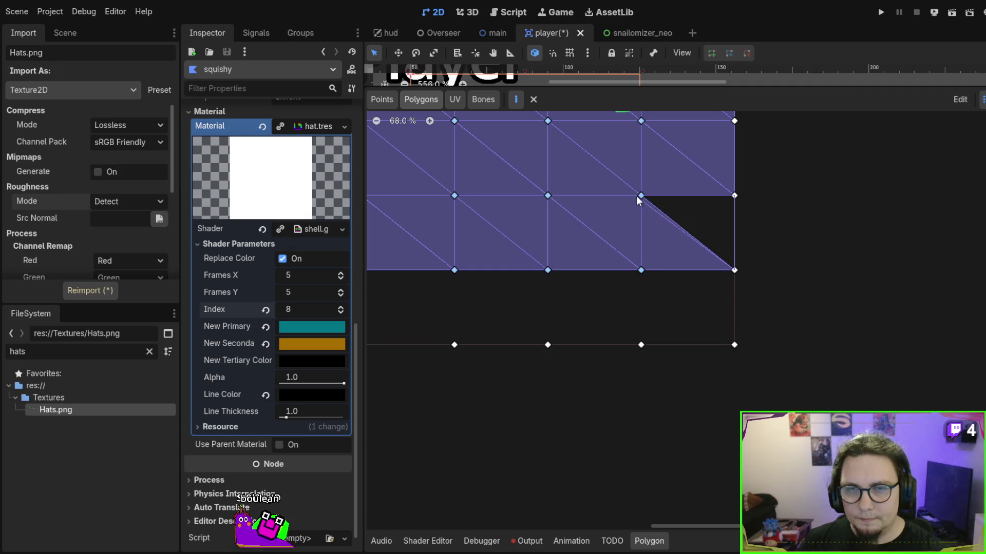
click(641, 196)
scroll(693, 195, left, 2)
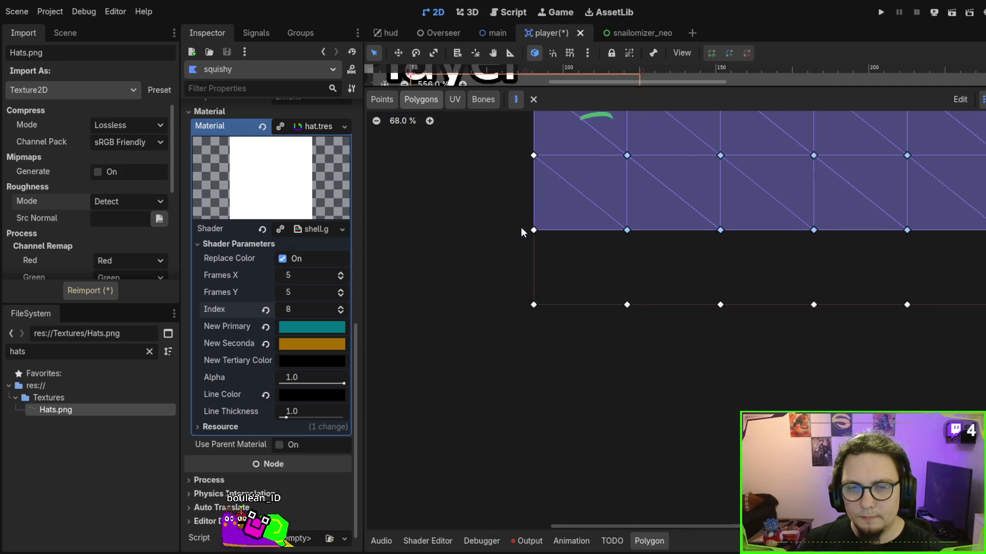
Fill the bottom row's first cell with two triangles.
click(534, 230)
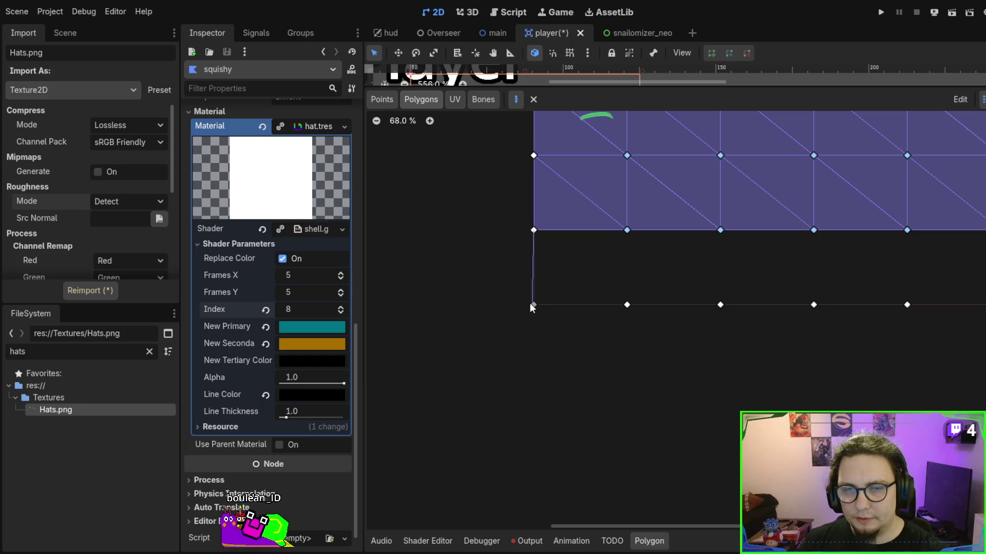
click(533, 304)
click(626, 304)
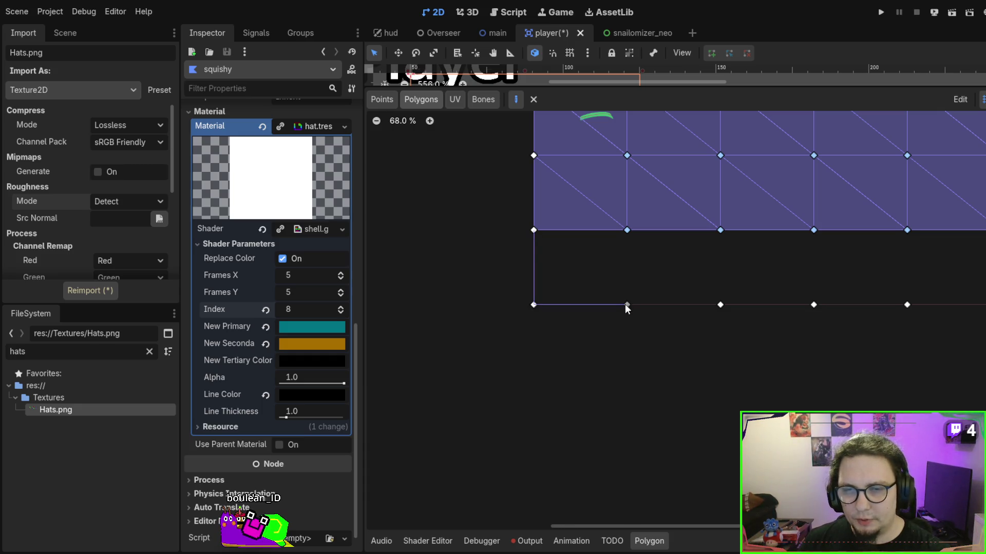
click(534, 230)
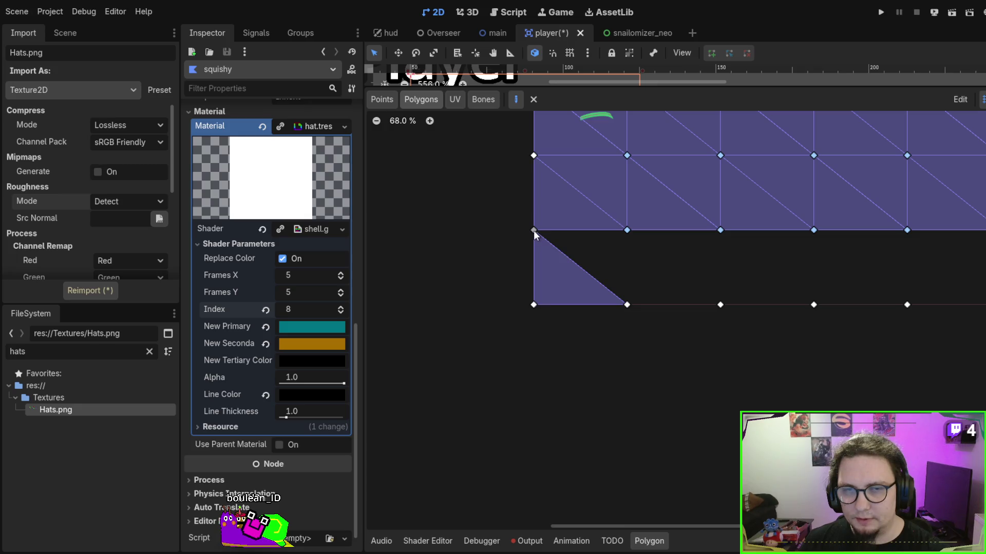
click(626, 230)
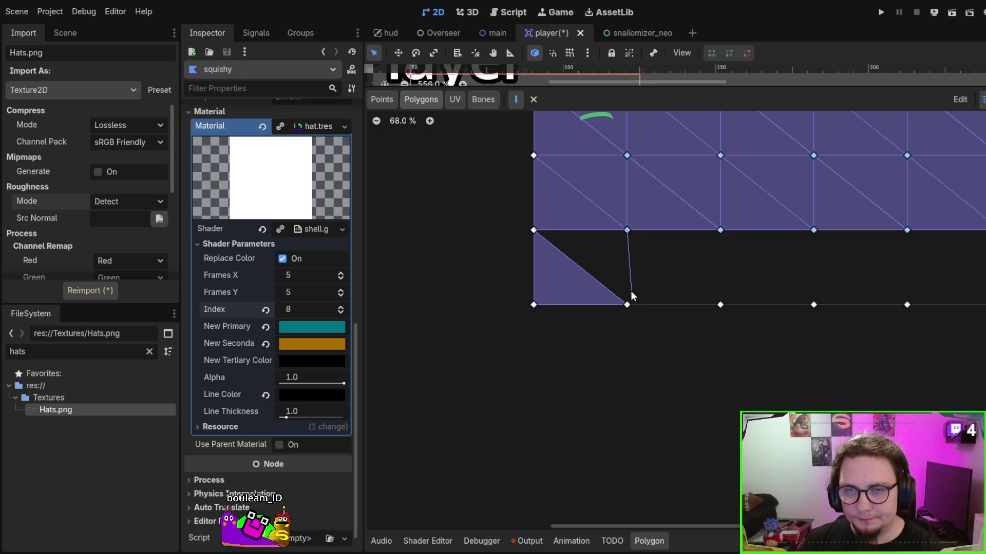
click(627, 305)
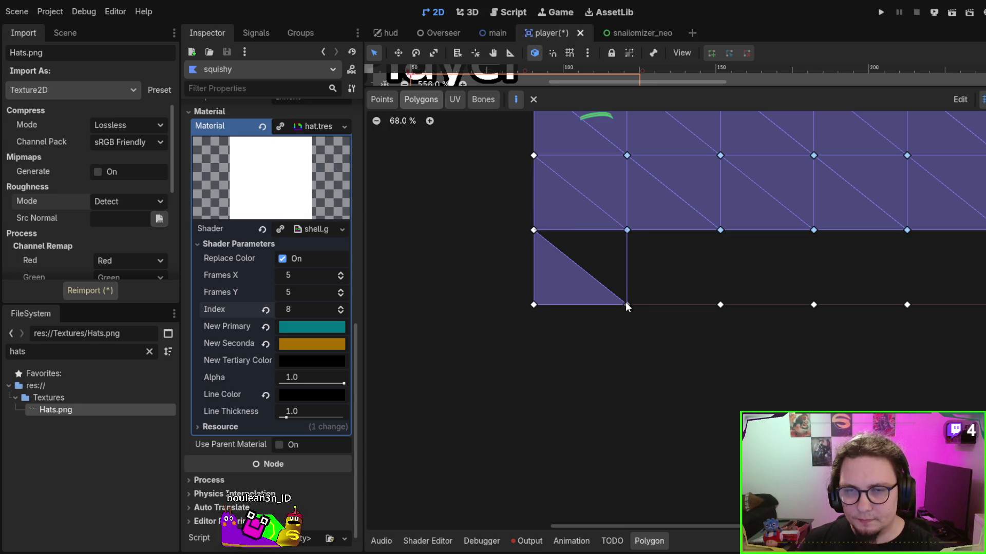
click(533, 230)
Triangulate the next two cells of the bottom row.
scroll(470, 260, right, 5)
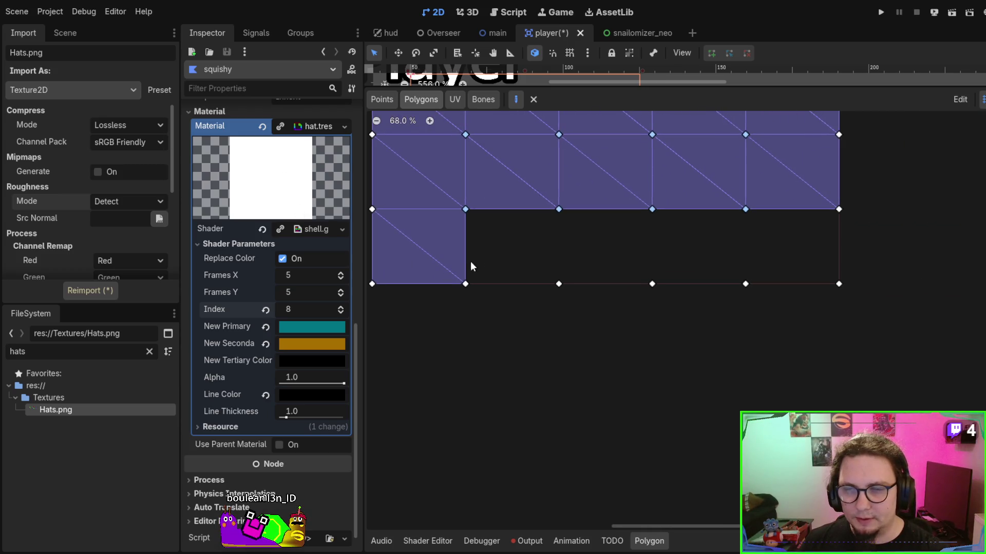
click(465, 209)
click(466, 284)
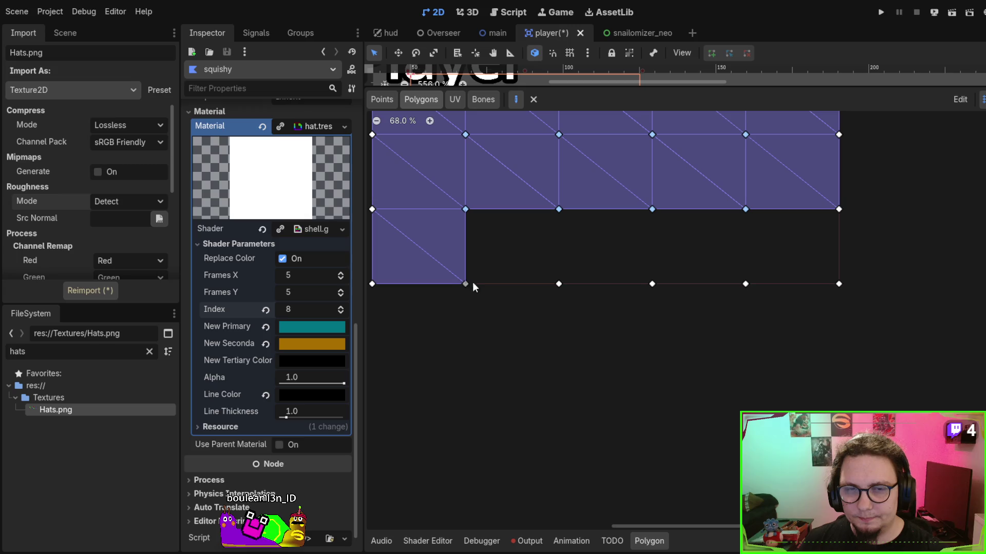
click(557, 284)
click(465, 209)
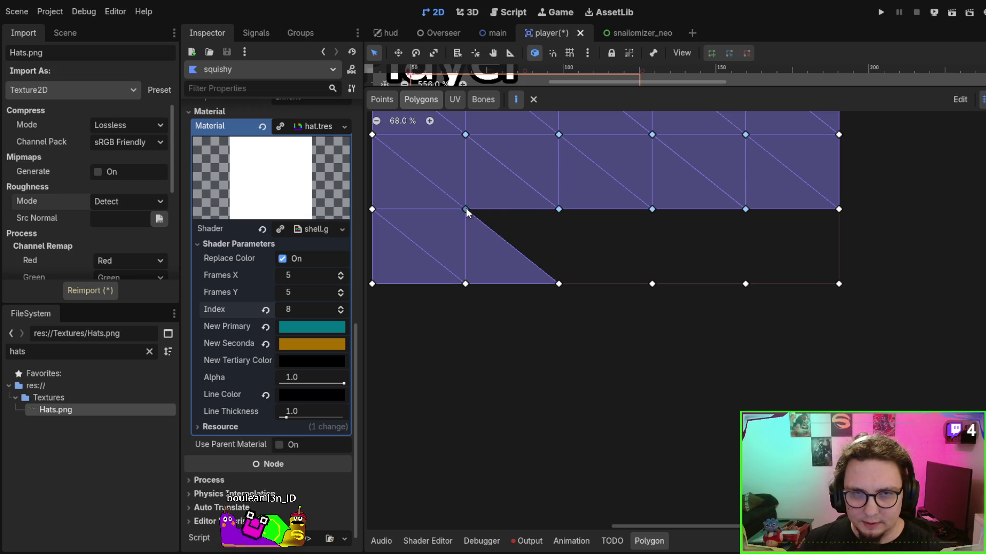
click(559, 209)
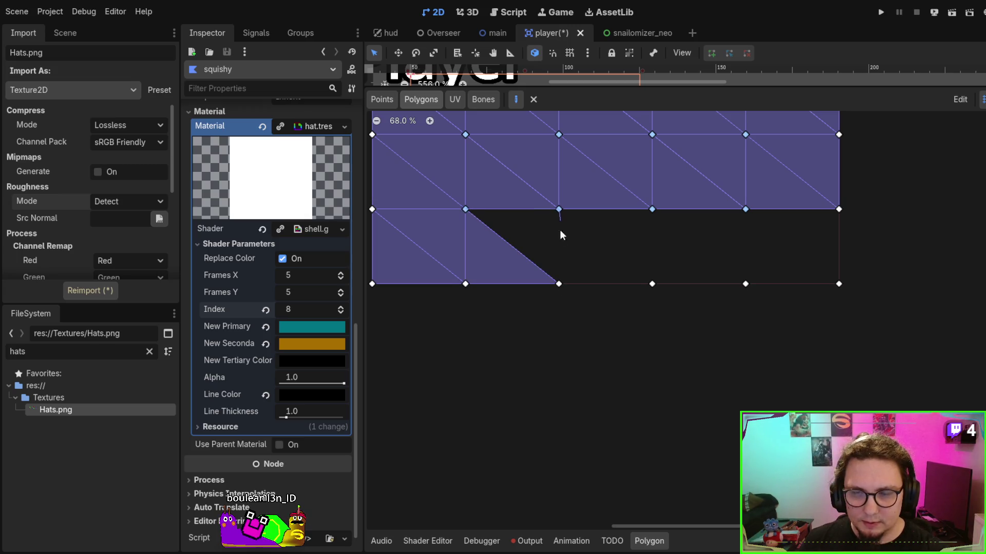
click(559, 283)
click(466, 209)
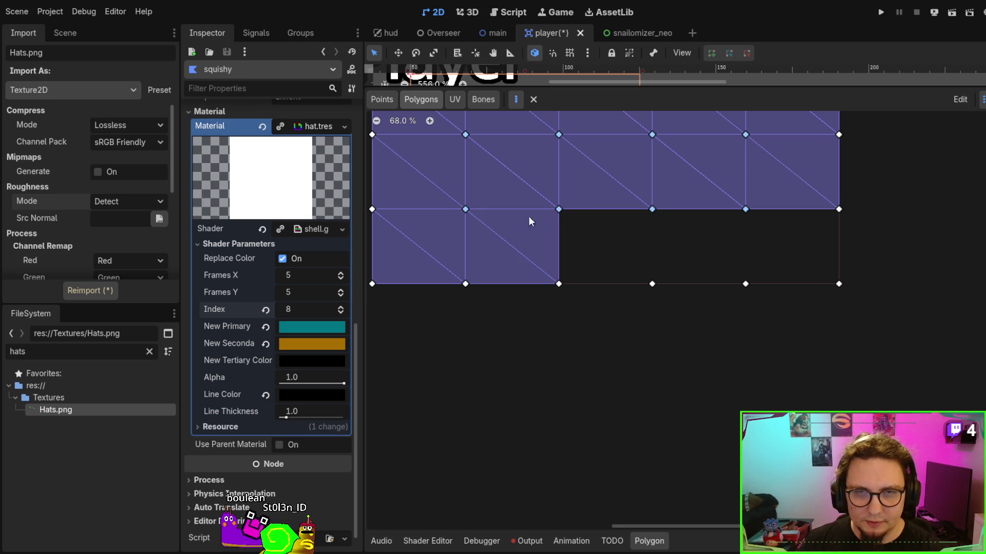
click(651, 208)
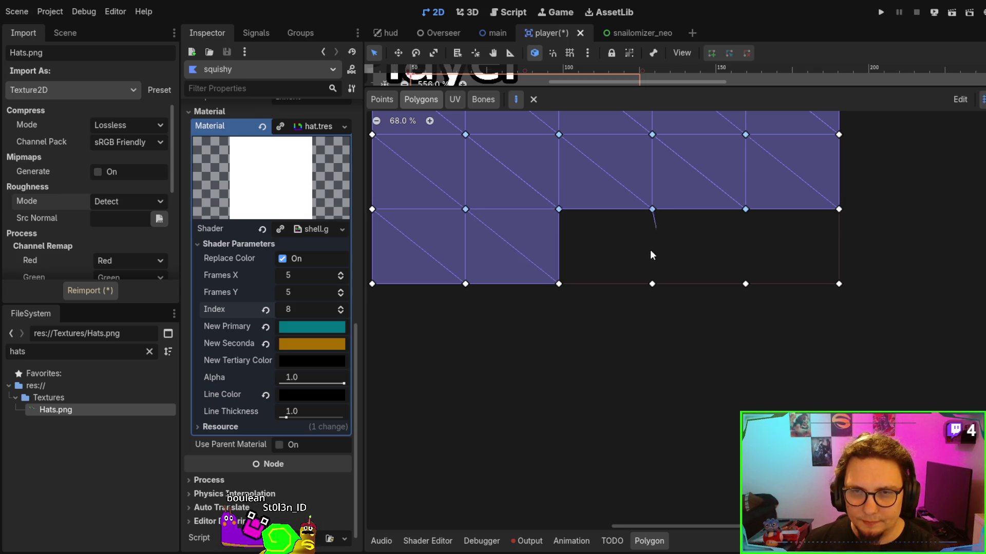
click(654, 285)
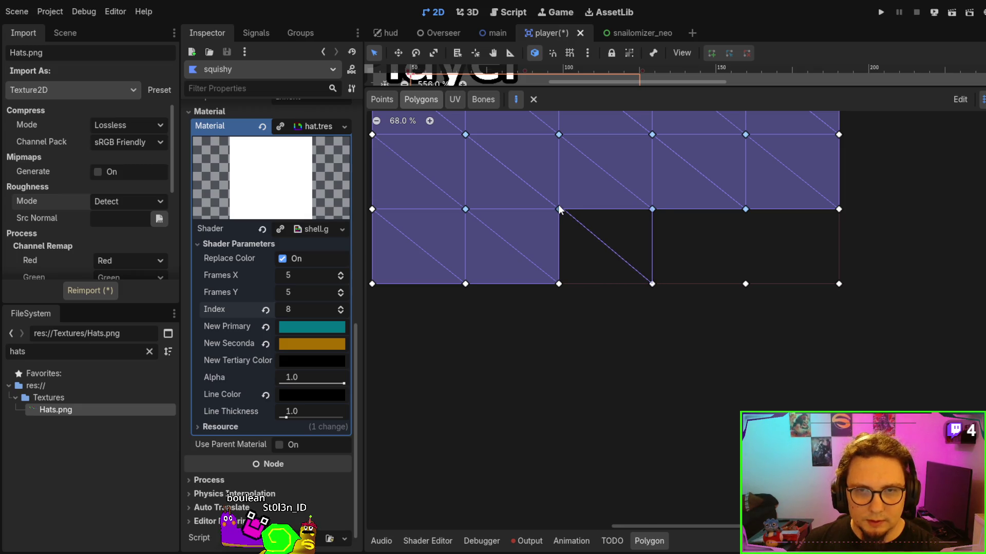
click(559, 209)
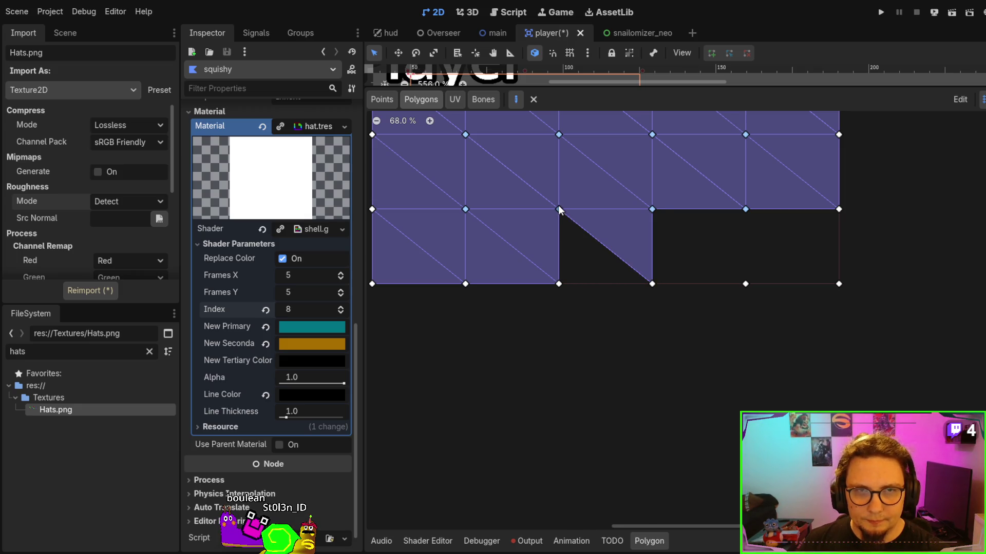
click(560, 285)
click(652, 284)
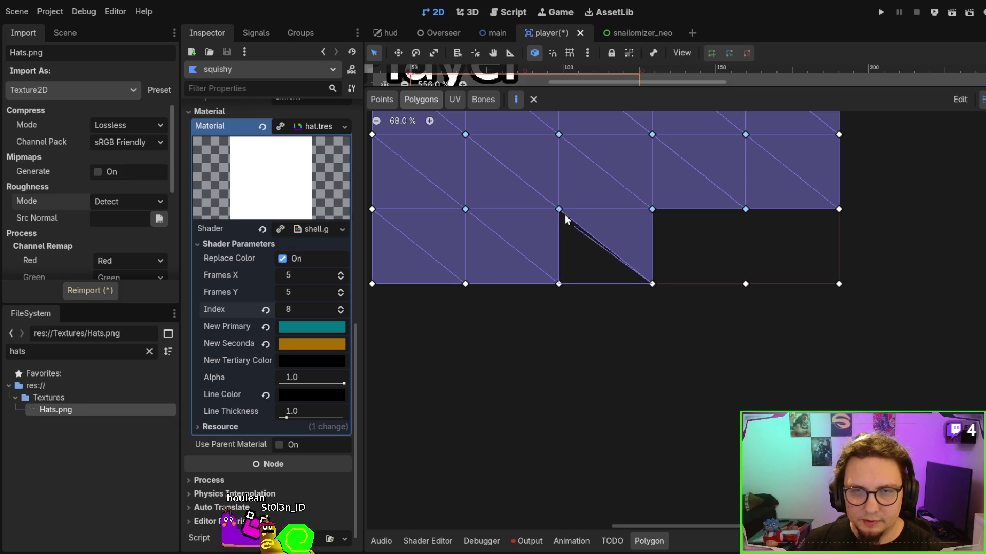
Add the final triangles to the bottom-right cells, completing the hat mesh.
scroll(606, 236, right, 3)
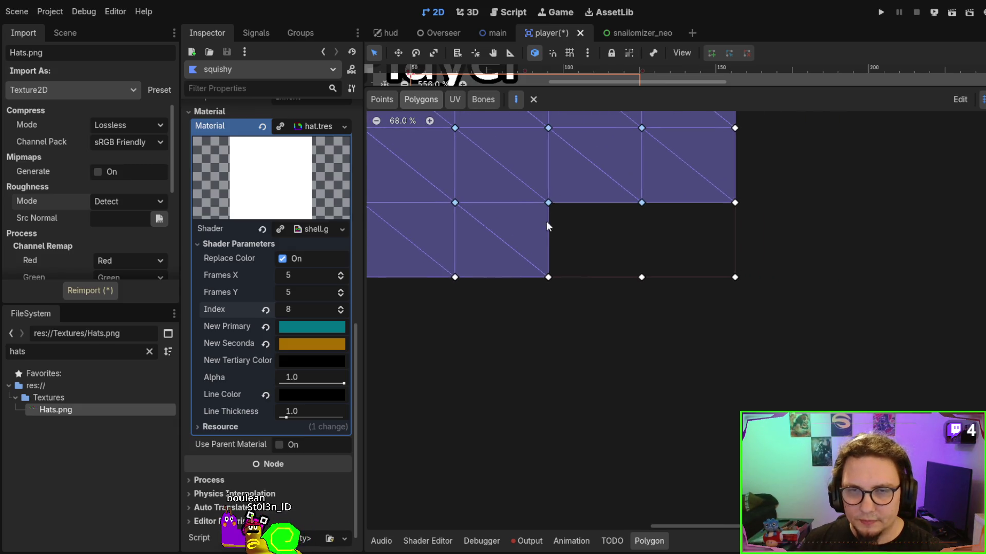
click(549, 202)
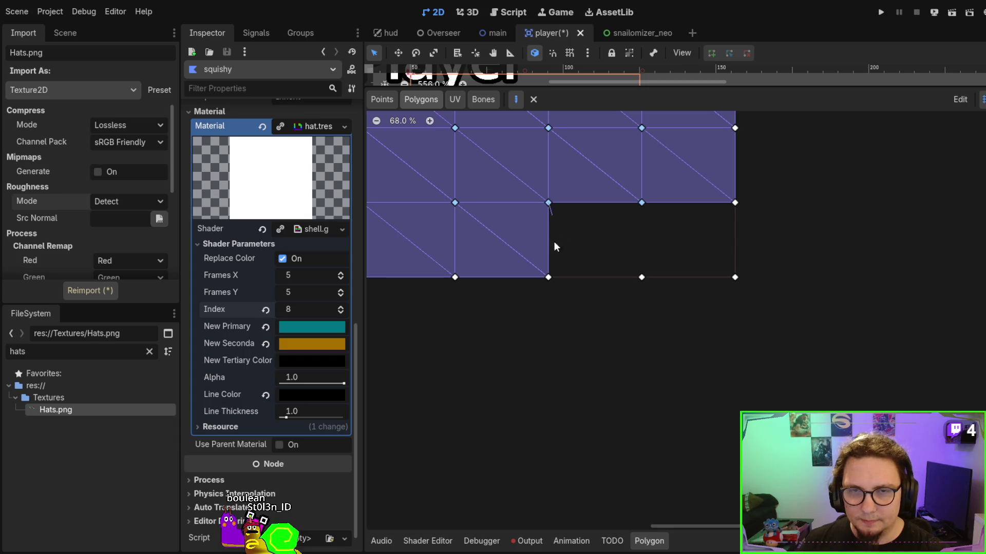
click(548, 277)
click(641, 277)
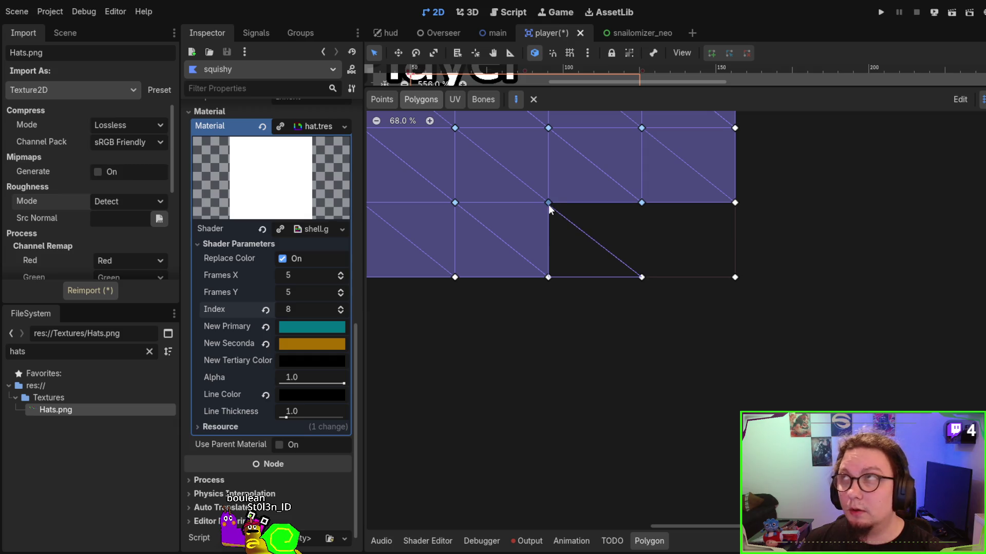
click(548, 203)
click(549, 203)
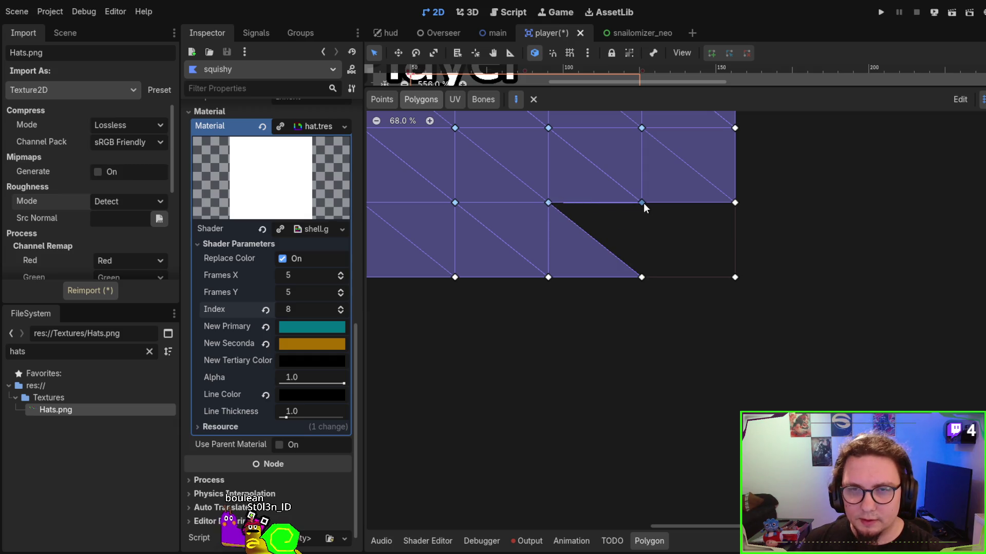
click(641, 202)
click(642, 277)
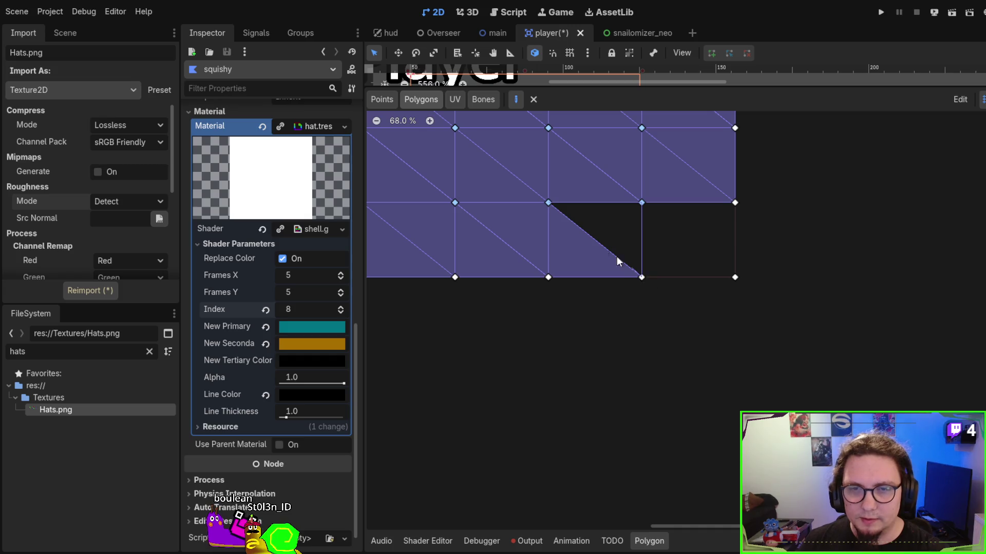
click(548, 203)
click(641, 202)
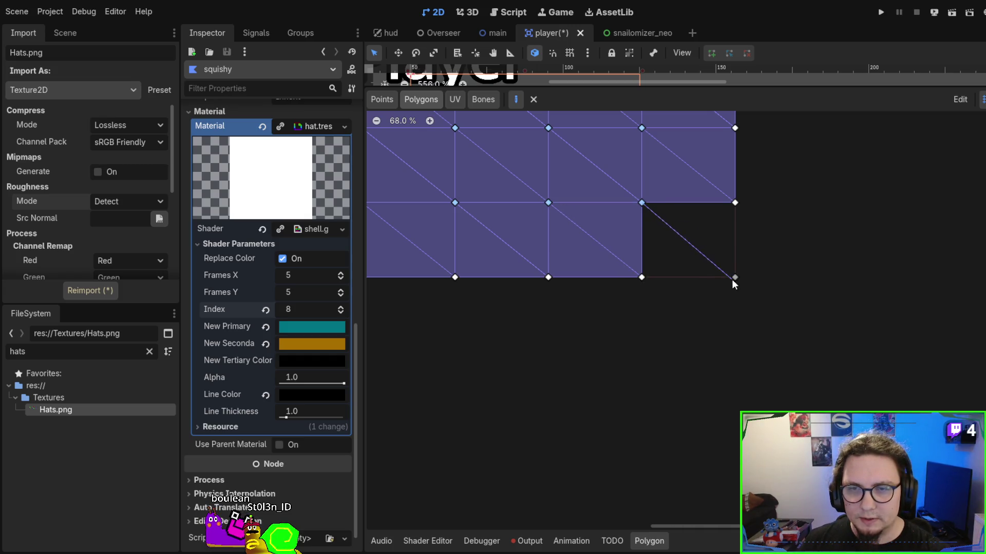
click(735, 278)
click(643, 272)
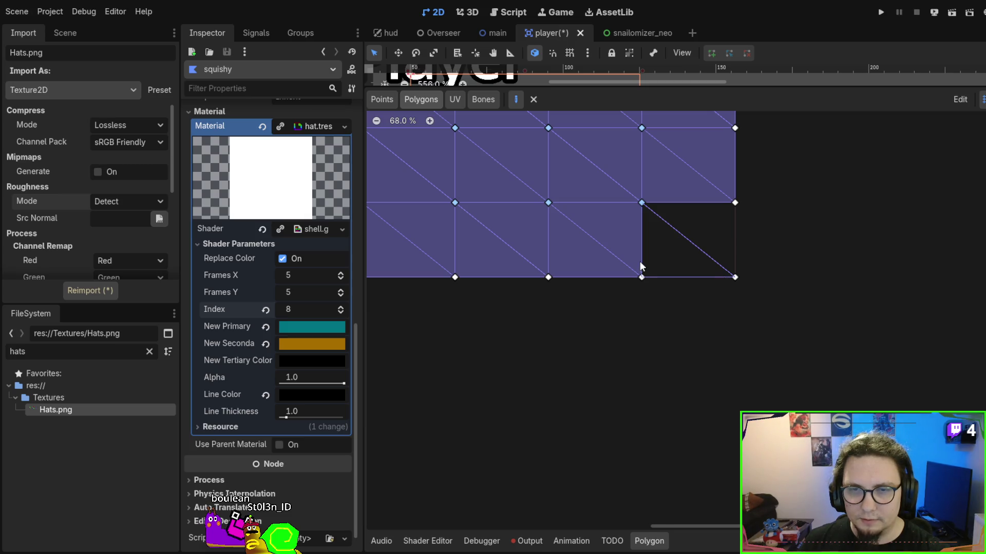
click(641, 204)
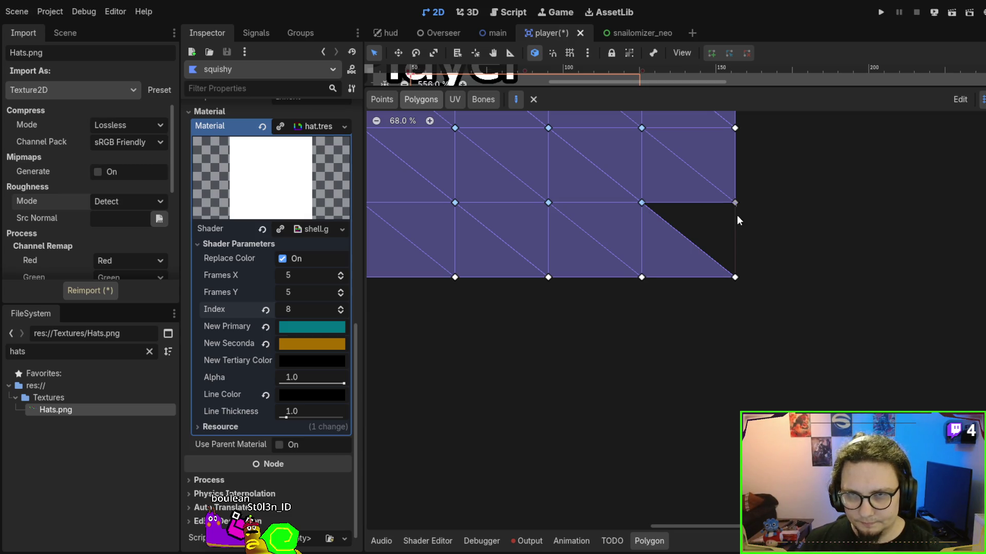
click(735, 277)
click(641, 202)
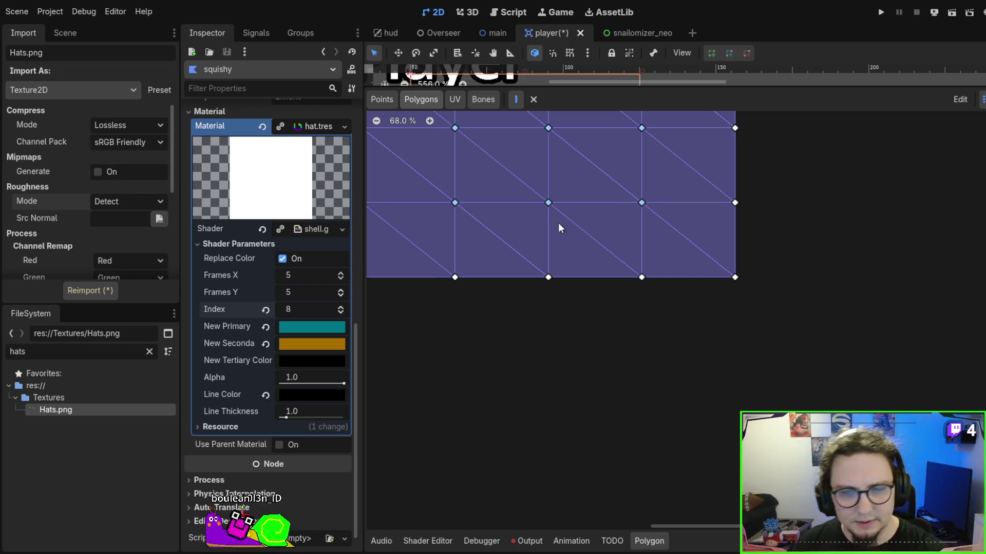
scroll(559, 227, down, 1)
scroll(614, 182, up, 3)
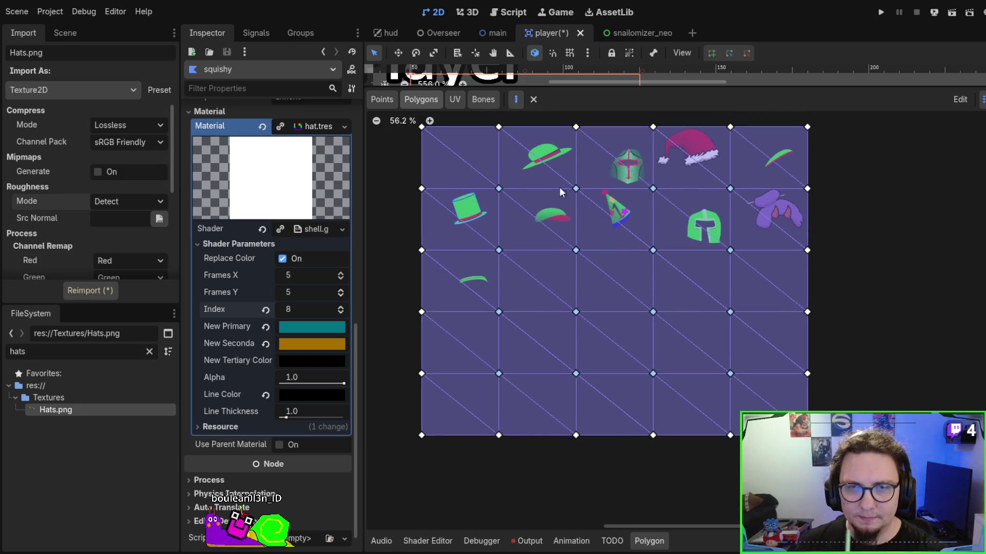
scroll(291, 281, up, 3)
scroll(238, 275, up, 3)
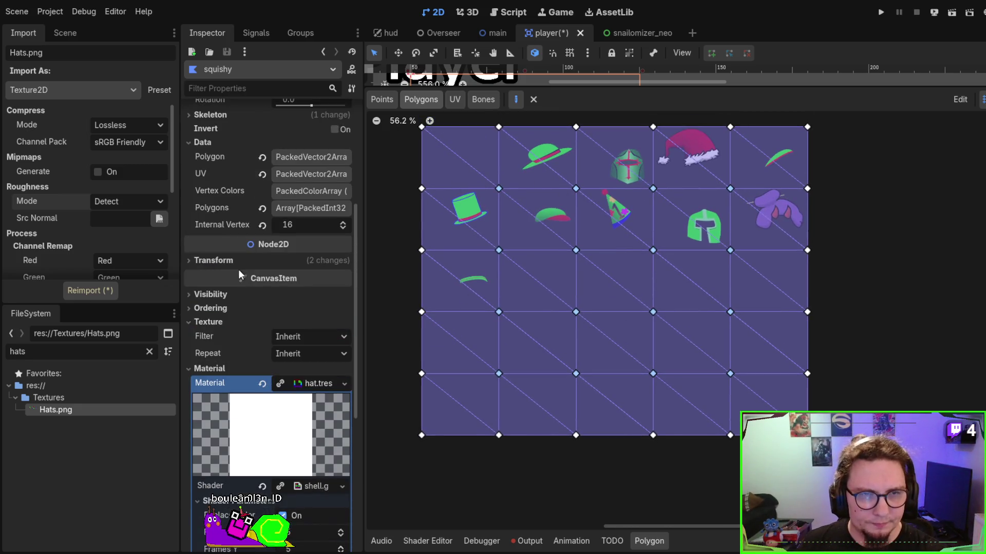
scroll(232, 206, up, 1)
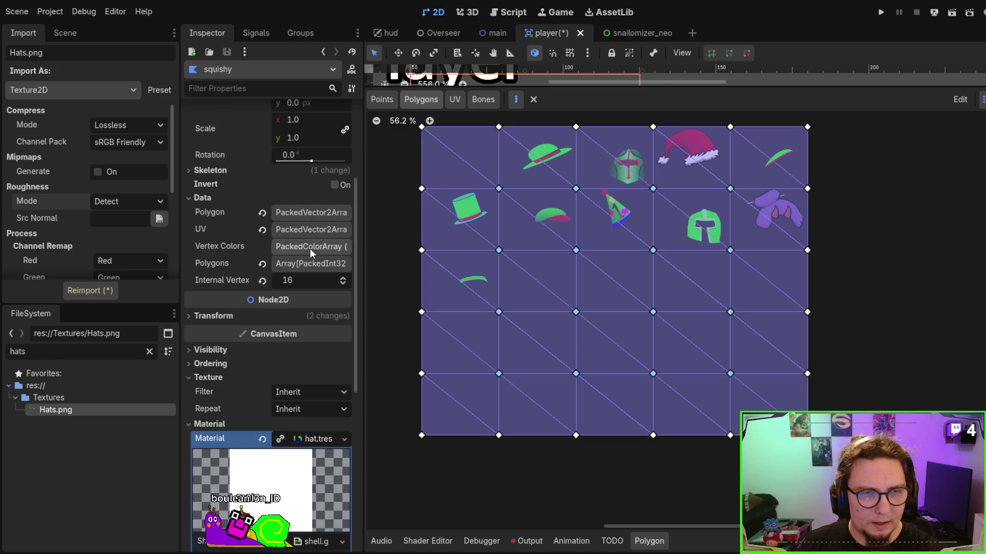
click(314, 265)
click(313, 264)
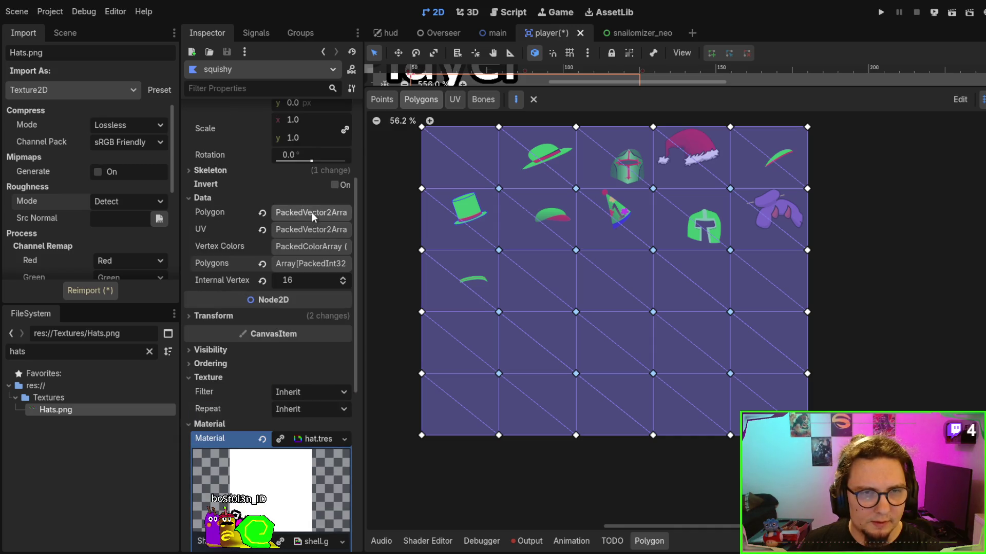
click(312, 212)
scroll(301, 280, down, 5)
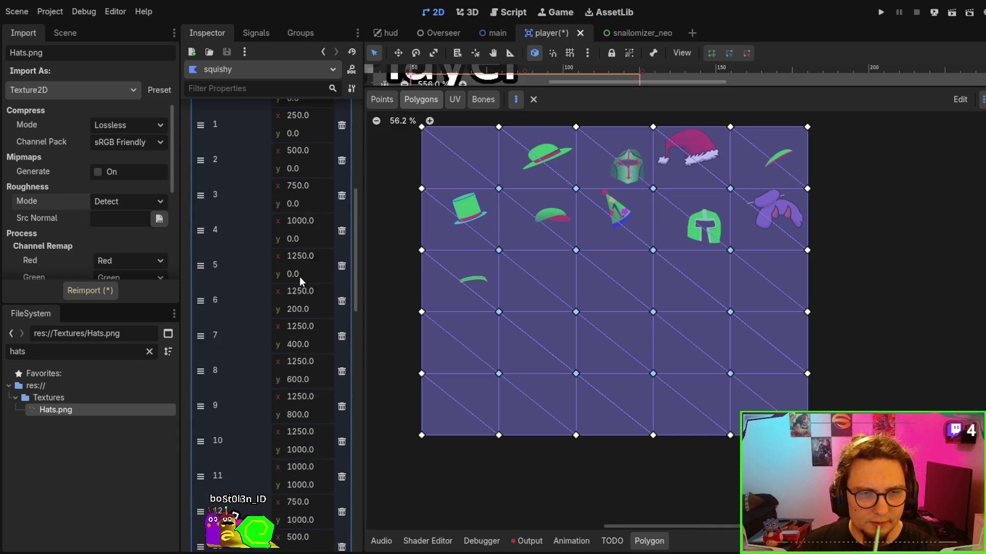
scroll(301, 276, down, 7)
scroll(300, 276, up, 14)
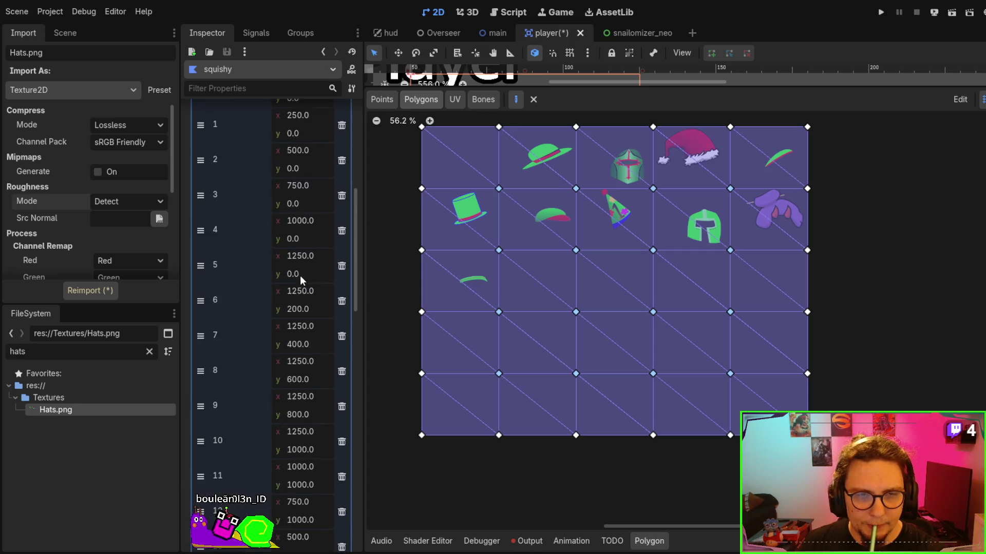
click(308, 269)
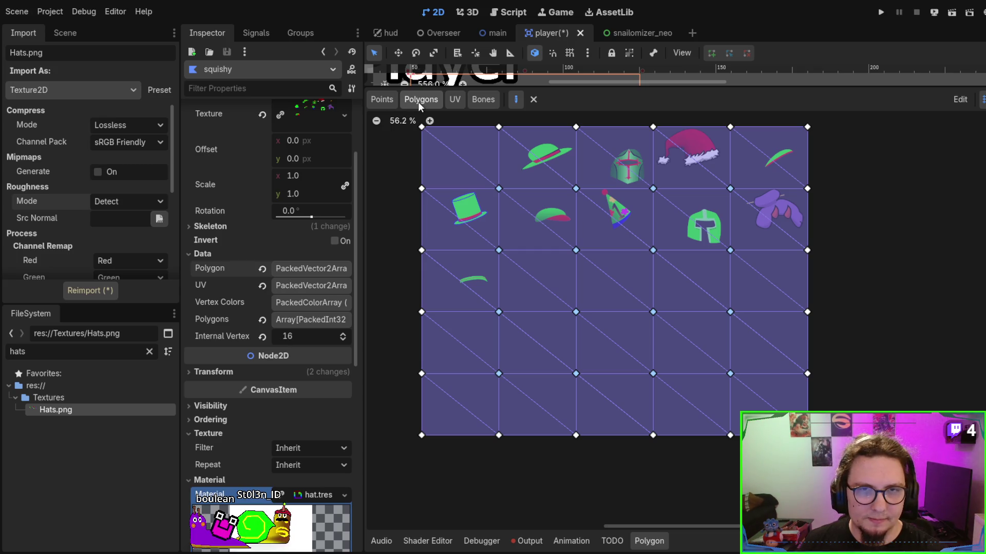
scroll(503, 165, up, 3)
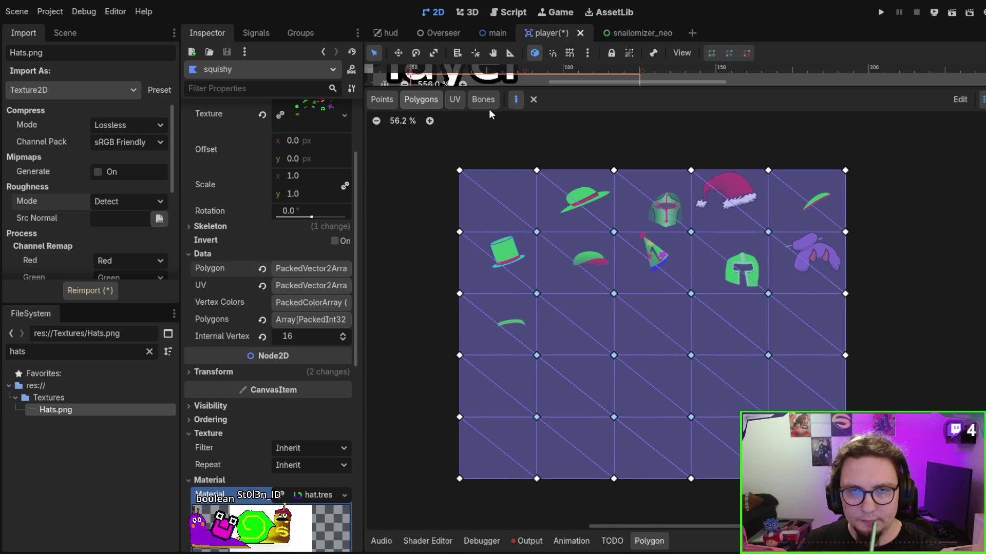
Sync bones, paint full head-bone weight on the top two vertex rows, and restore the player view.
click(483, 99)
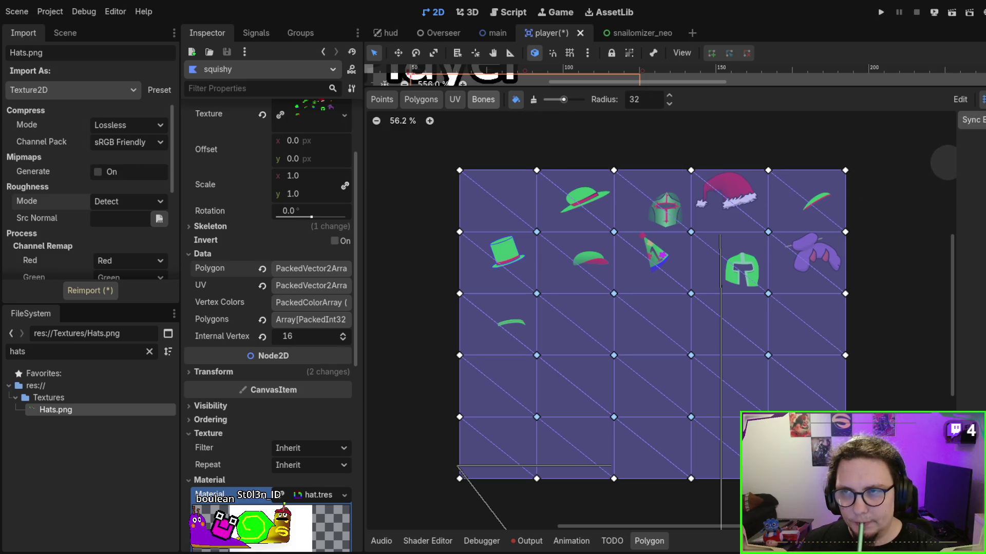
click(970, 119)
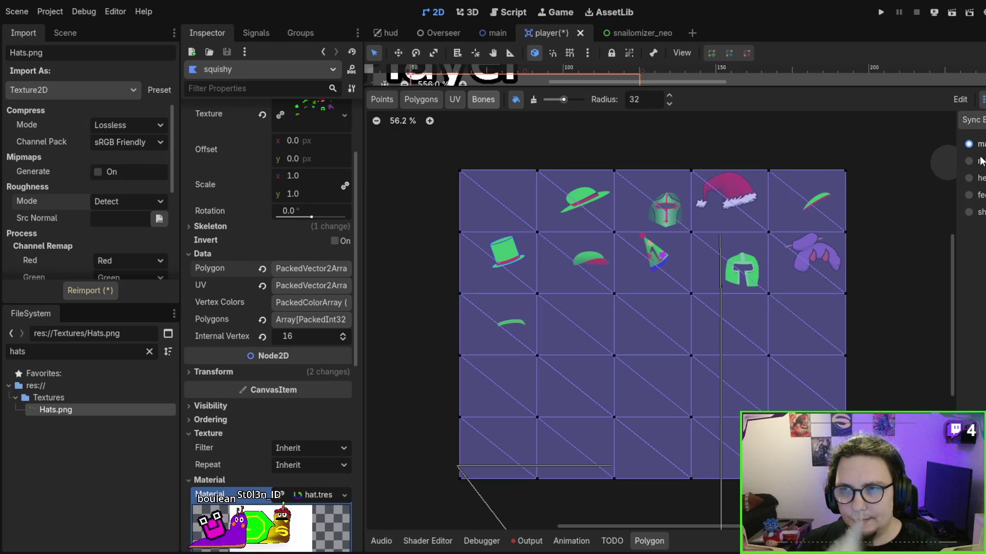
click(968, 179)
scroll(886, 270, down, 3)
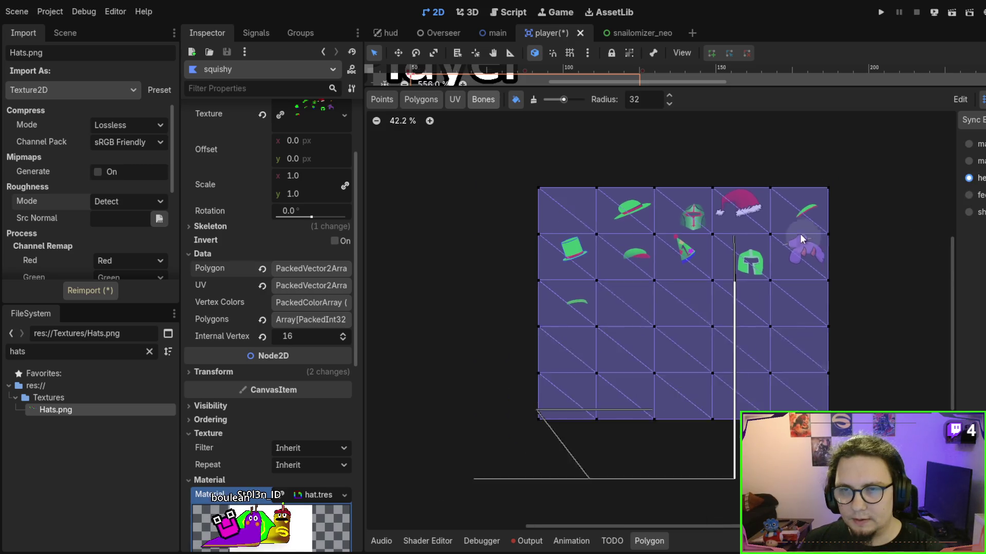
scroll(800, 233, up, 1)
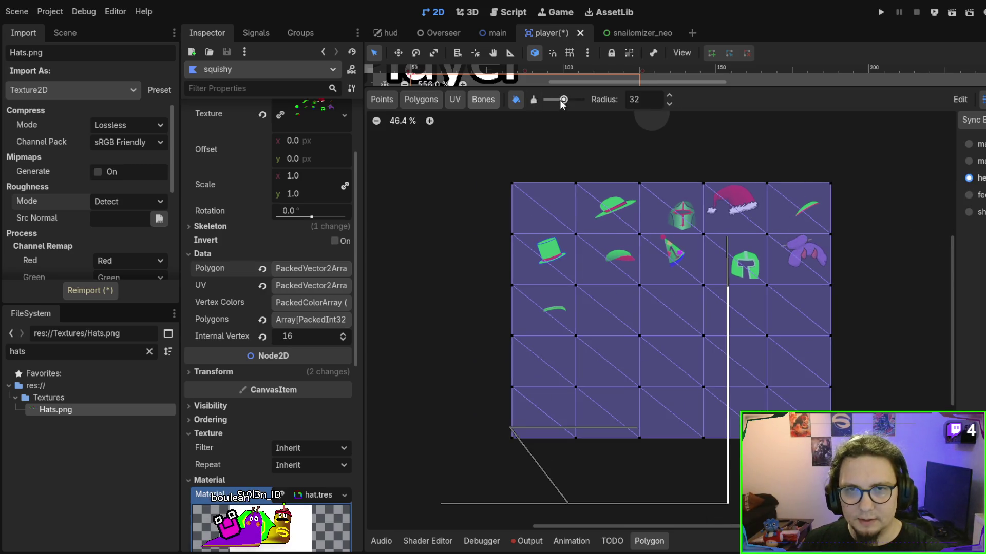
drag(562, 104, 582, 100)
mouse_move(910, 201)
mouse_down()
mouse_move(712, 185)
mouse_move(440, 190)
mouse_move(880, 255)
mouse_move(852, 285)
mouse_move(445, 301)
mouse_move(624, 341)
mouse_move(890, 354)
mouse_move(475, 398)
mouse_move(478, 450)
mouse_up()
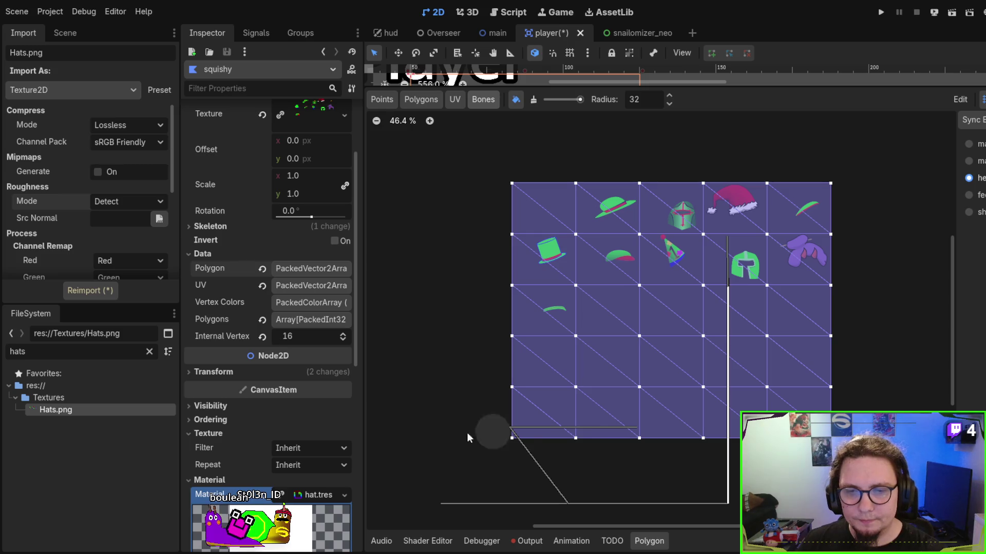
scroll(571, 297, up, 3)
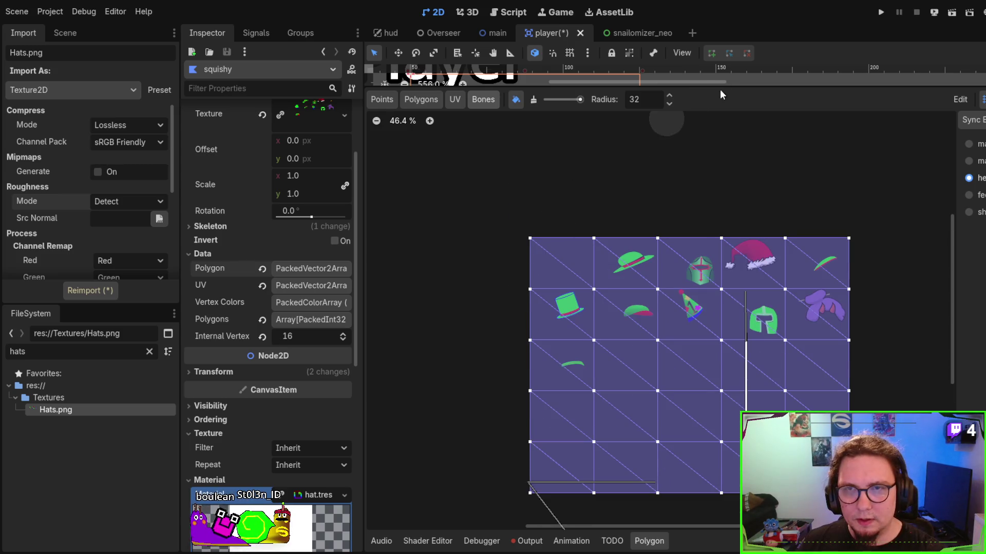
drag(719, 90, 705, 398)
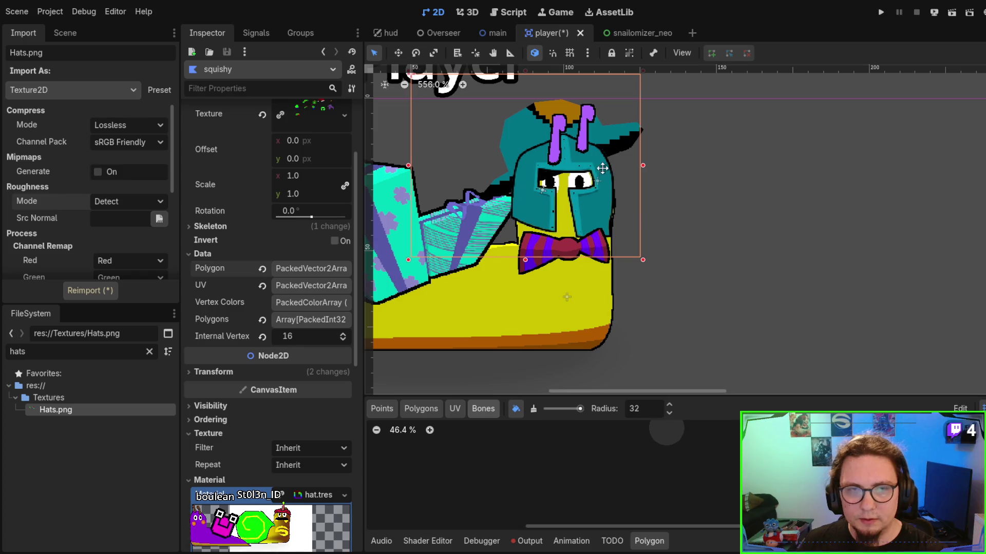
Open shell.gdshader from the hat material's Shader slot in the Shader Editor beside the enlarged view.
scroll(318, 362, down, 3)
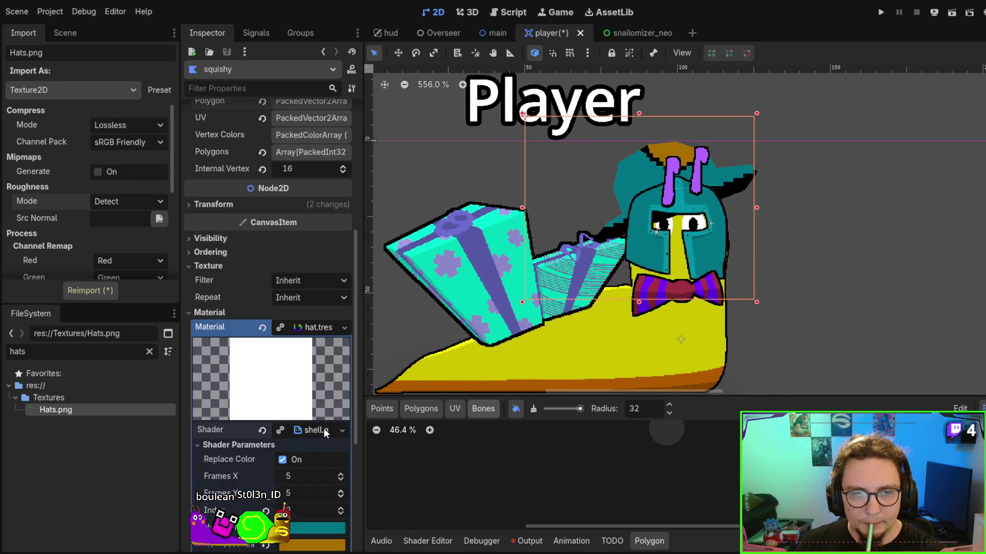
click(323, 430)
click(324, 430)
click(323, 430)
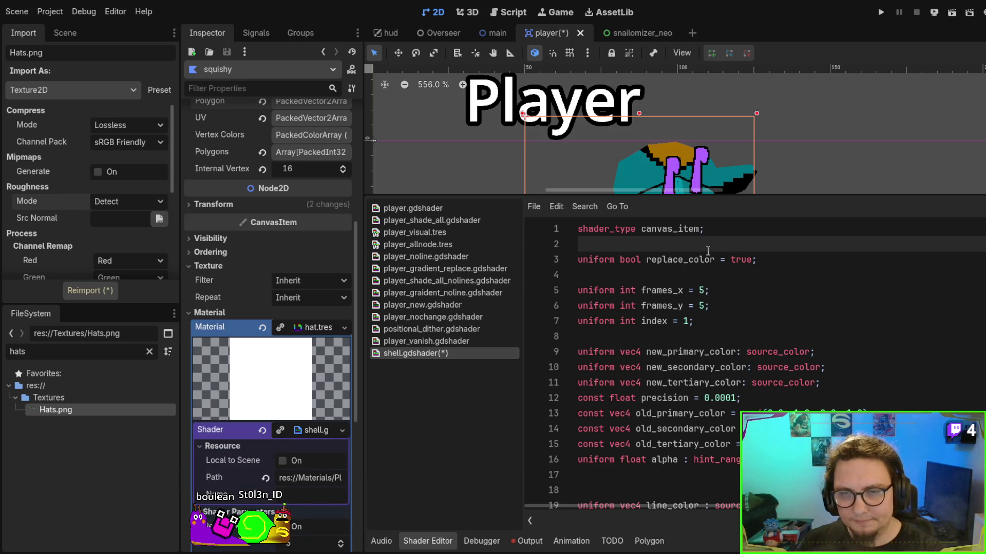
scroll(708, 251, down, 2)
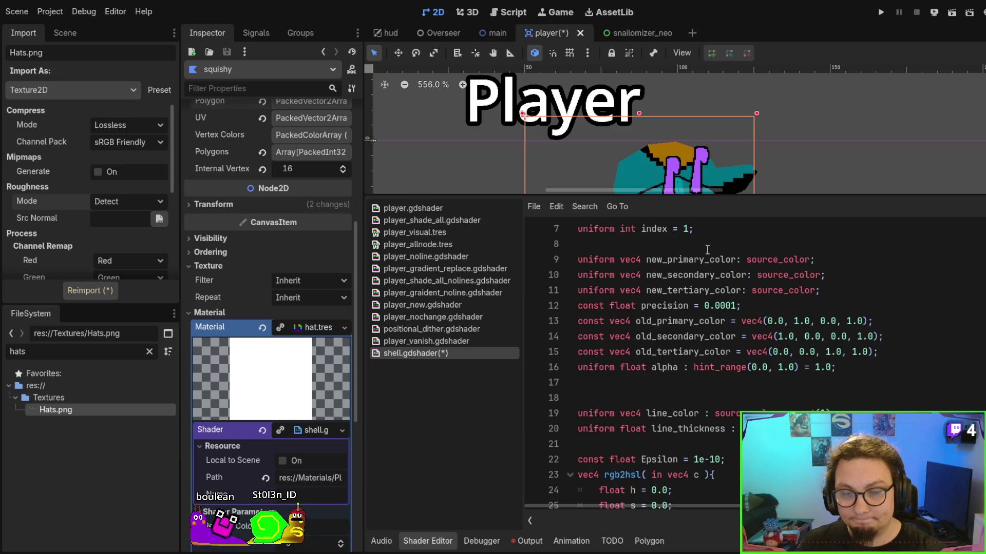
drag(709, 198, 687, 484)
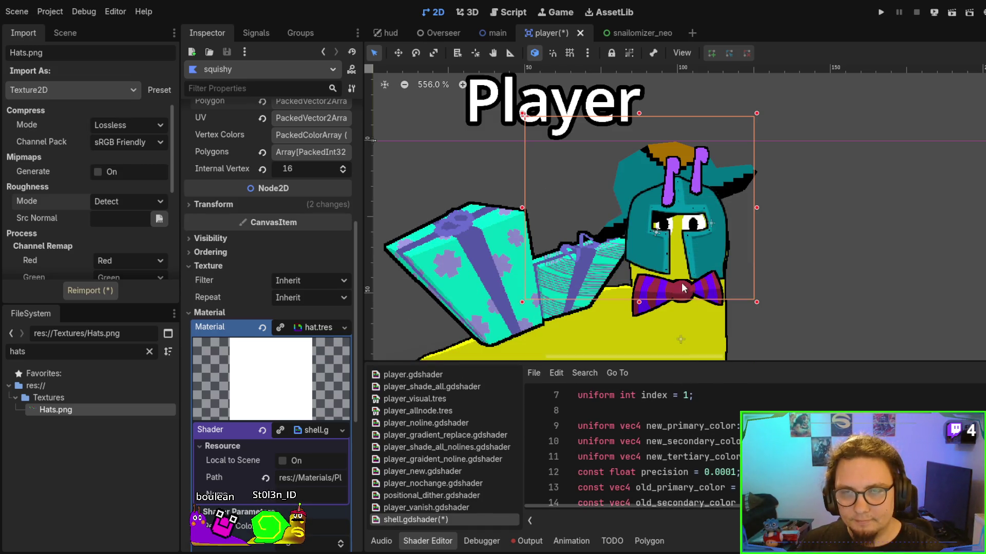
scroll(317, 458, down, 5)
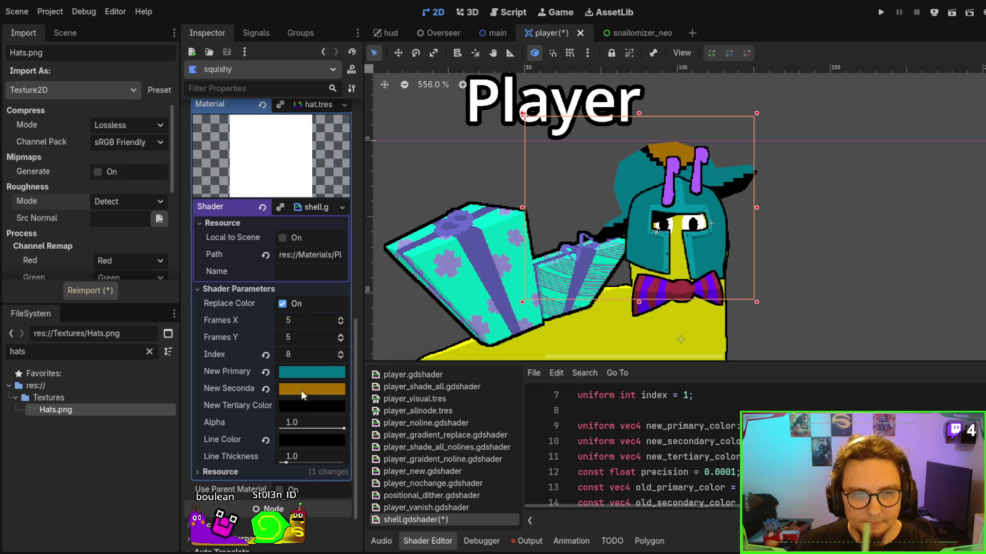
Step the squishy hat's Index up several frames and review the result in the Inspector.
click(341, 352)
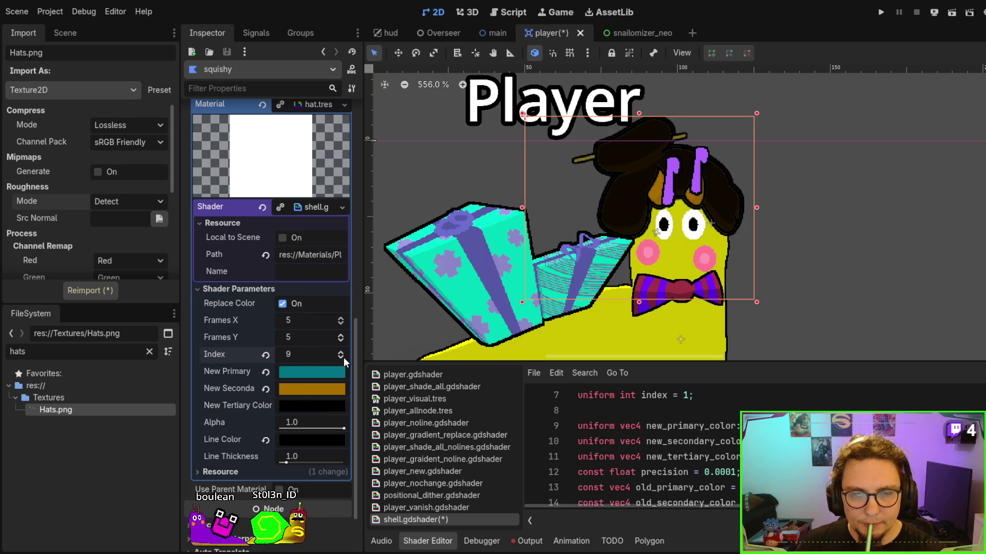
click(341, 353)
click(341, 352)
click(341, 352)
click(341, 352)
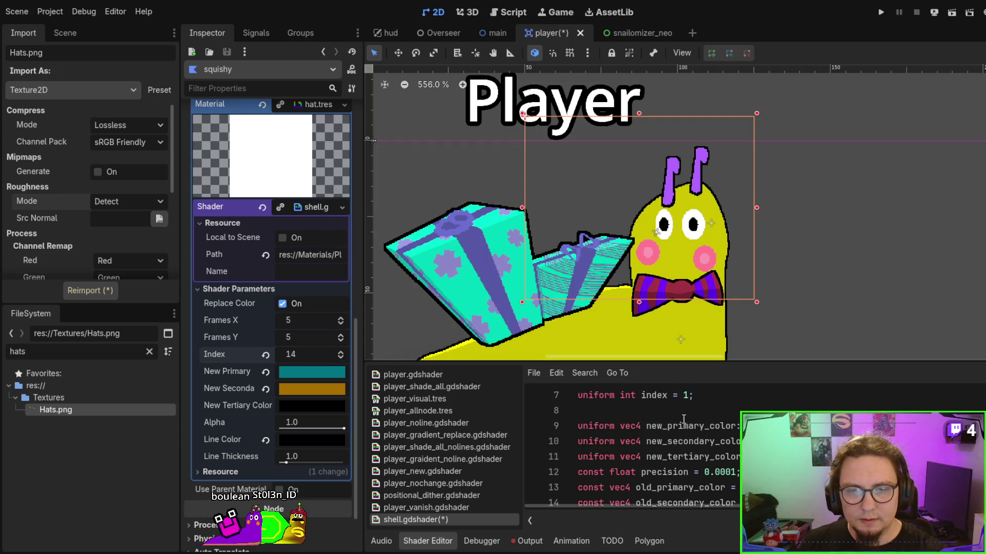
scroll(682, 430, down, 2)
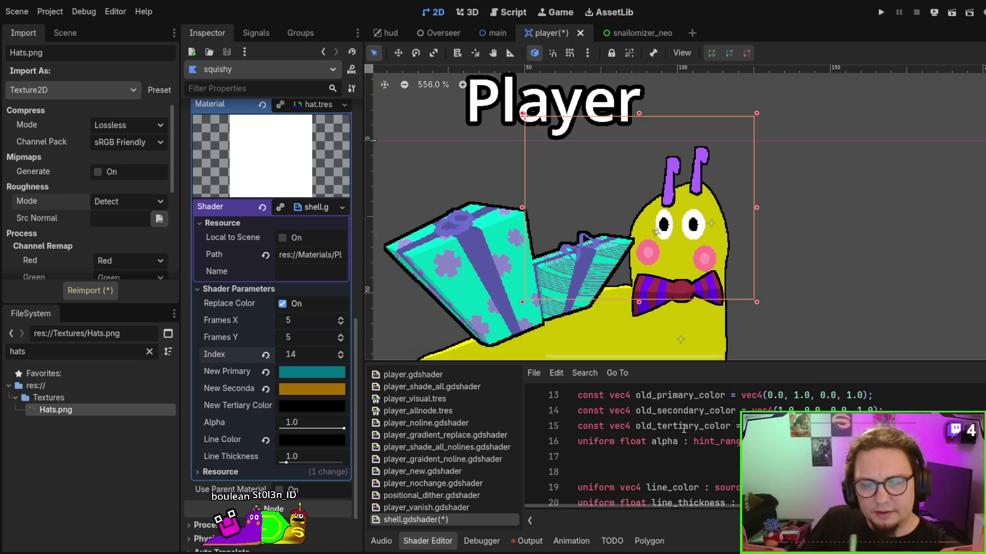
scroll(684, 429, down, 2)
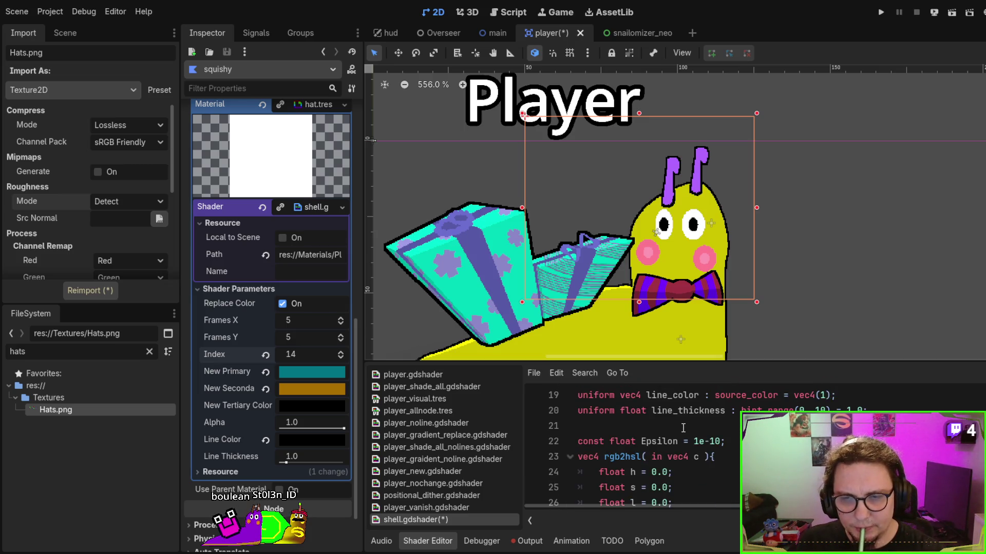
scroll(683, 428, down, 2)
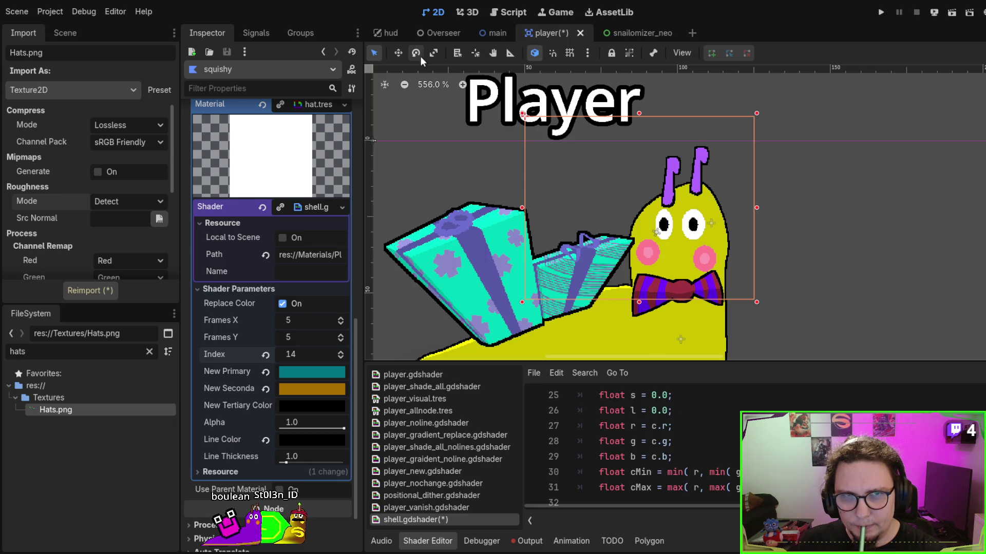
scroll(729, 450, up, 7)
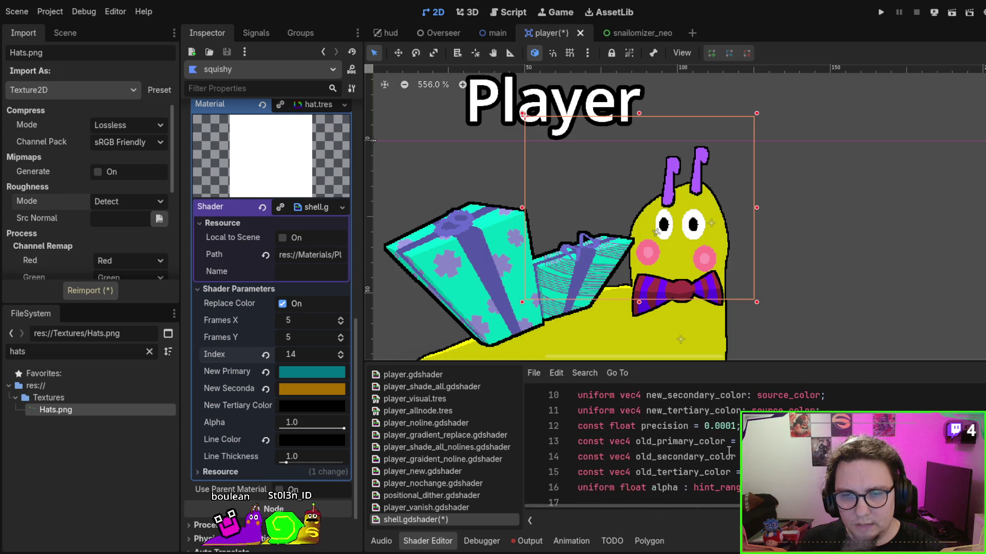
scroll(729, 450, down, 2)
scroll(729, 450, up, 3)
scroll(729, 450, down, 1)
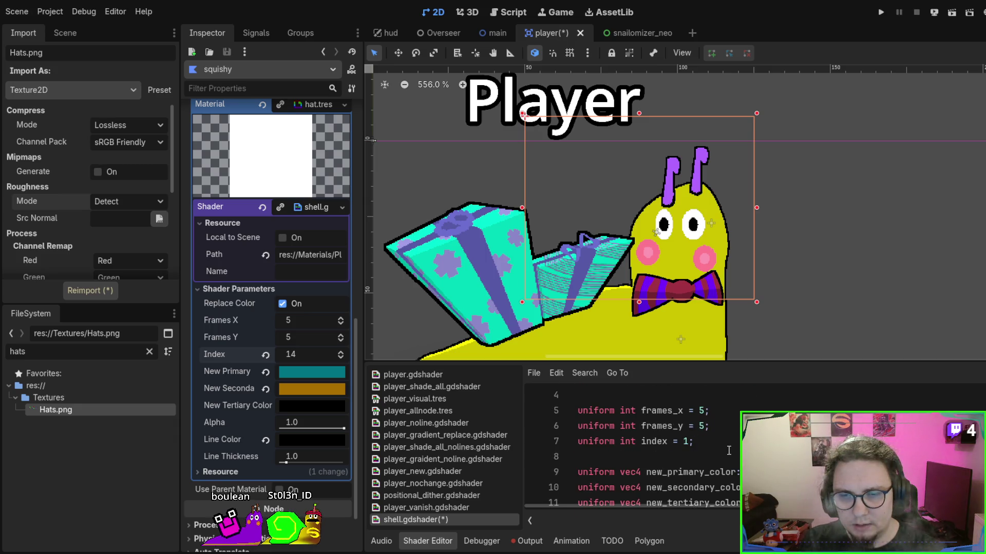
scroll(729, 450, up, 1)
scroll(729, 450, down, 3)
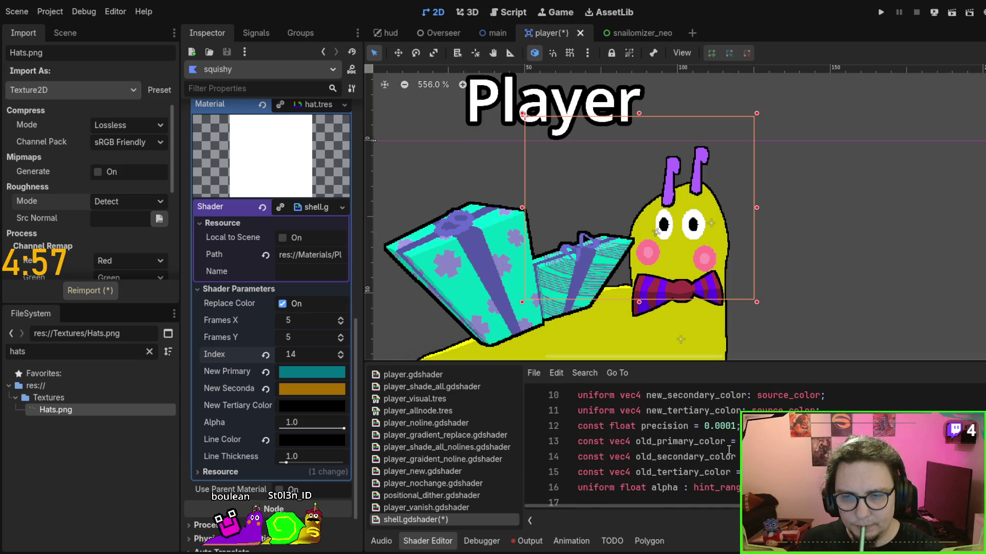
scroll(729, 450, down, 2)
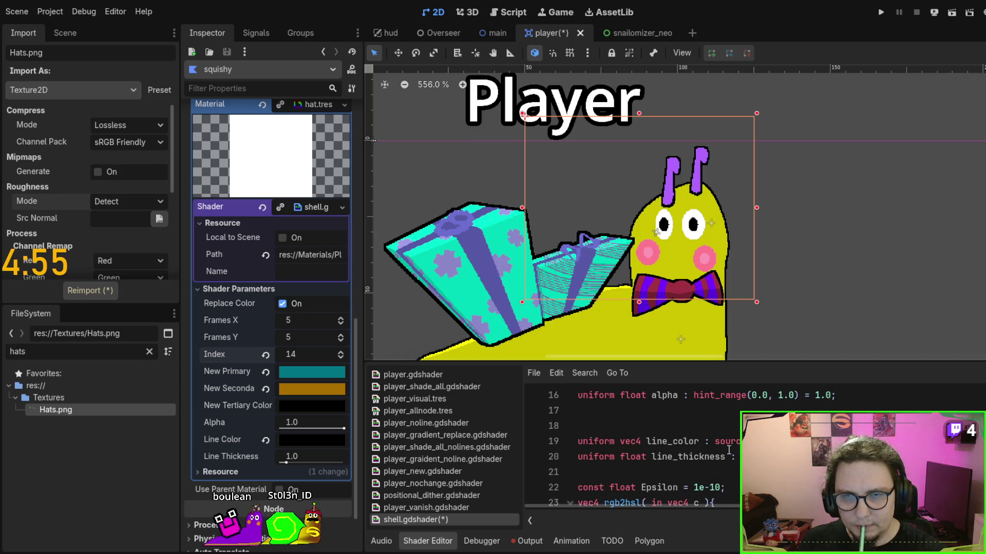
Cycle the Index down to 0 and back up to 5 for the teal top hat.
click(340, 352)
click(340, 352)
click(340, 352)
click(340, 352)
click(340, 351)
click(341, 352)
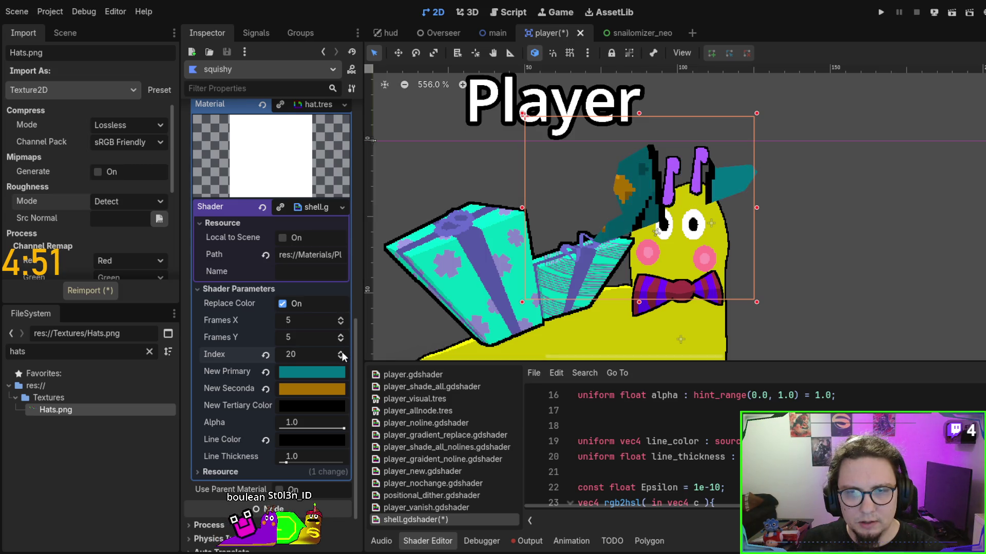
mouse_move(341, 352)
mouse_down()
mouse_move(287, 356)
mouse_move(330, 355)
mouse_up()
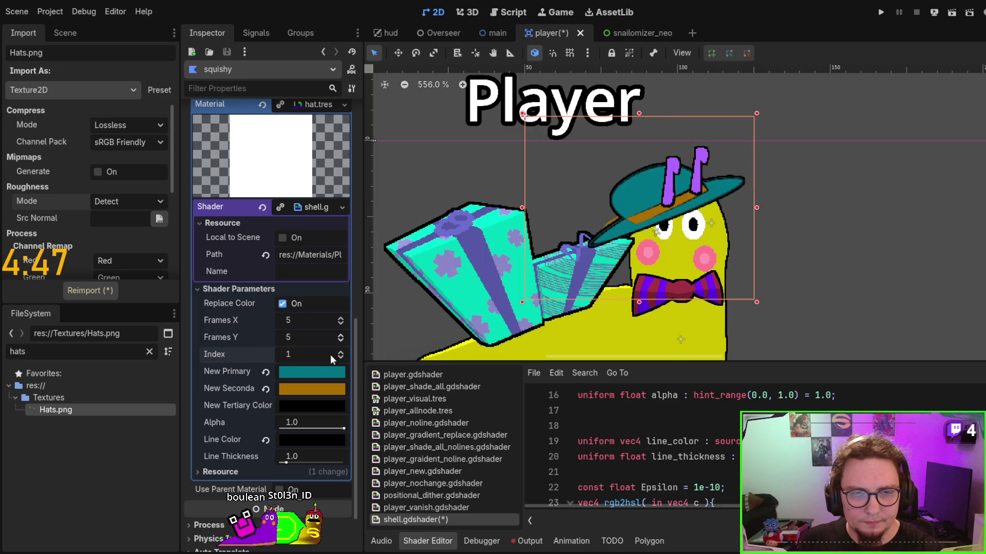
click(341, 356)
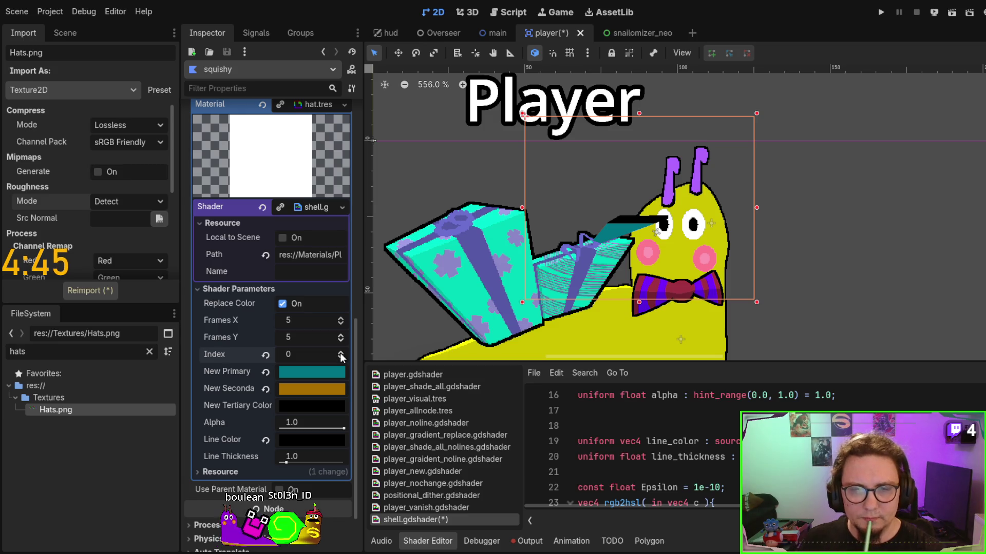
click(341, 353)
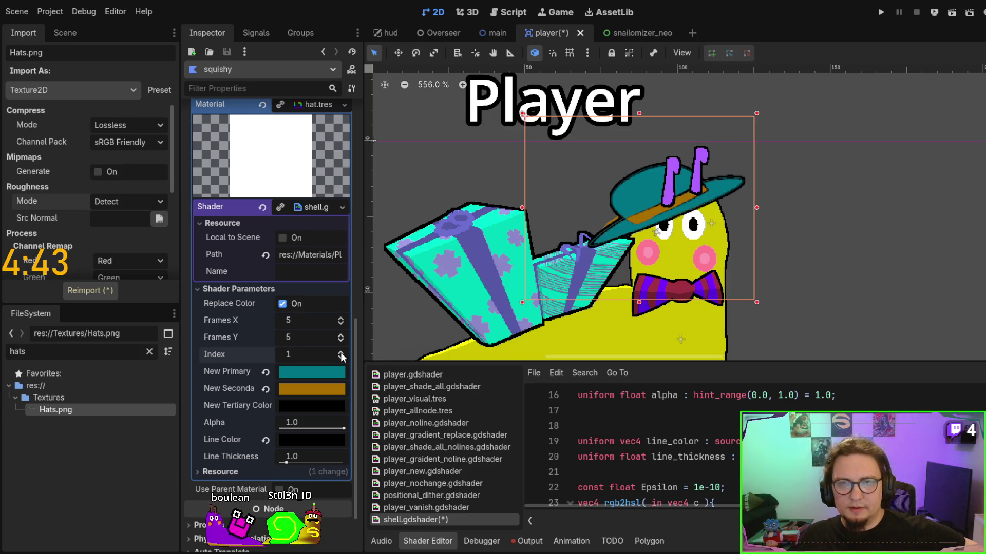
click(340, 352)
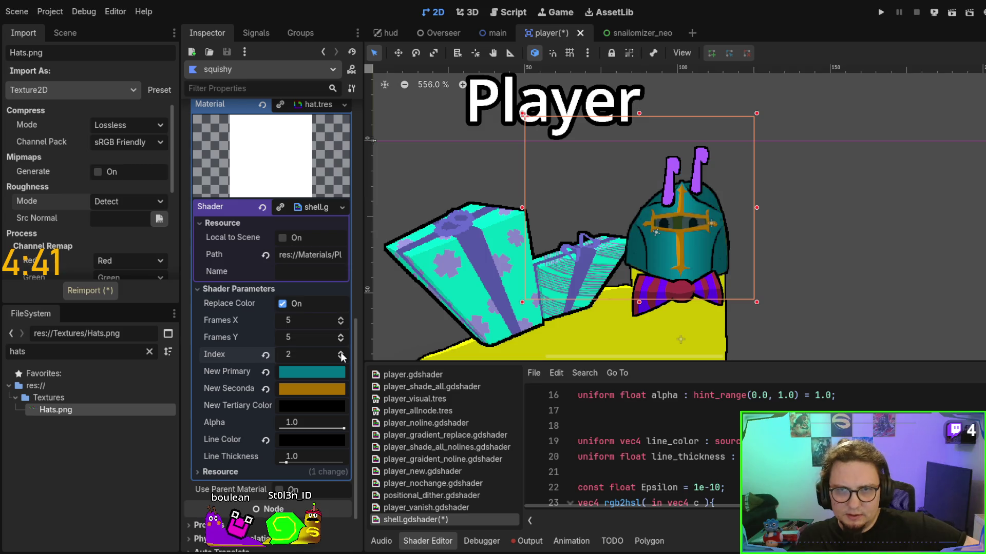
click(341, 352)
click(341, 352)
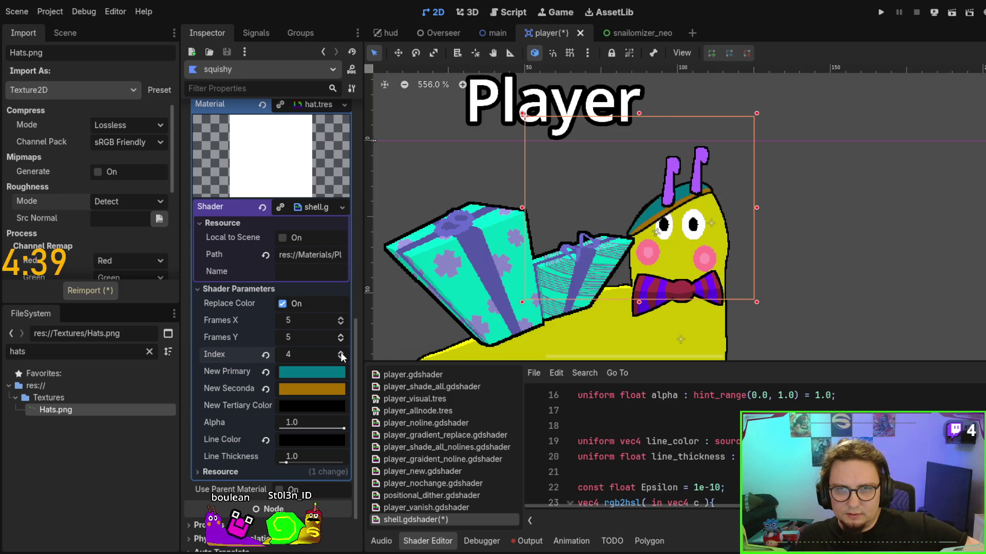
click(340, 352)
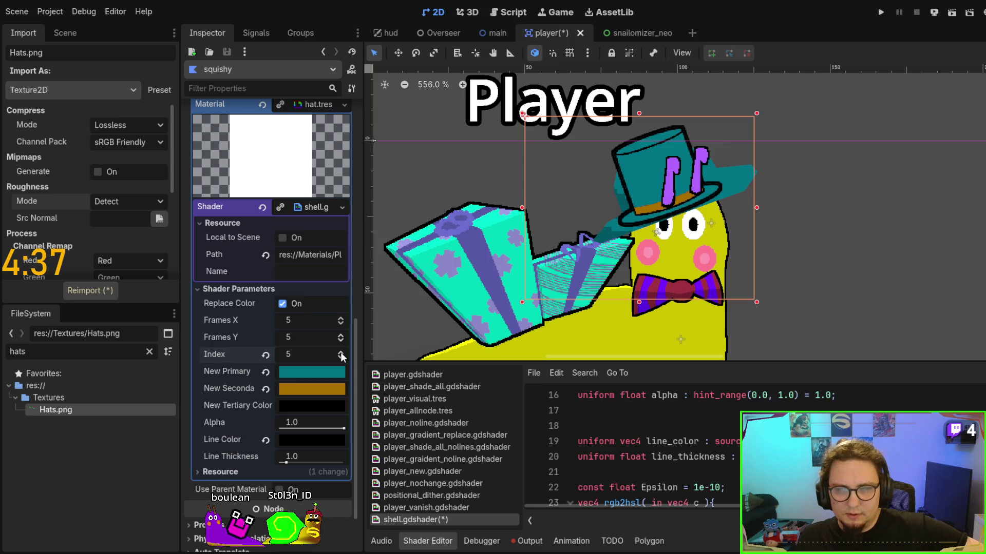
key(alt+Tab)
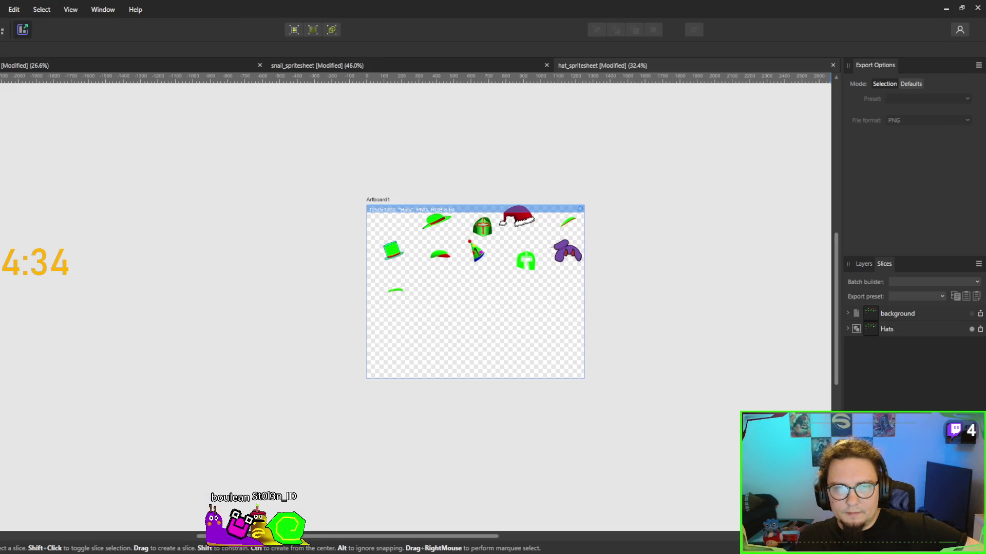
Set the hat Index to 7, checking it against the Hats sprite sheet in Affinity.
key(alt+Tab)
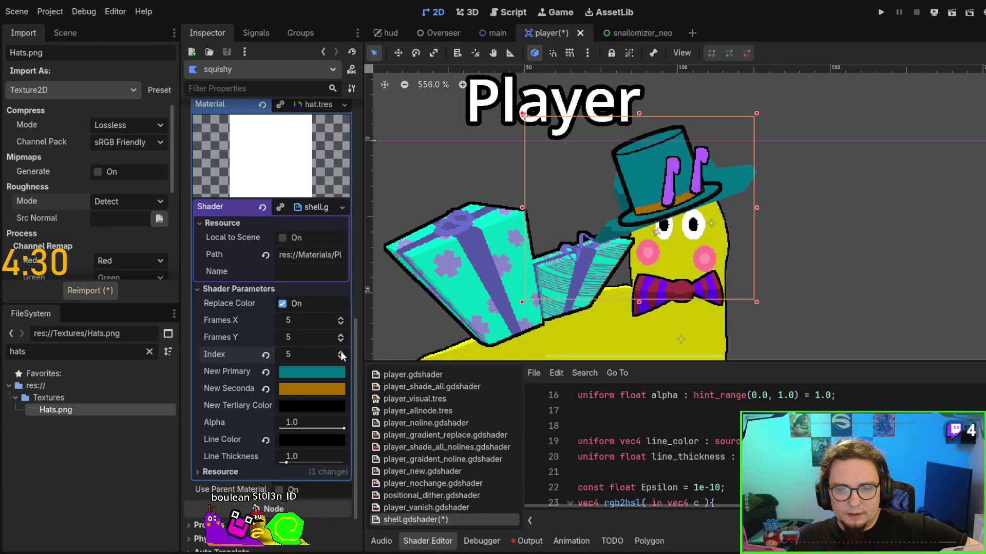
click(341, 352)
click(341, 353)
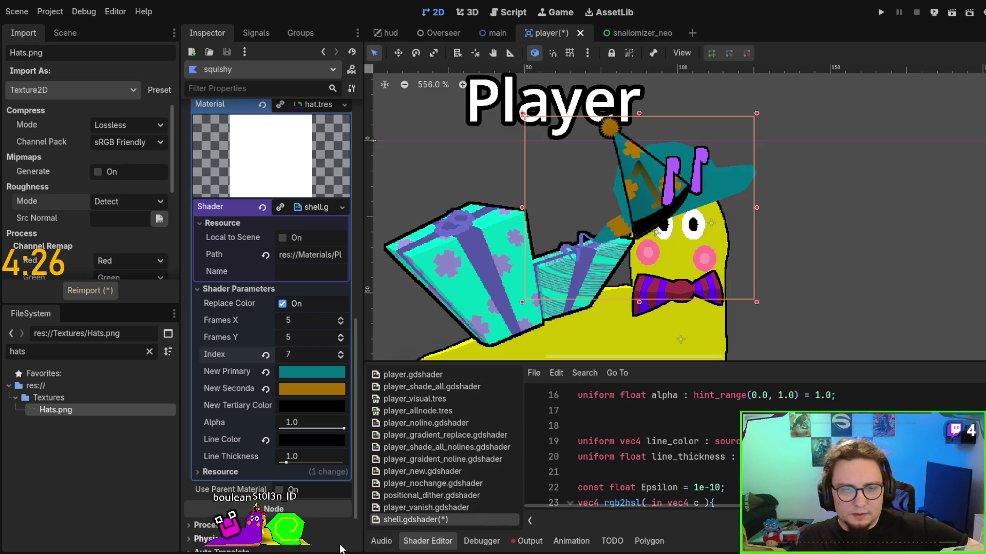
key(alt+Tab)
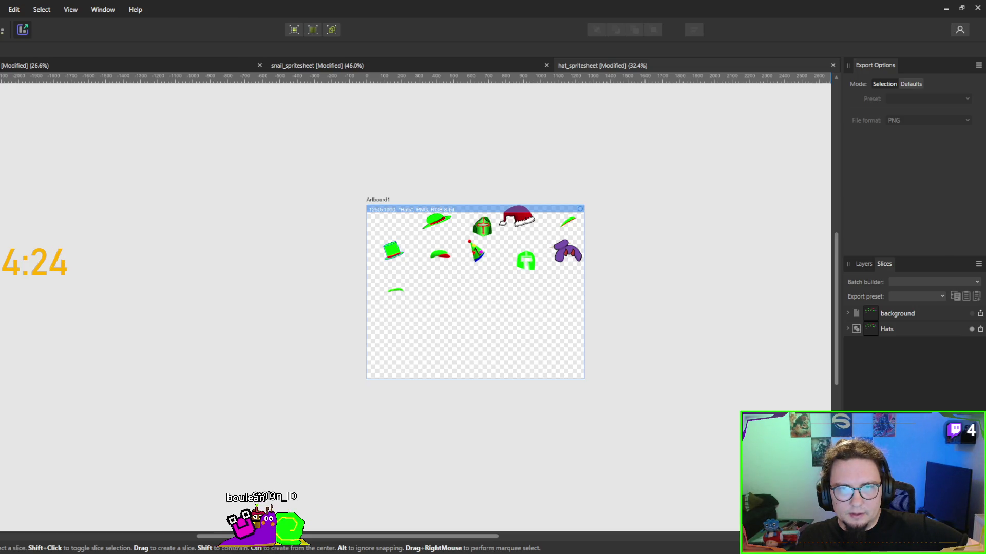
key(alt+Tab)
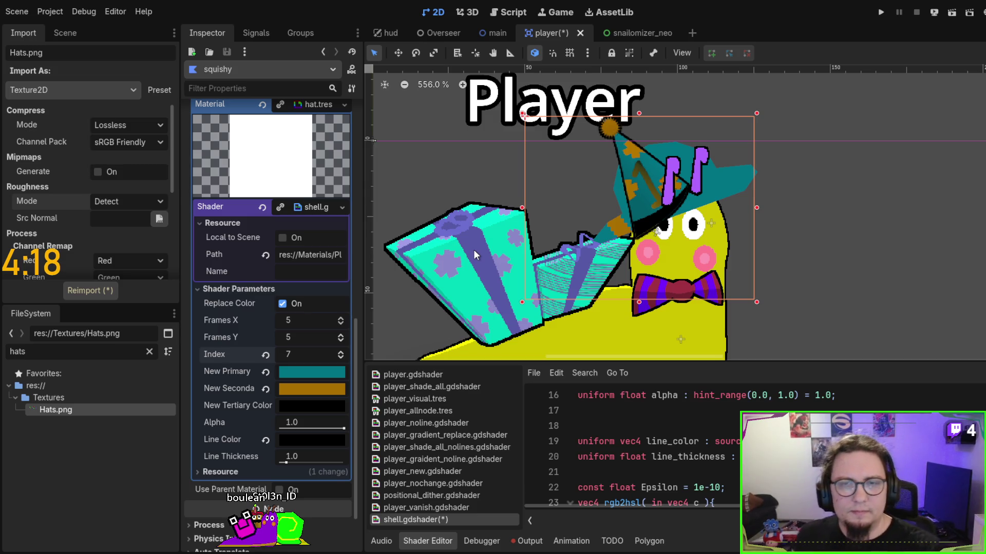
scroll(639, 189, up, 3)
scroll(640, 189, right, 3)
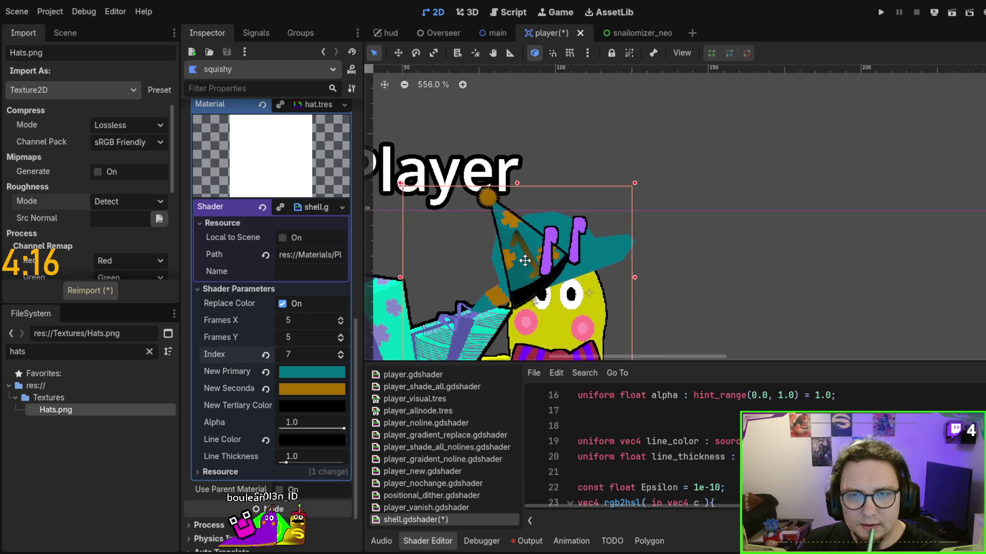
scroll(677, 254, up, 4)
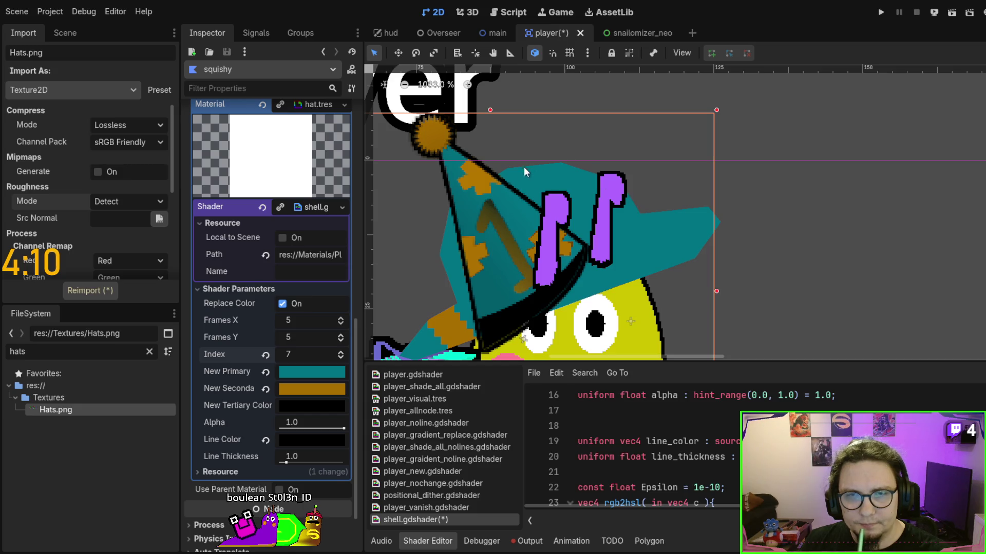
scroll(572, 271, down, 1)
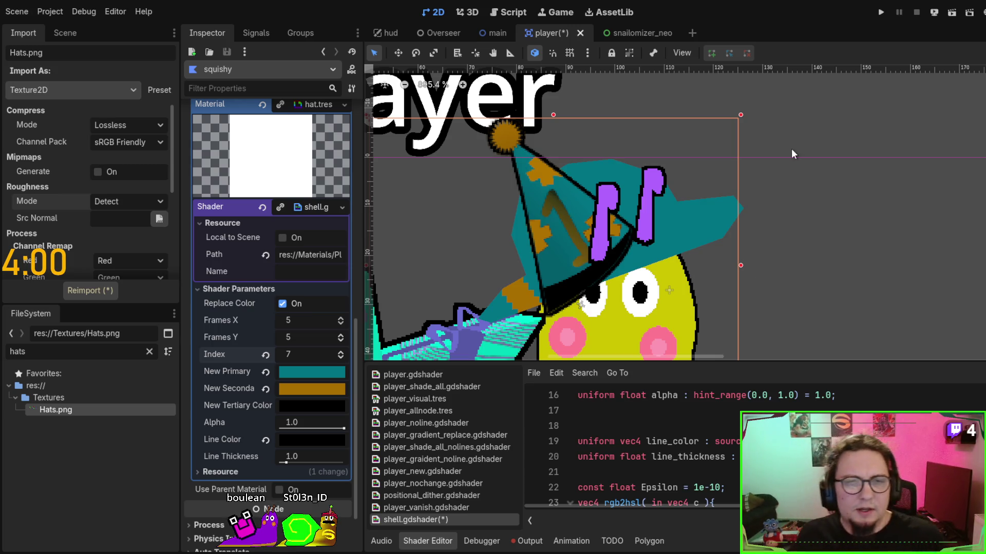
scroll(630, 226, down, 4)
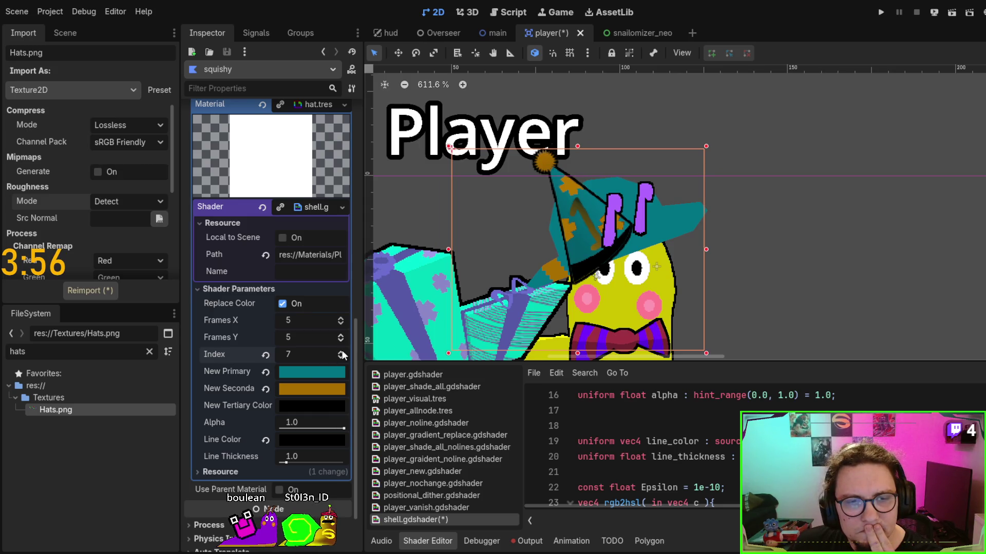
Set the squishy hat's Index to 8 for the teal knight helmet.
click(340, 352)
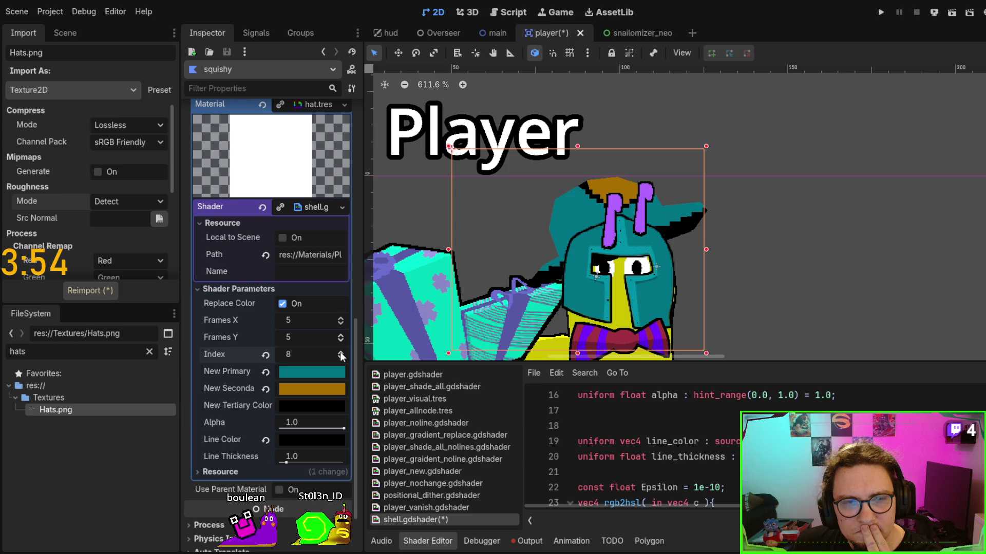
click(341, 358)
click(341, 351)
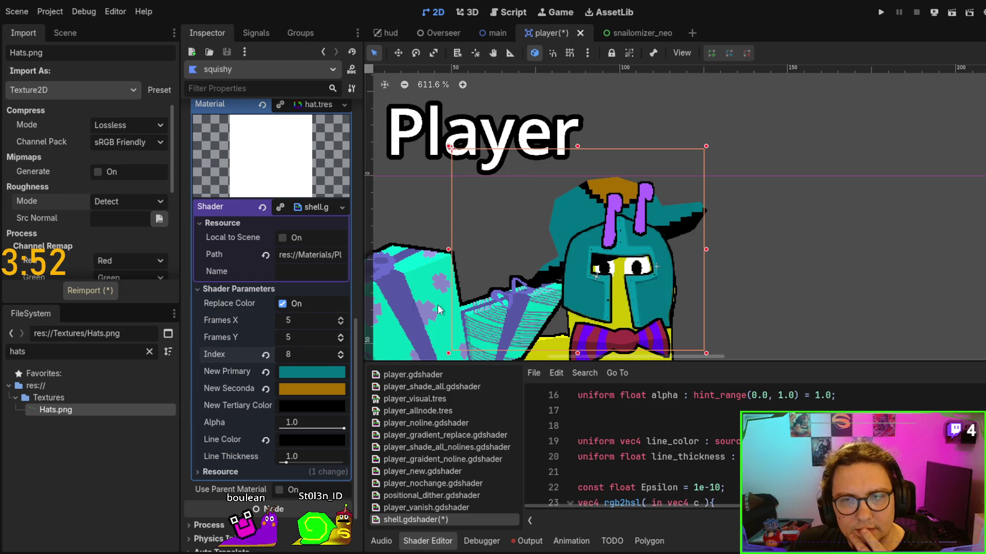
scroll(640, 210, down, 2)
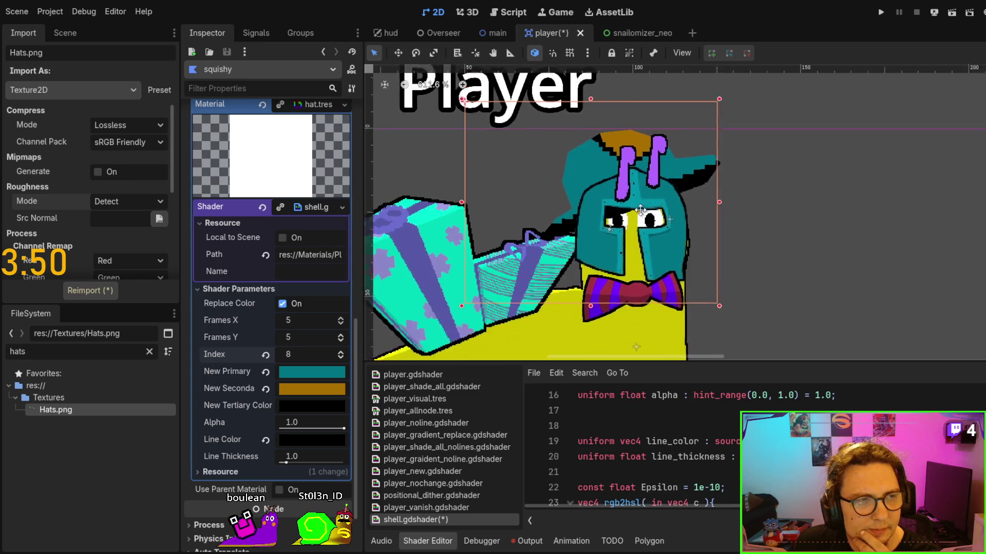
scroll(640, 210, down, 2)
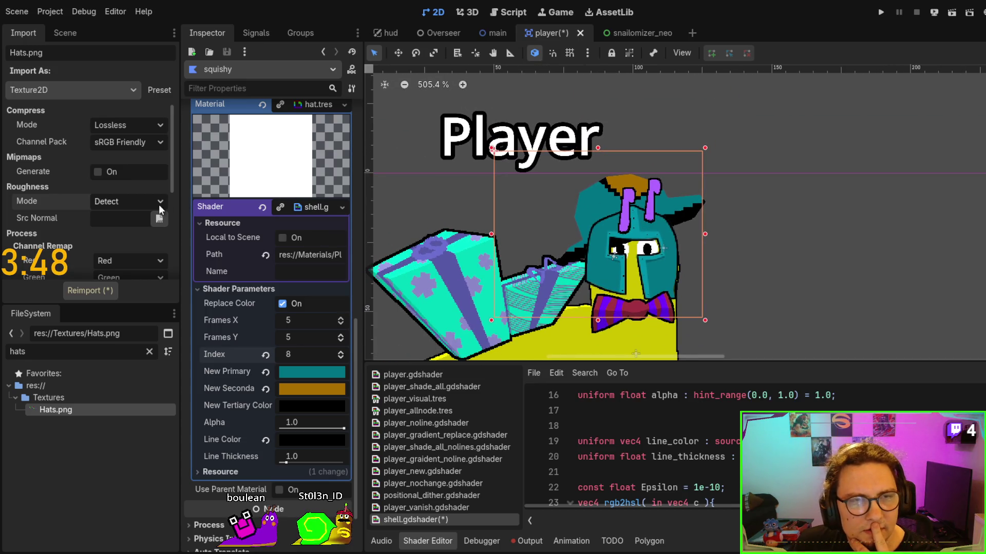
scroll(653, 220, down, 1)
scroll(234, 241, up, 2)
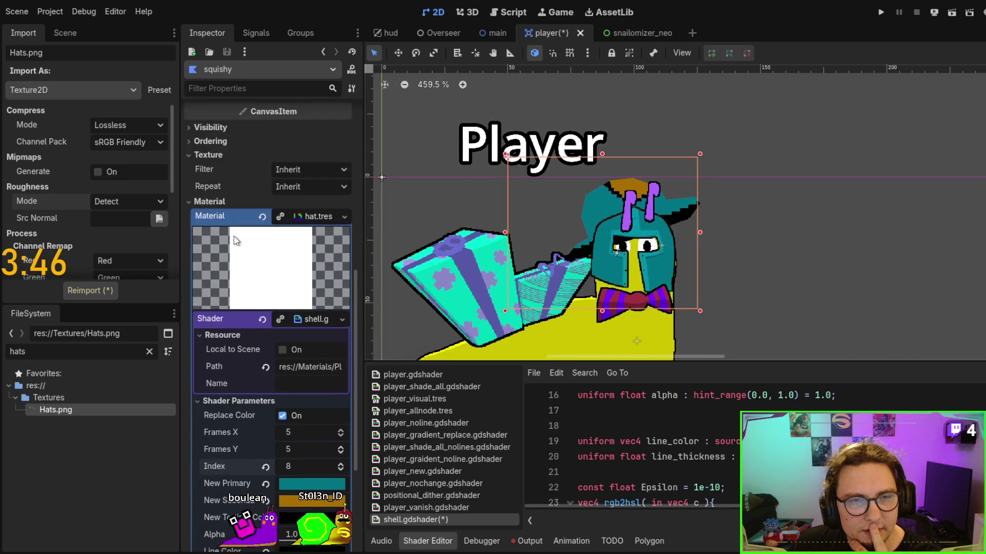
scroll(234, 241, up, 3)
Collapse the hat material, select the snail's shell and frame it with F.
click(309, 324)
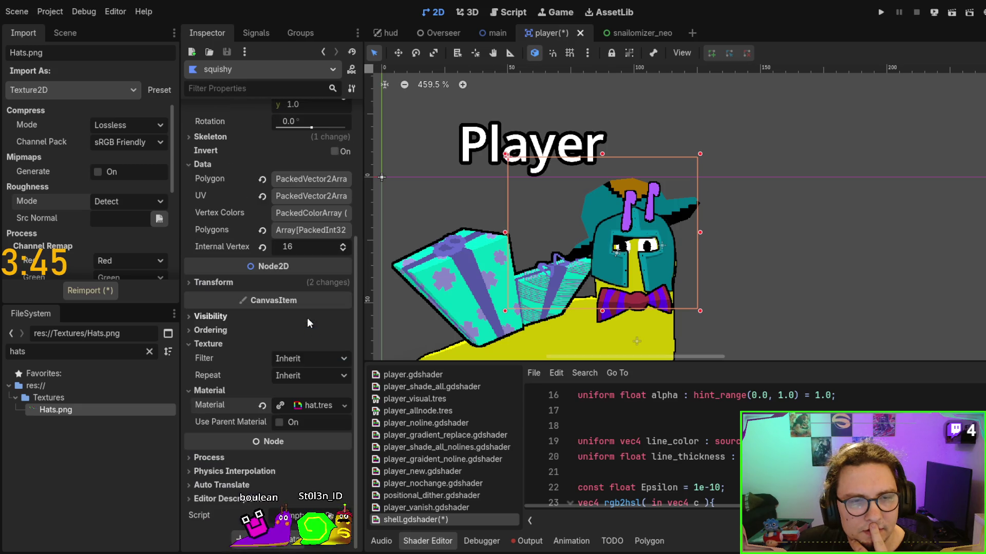
click(384, 249)
key(f)
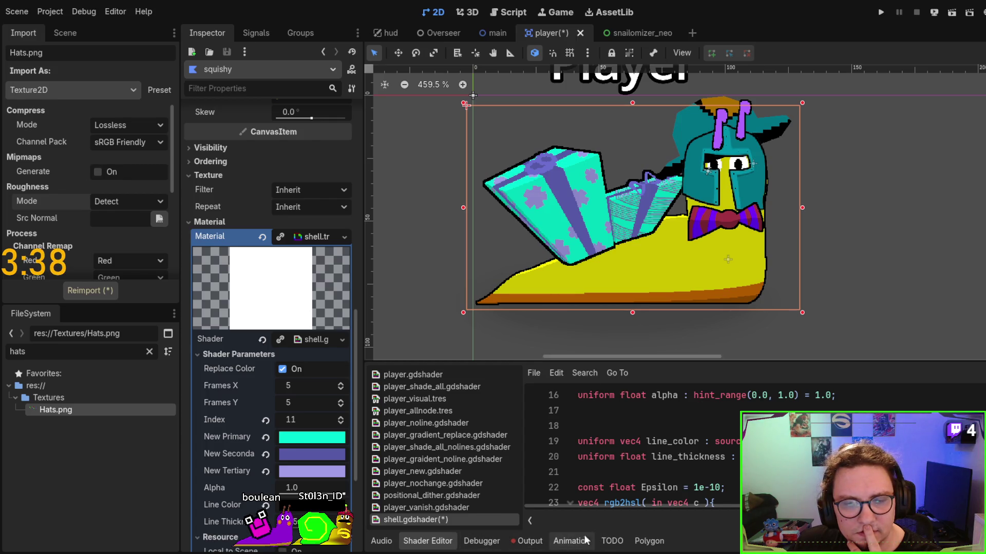
Show the Polygon bottom panel and adjust its height.
click(649, 541)
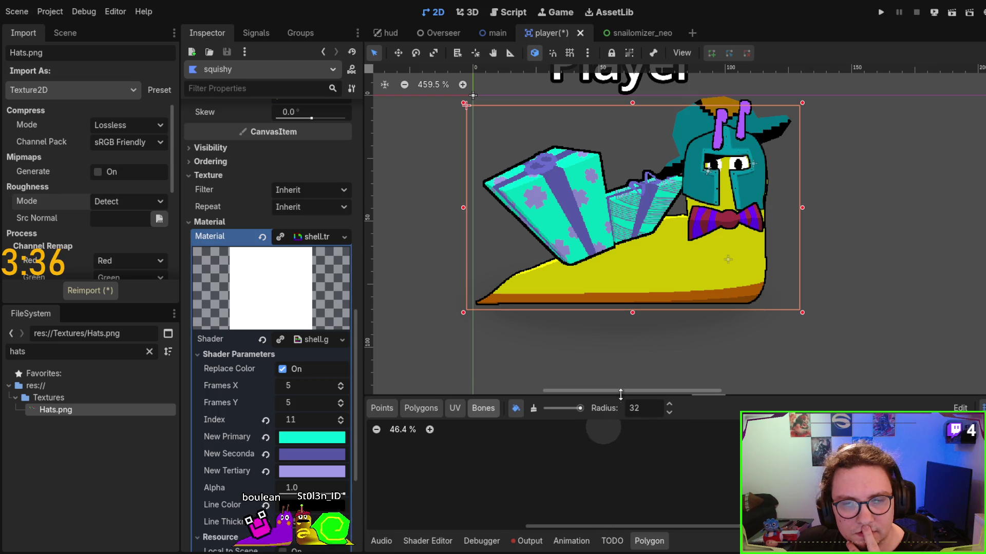
drag(621, 394, 620, 146)
scroll(470, 232, down, 3)
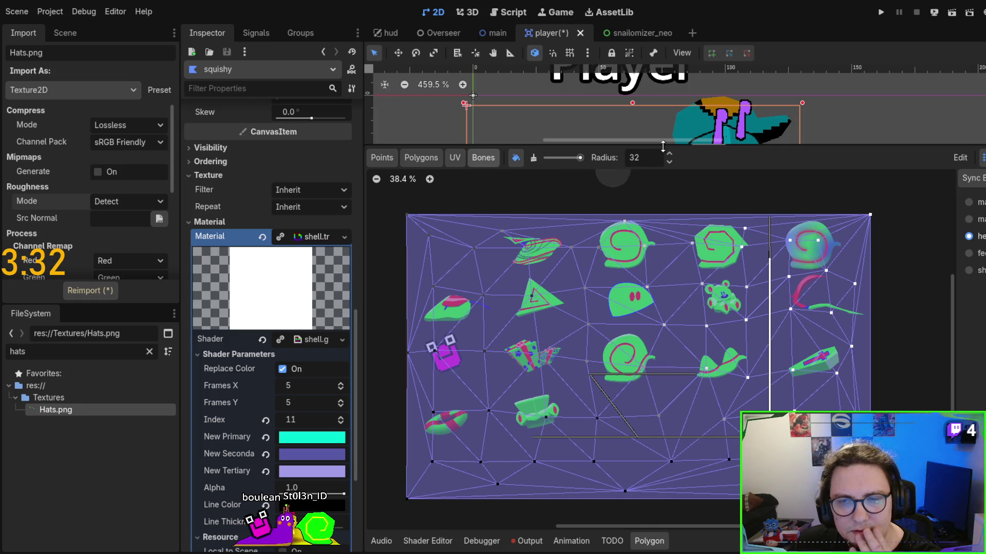
drag(662, 146, 663, 382)
Drag the knight helmet off the snail's head to the right and select the flat cap.
click(742, 160)
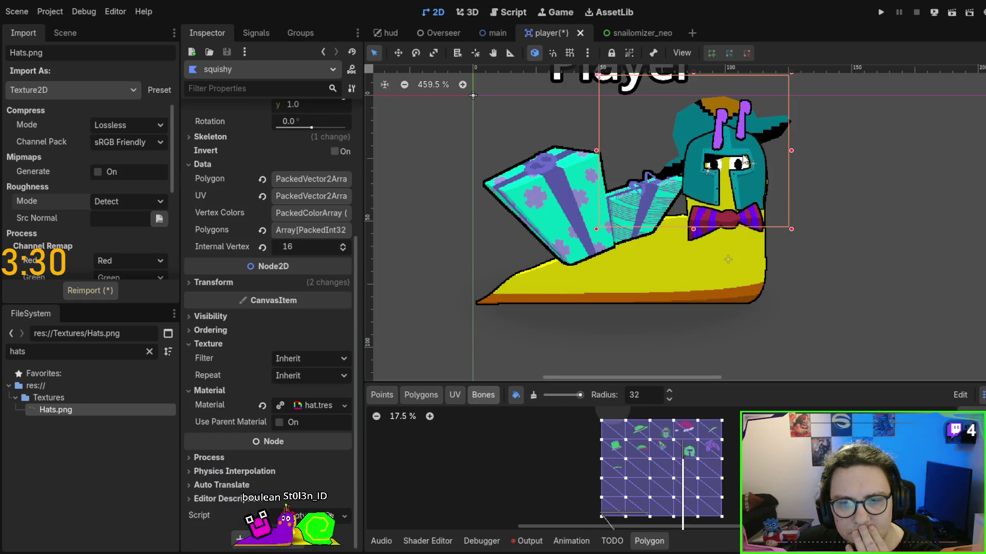
drag(743, 160, 914, 180)
click(704, 118)
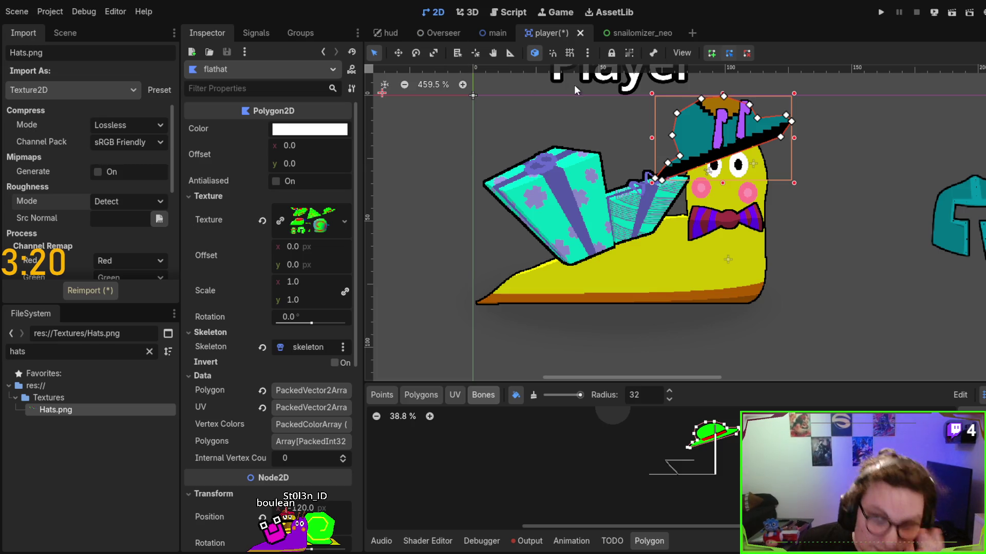
Hide the flathat node and drag the teal knight helmet back onto the snail's head.
click(69, 29)
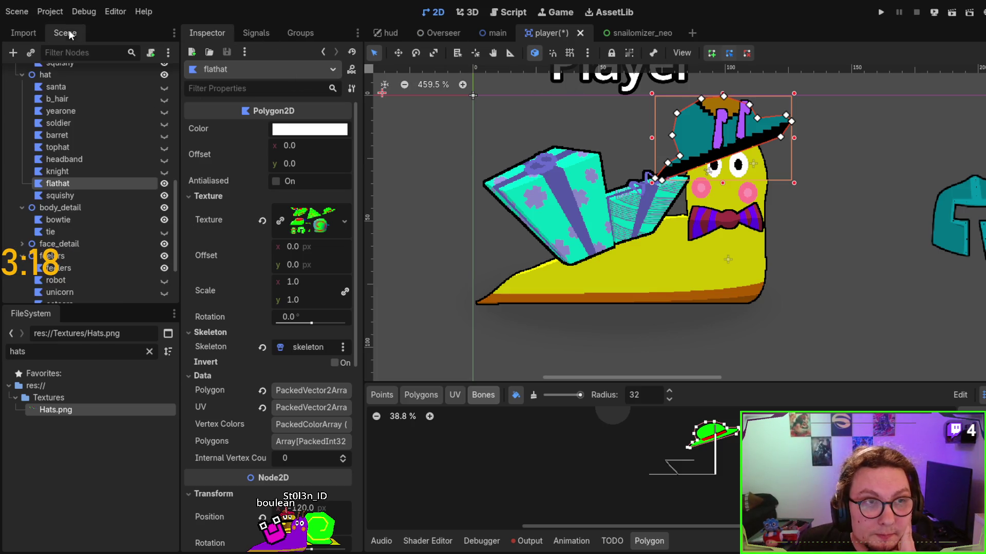
scroll(134, 174, up, 2)
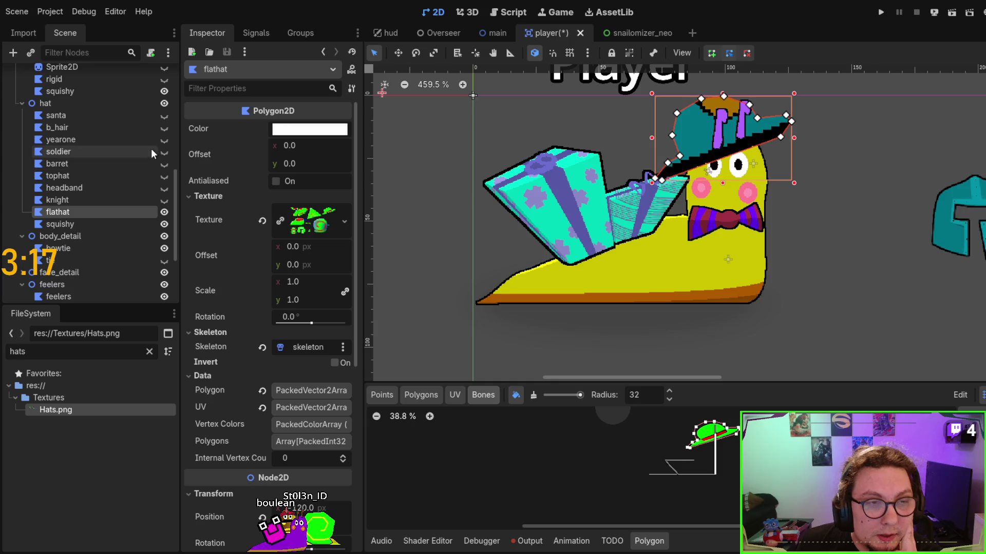
click(164, 212)
mouse_move(938, 227)
mouse_down()
mouse_move(769, 98)
mouse_move(704, 177)
mouse_move(730, 184)
mouse_move(727, 191)
mouse_up()
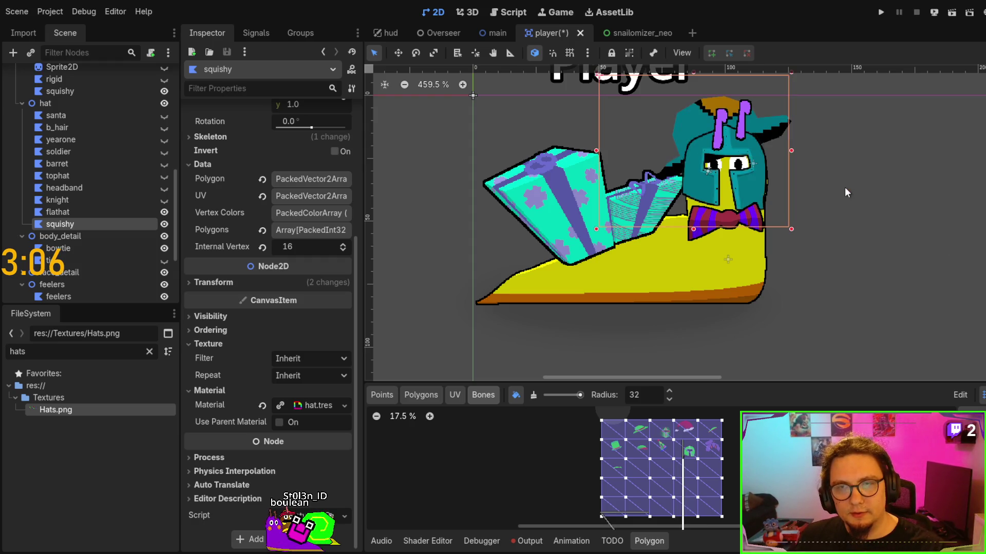
click(164, 212)
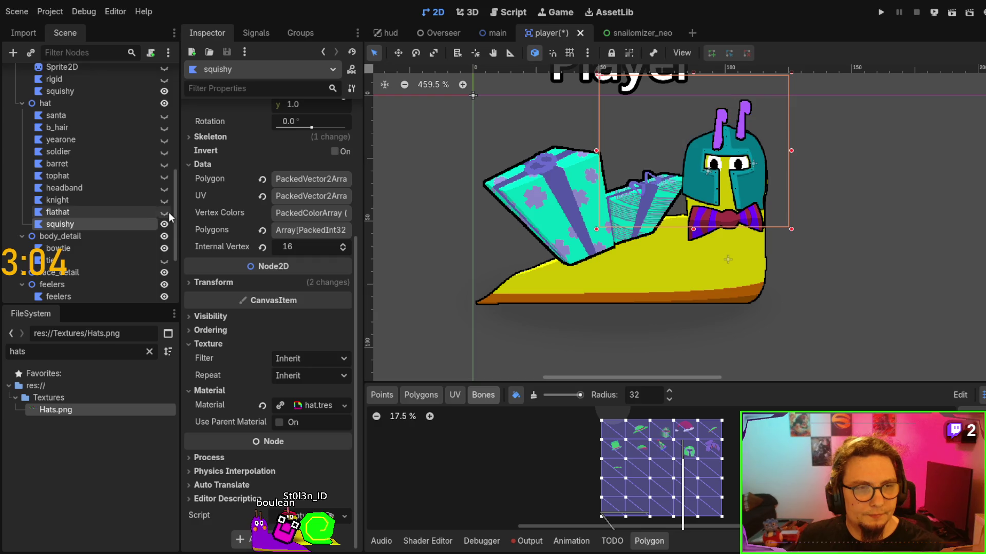
Expand the squishy hat's shader parameters and cycle the hat Index back to 8.
scroll(737, 259, up, 2)
drag(738, 256, 661, 269)
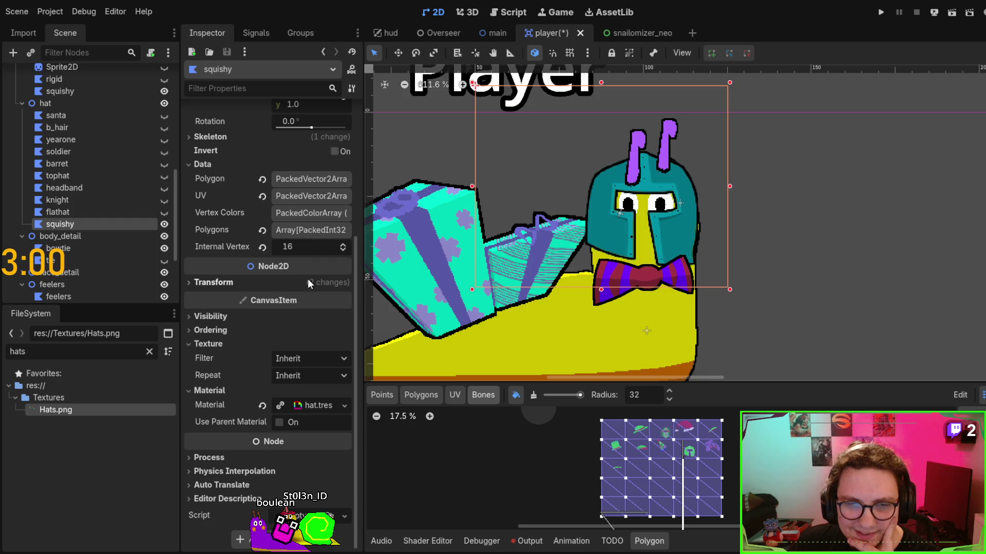
click(315, 405)
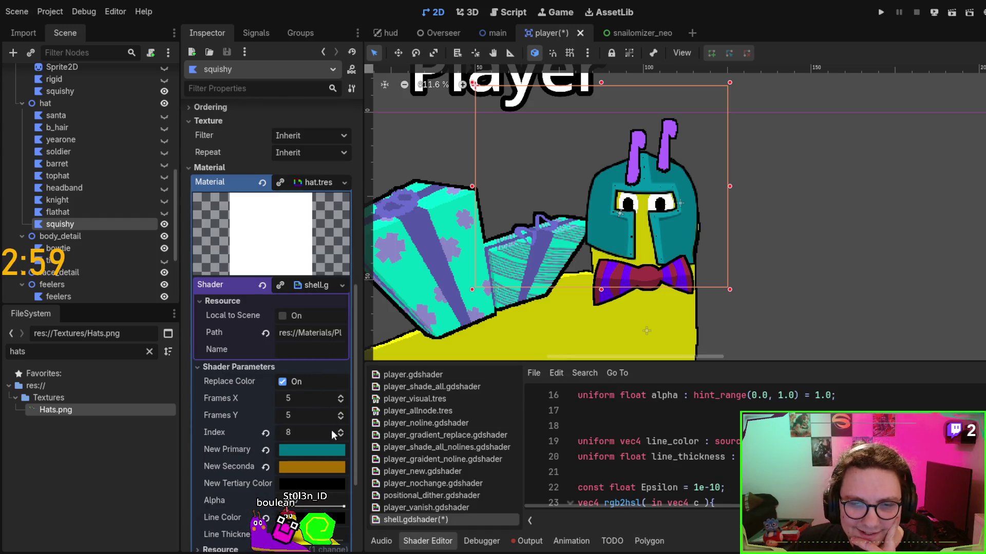
scroll(341, 430, up, 6)
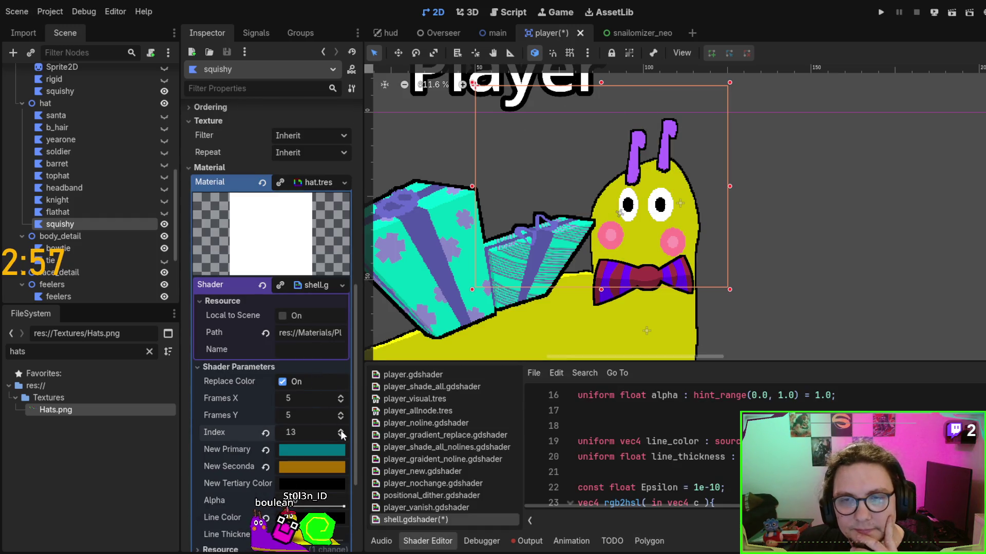
scroll(340, 434, down, 7)
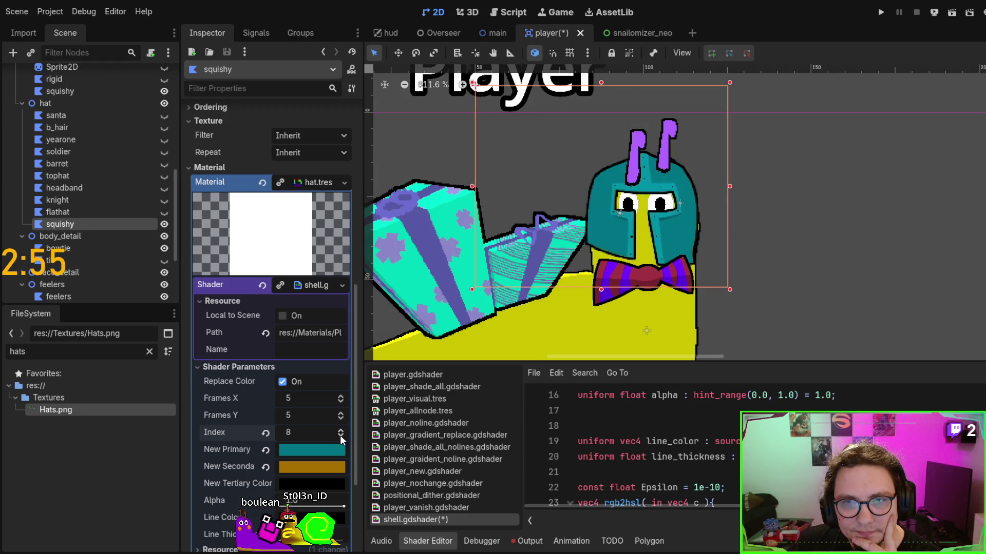
scroll(339, 435, down, 6)
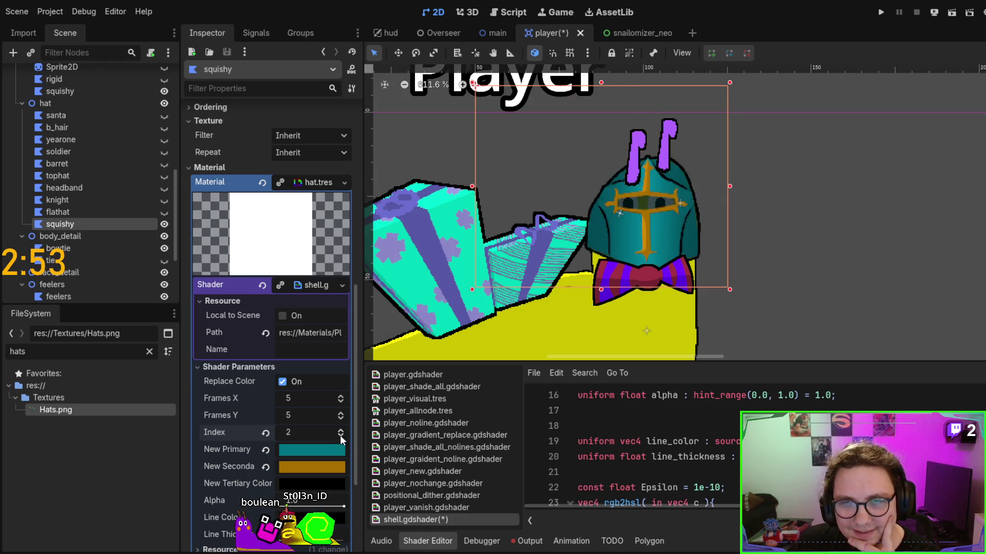
scroll(340, 434, up, 1)
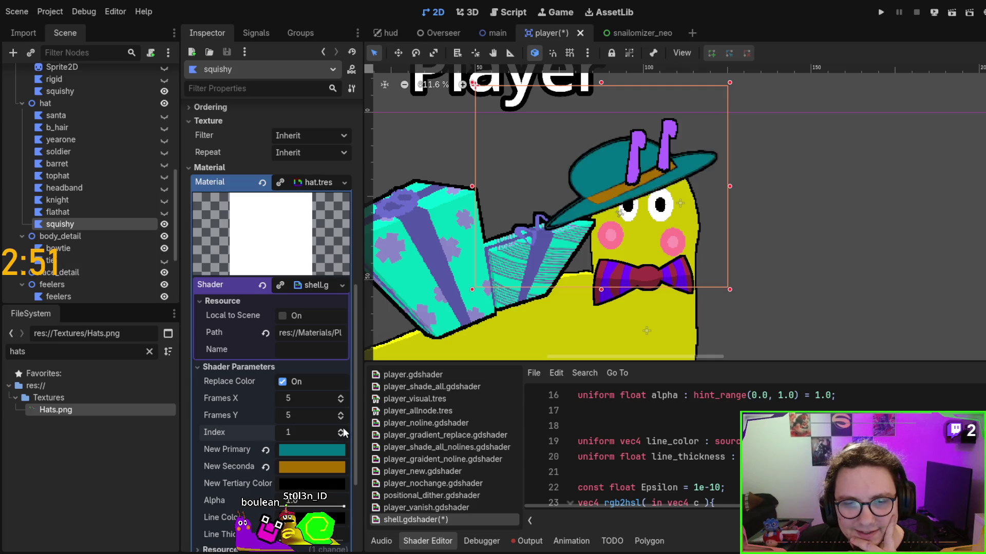
scroll(343, 433, up, 5)
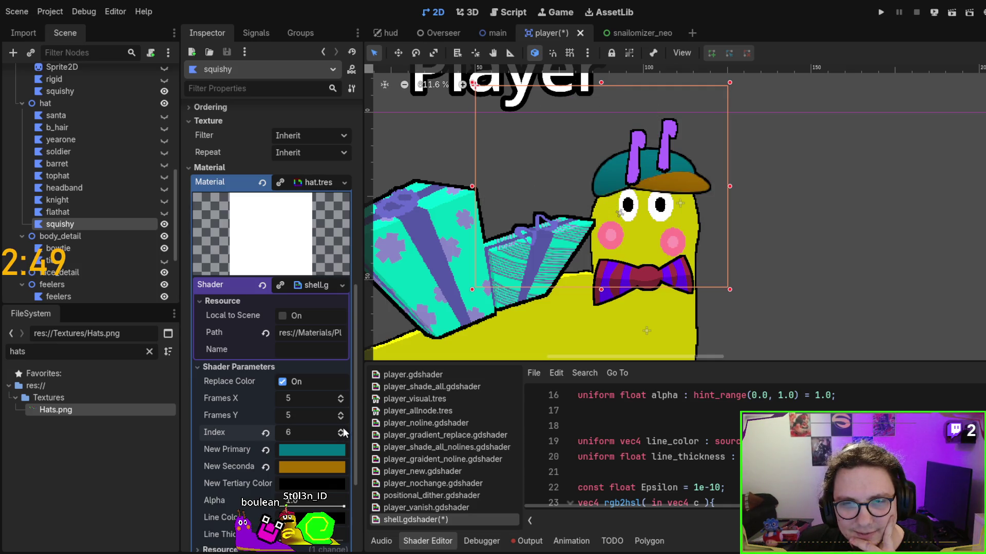
scroll(343, 433, up, 1)
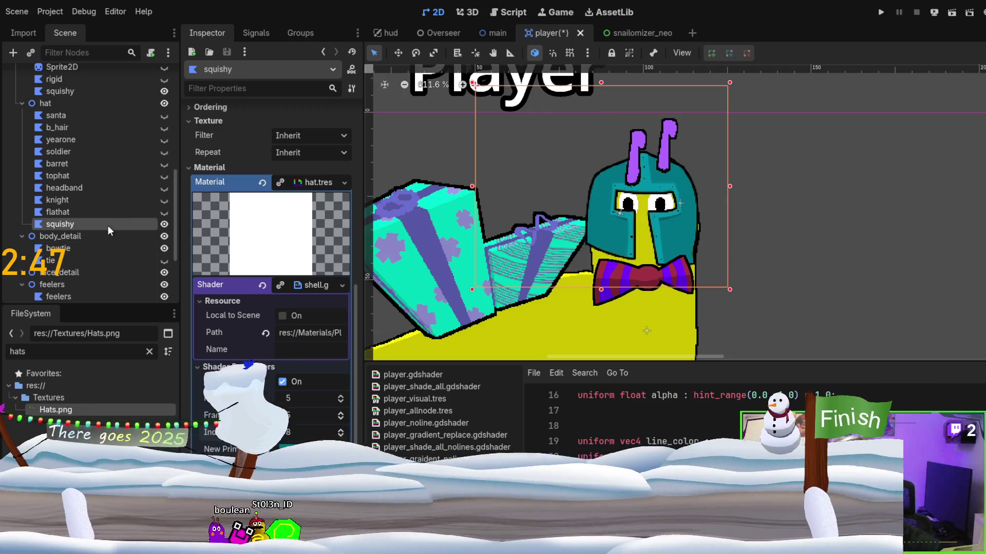
Paste a duplicate of the squishy hat polygon under the hat group as rigid.
key(ctrl+v)
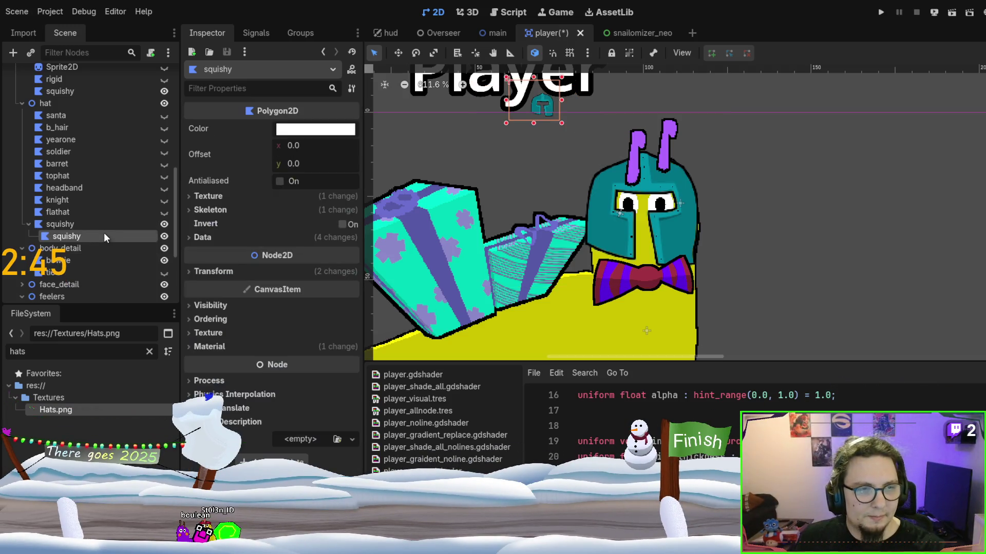
mouse_move(104, 232)
mouse_down()
mouse_move(84, 235)
mouse_move(87, 221)
mouse_up()
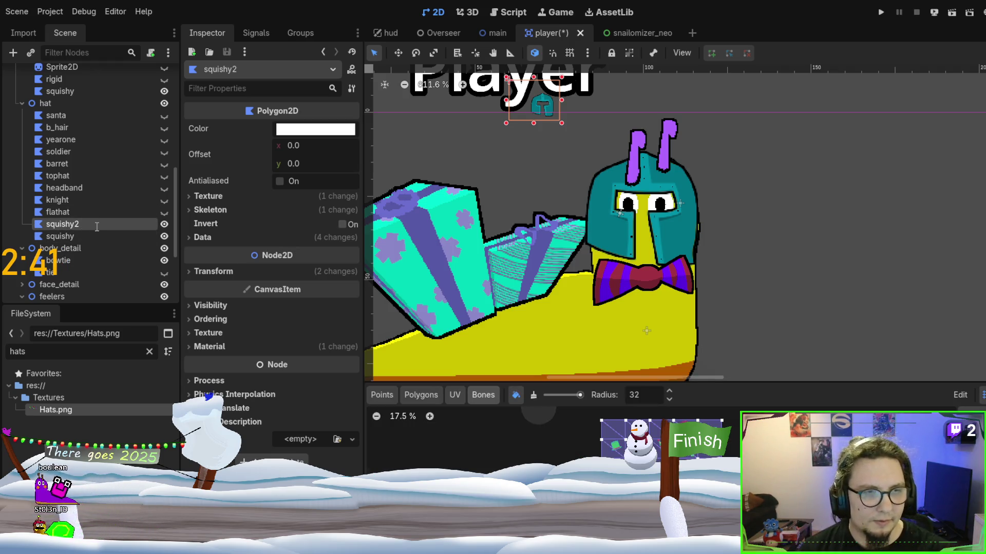
click(49, 237)
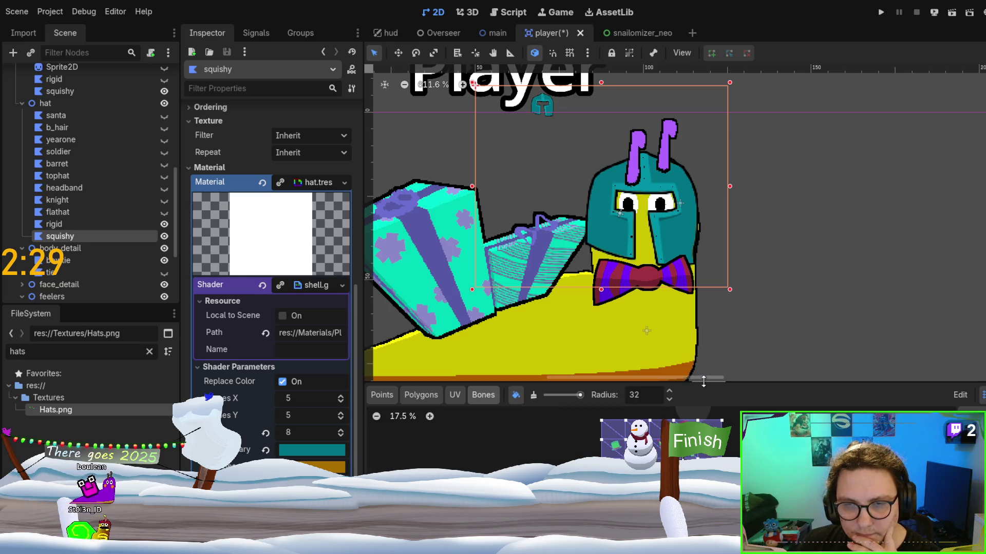
Enlarge the polygon editor, pick another Sync Bones bone, and select the b_hair hat polygon.
drag(704, 381, 704, 249)
scroll(732, 205, down, 3)
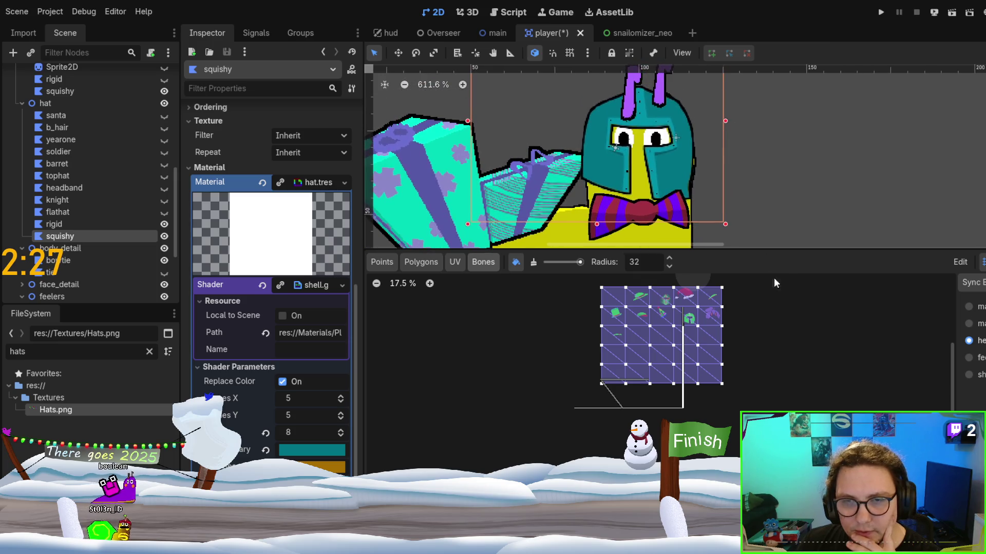
scroll(775, 283, up, 5)
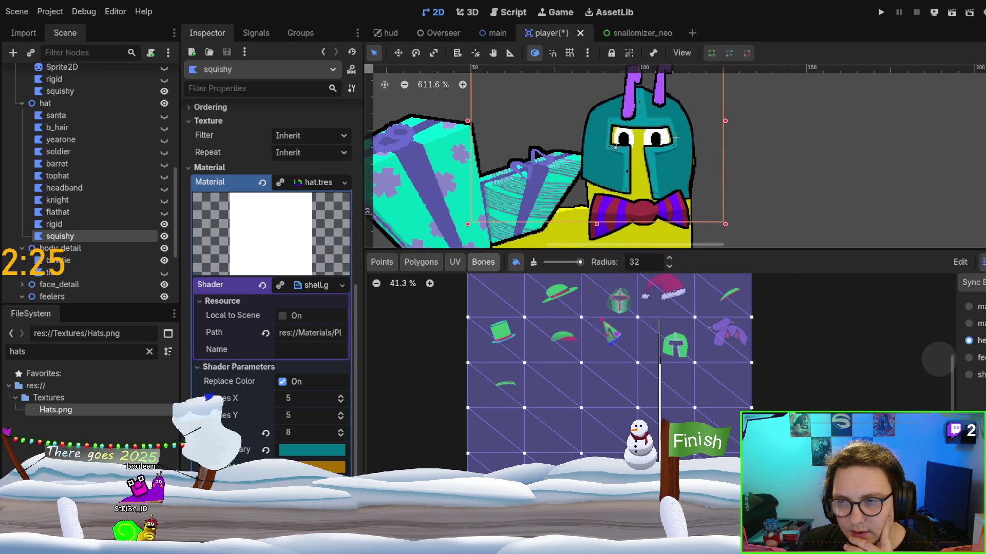
click(969, 357)
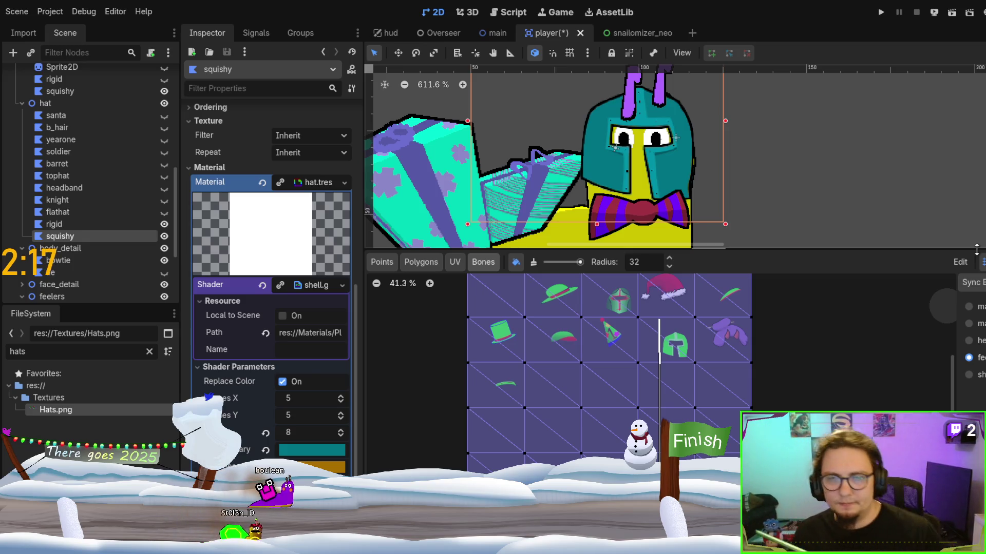
drag(656, 367, 665, 409)
scroll(629, 281, down, 1)
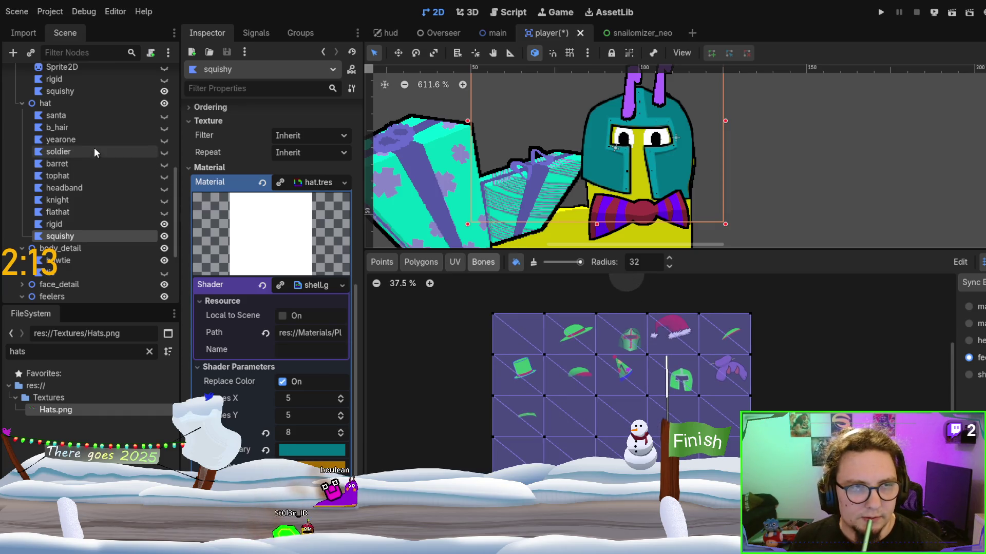
click(94, 126)
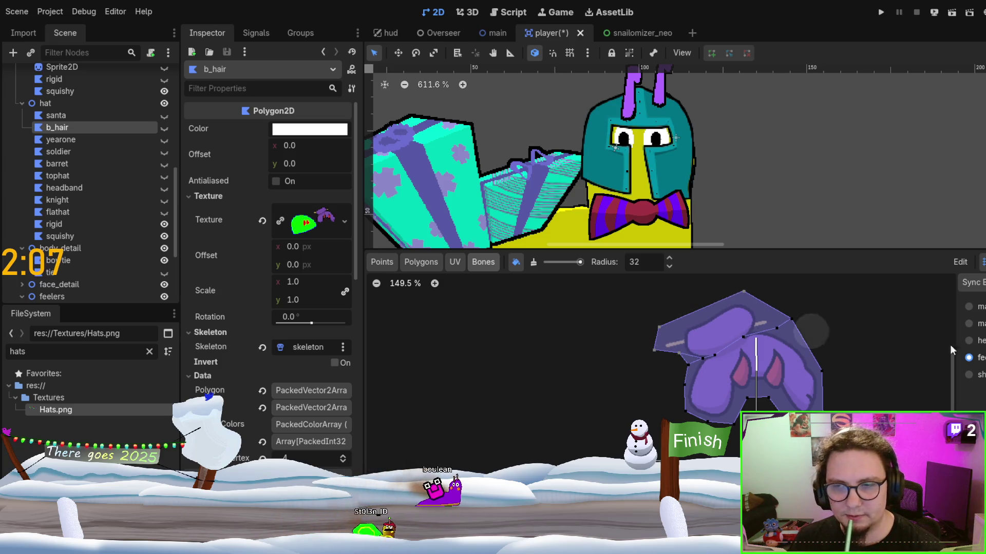
Try two other bones in the Sync Bones list, then reselect the squishy hat polygon.
click(983, 325)
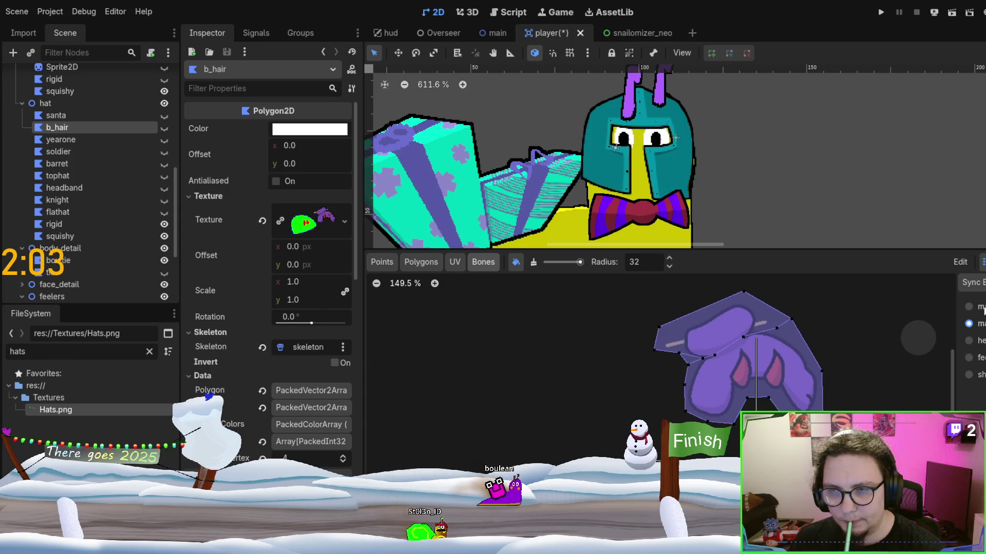
click(981, 340)
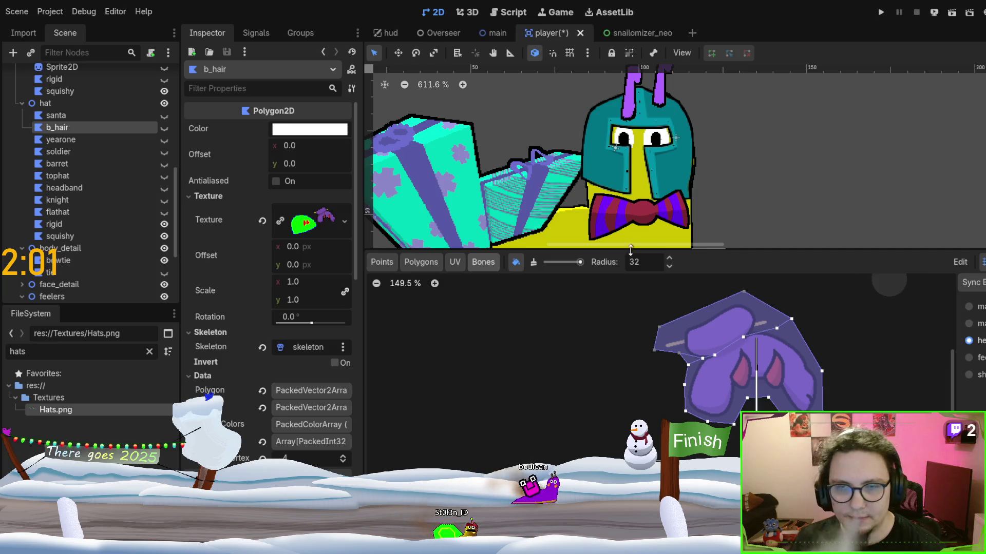
click(56, 237)
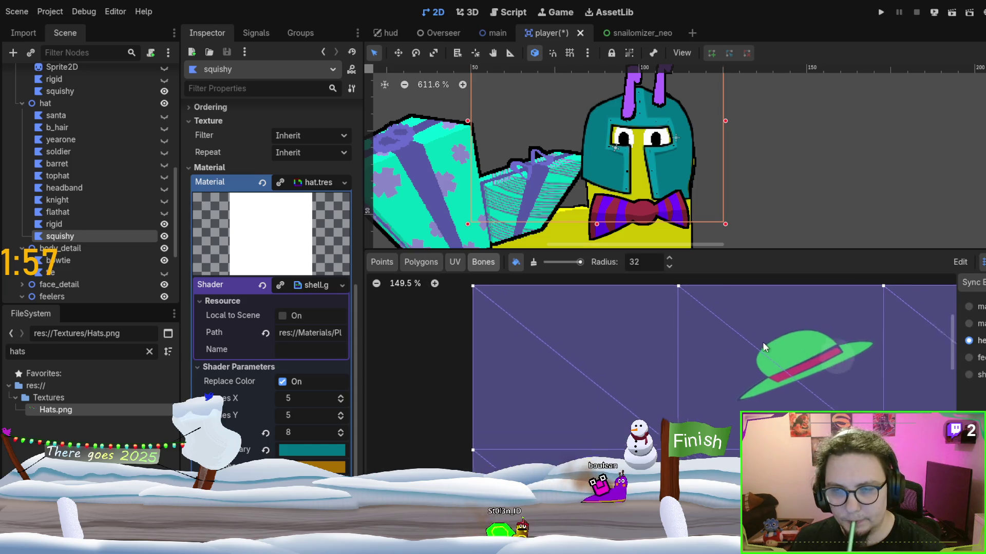
Paint full bone weight onto the squishy grid's top-edge and next-row vertices.
scroll(668, 365, down, 3)
scroll(550, 361, down, 2)
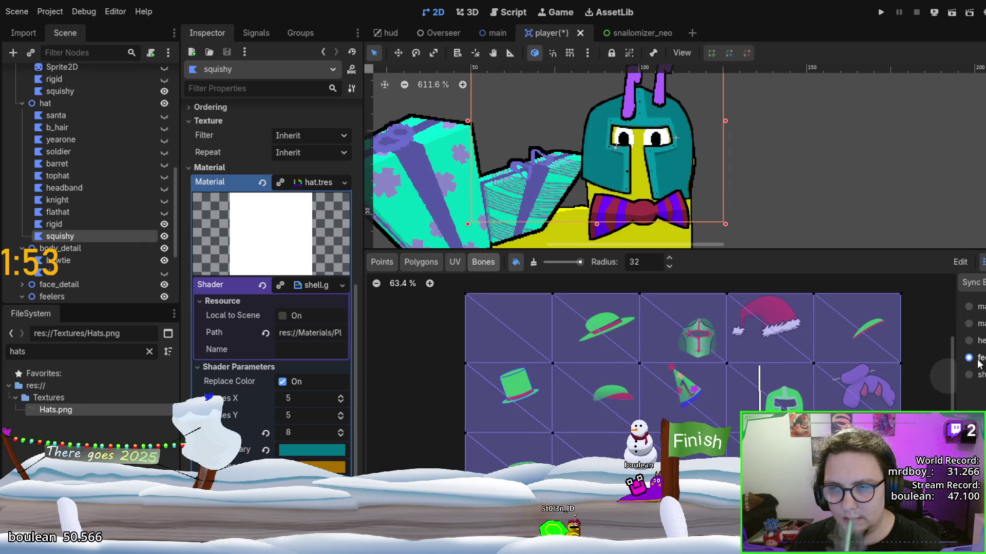
scroll(895, 352, down, 1)
drag(863, 317, 579, 312)
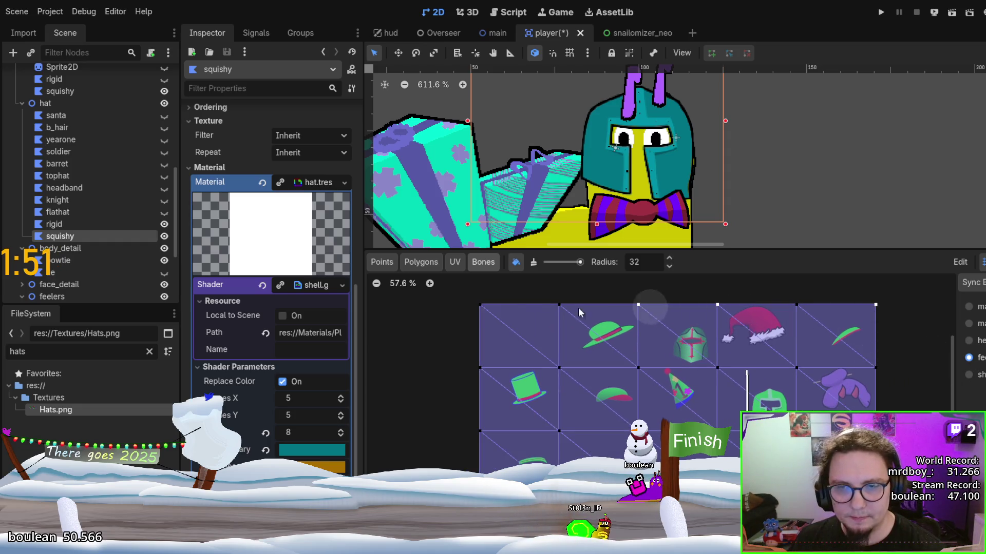
drag(441, 348, 648, 371)
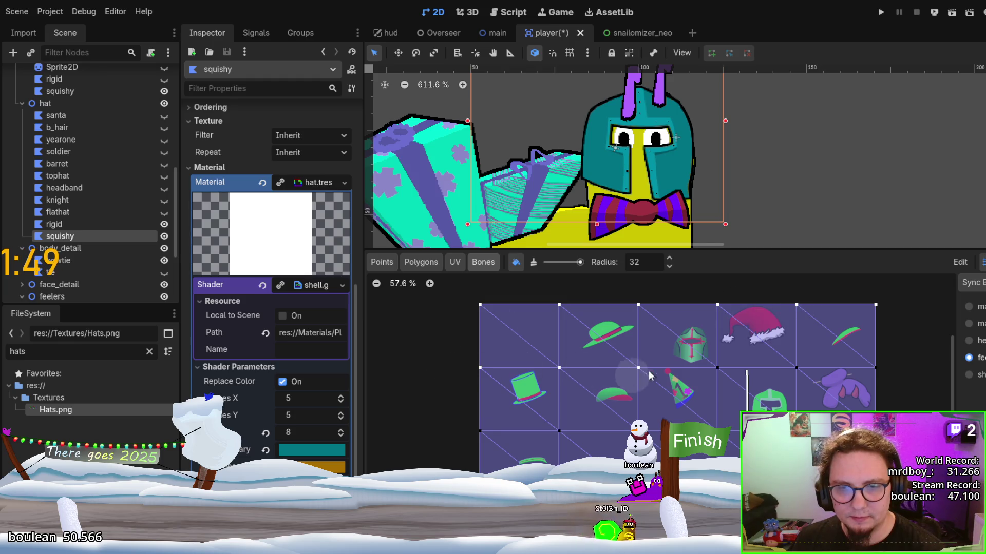
scroll(750, 362, down, 3)
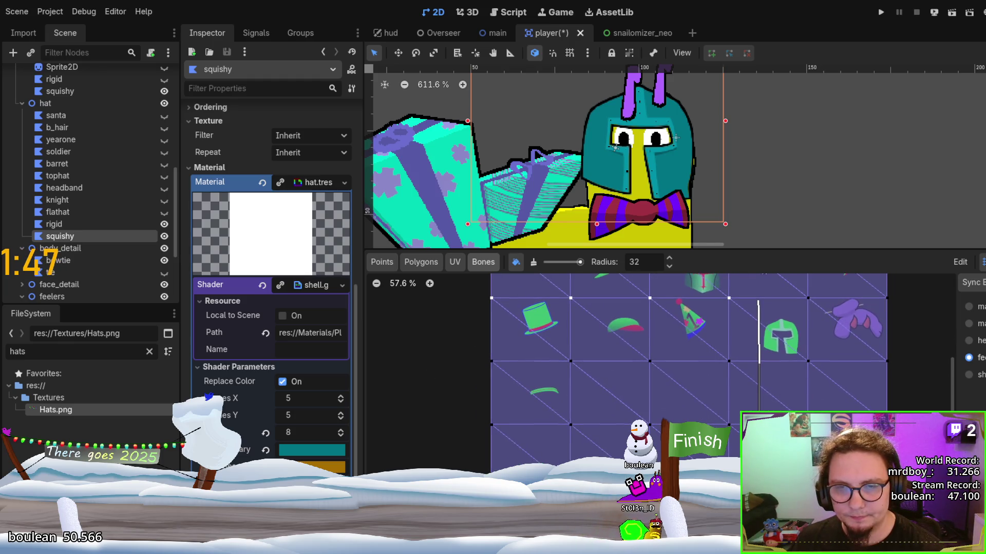
drag(527, 367, 674, 358)
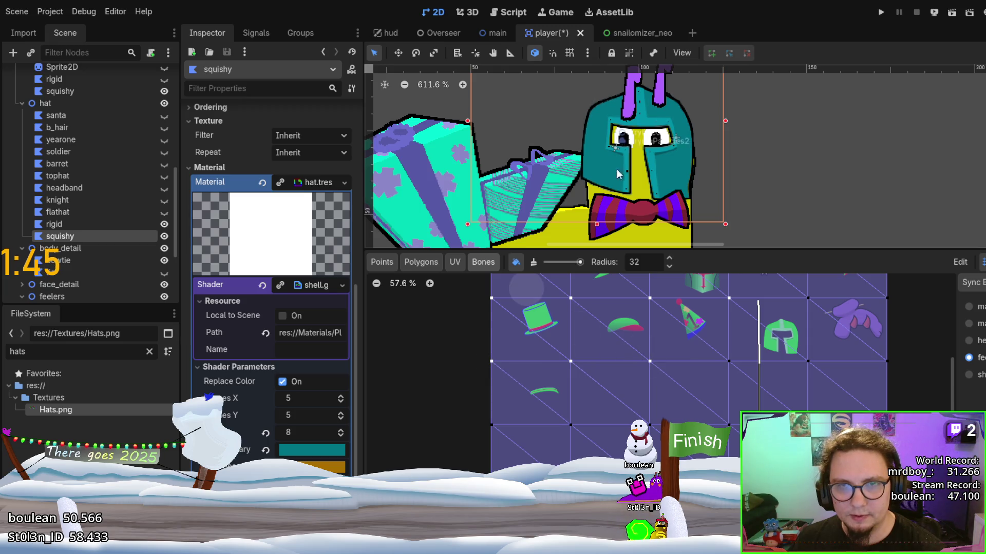
scroll(667, 174, up, 2)
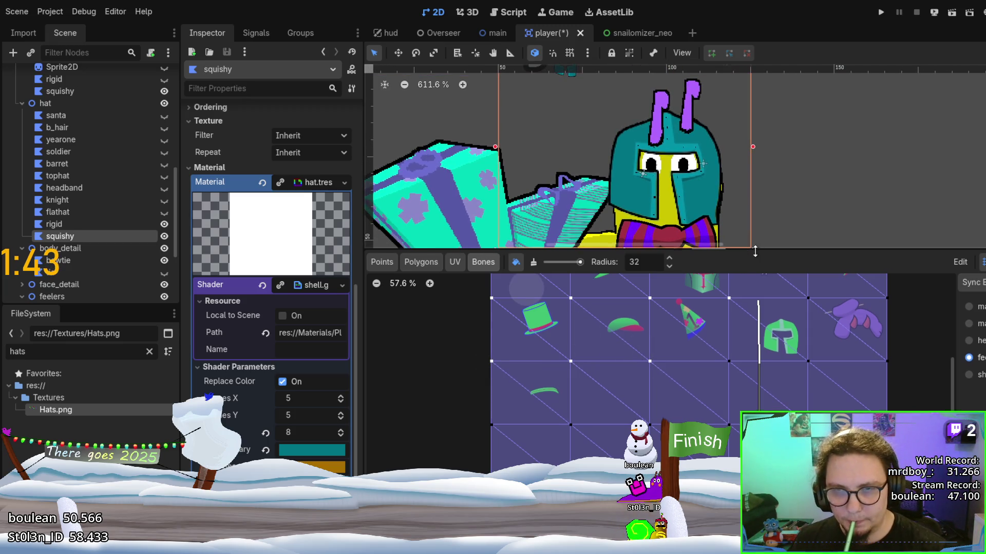
Shrink the bottom panel and select the player's AnimationPlayer, showing its RESET animation.
drag(754, 251, 755, 398)
scroll(682, 340, up, 2)
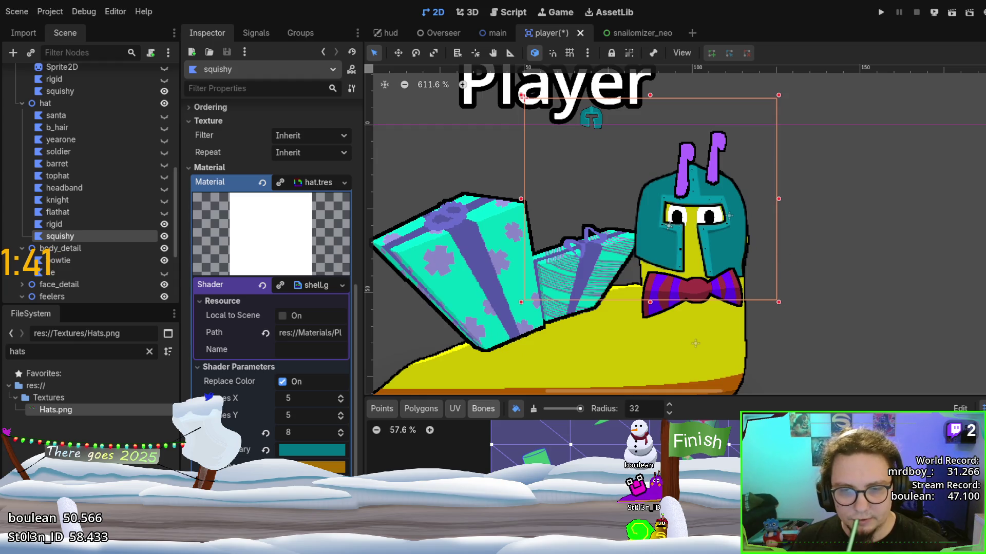
scroll(55, 224, down, 5)
click(84, 281)
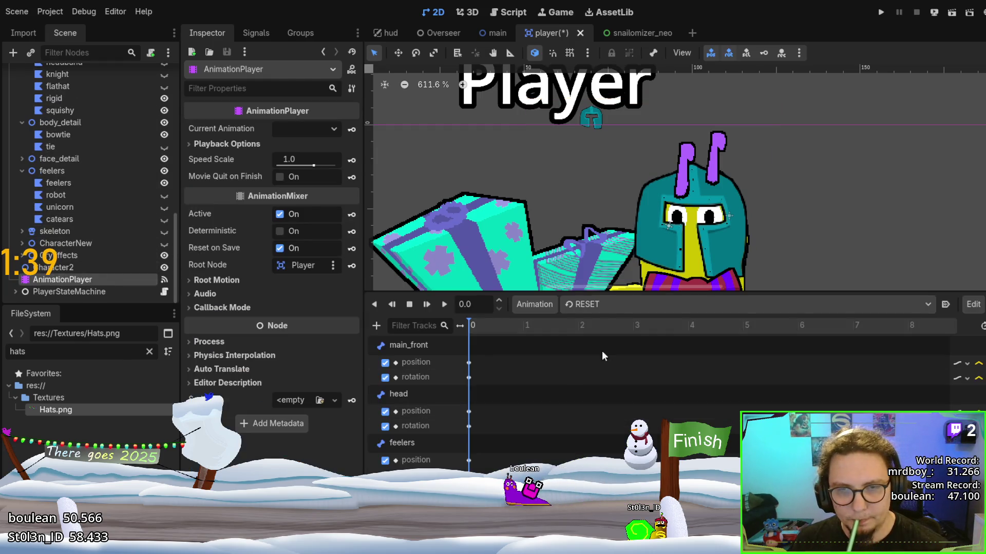
Play the running animation in the AnimationPlayer, then reselect the squishy hat node.
click(662, 304)
click(640, 389)
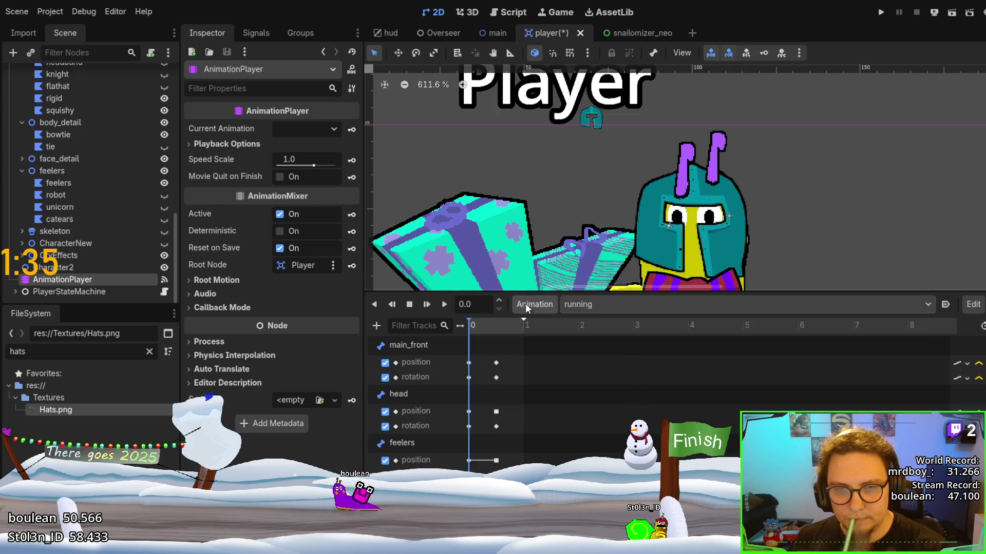
click(443, 306)
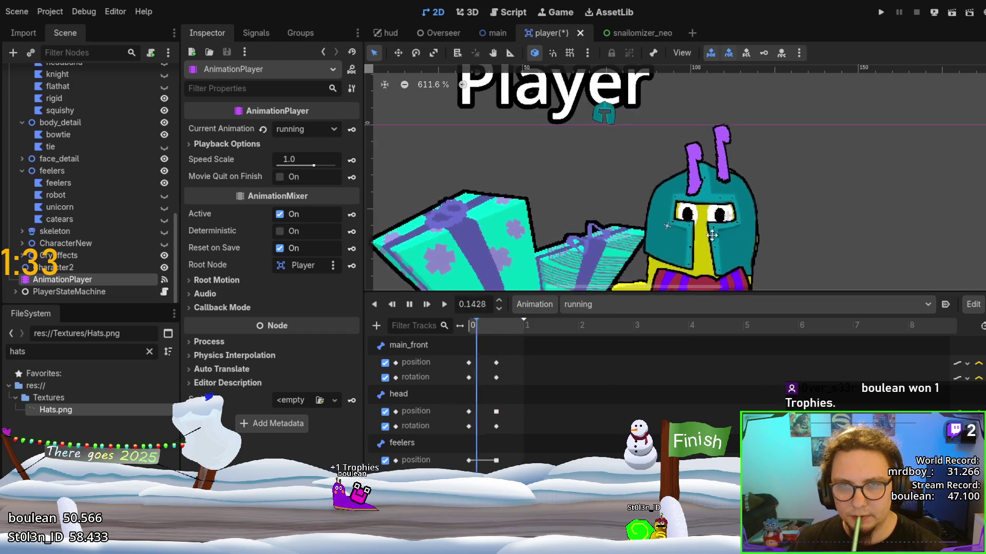
scroll(647, 230, down, 2)
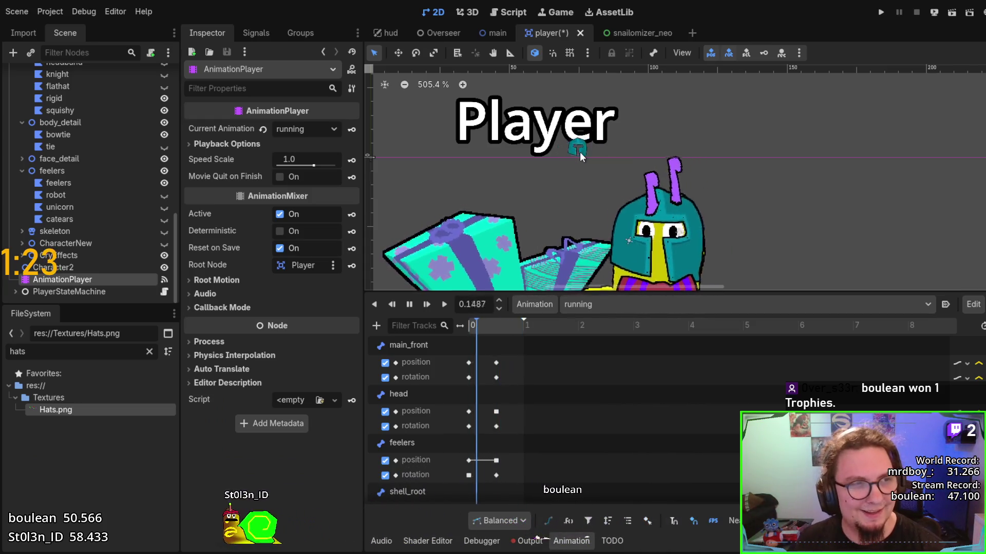
scroll(88, 190, up, 2)
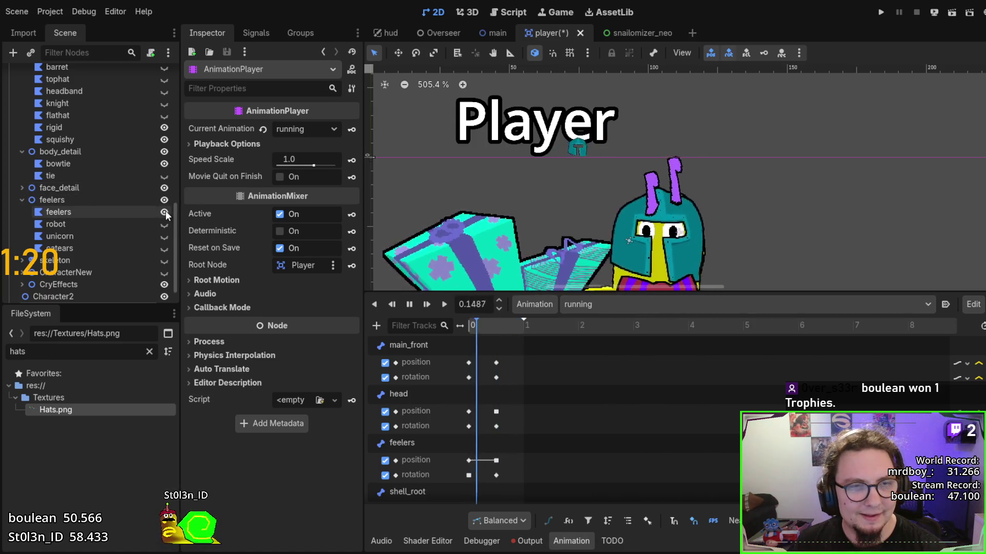
scroll(159, 190, up, 4)
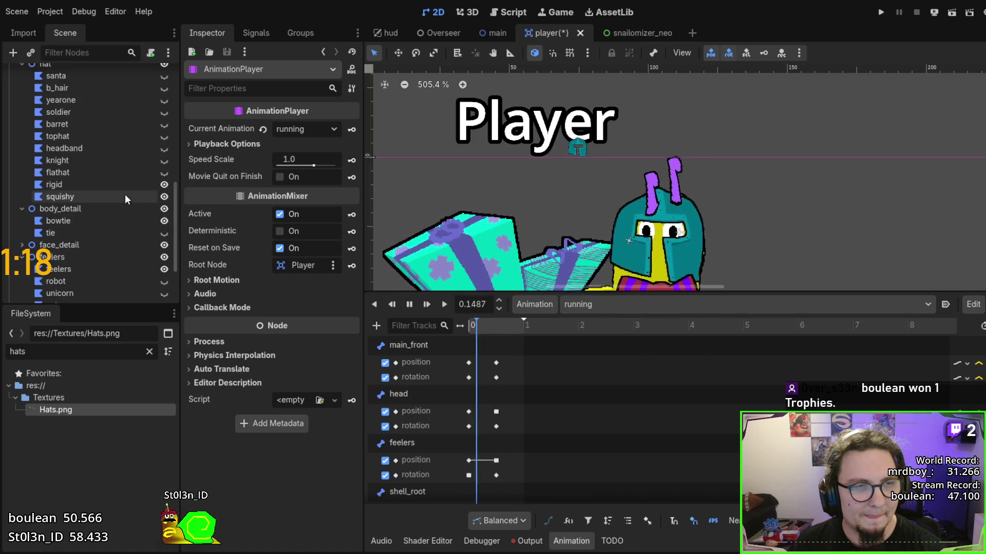
click(133, 196)
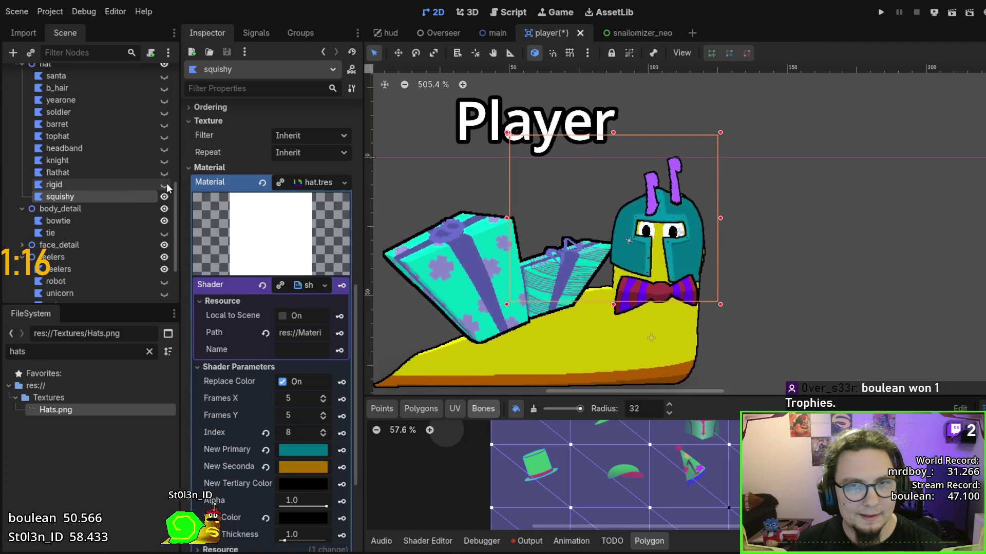
Unhide the rigid hat, compare it with squishy, then show the AnimationPlayer's running tracks.
click(165, 184)
click(134, 186)
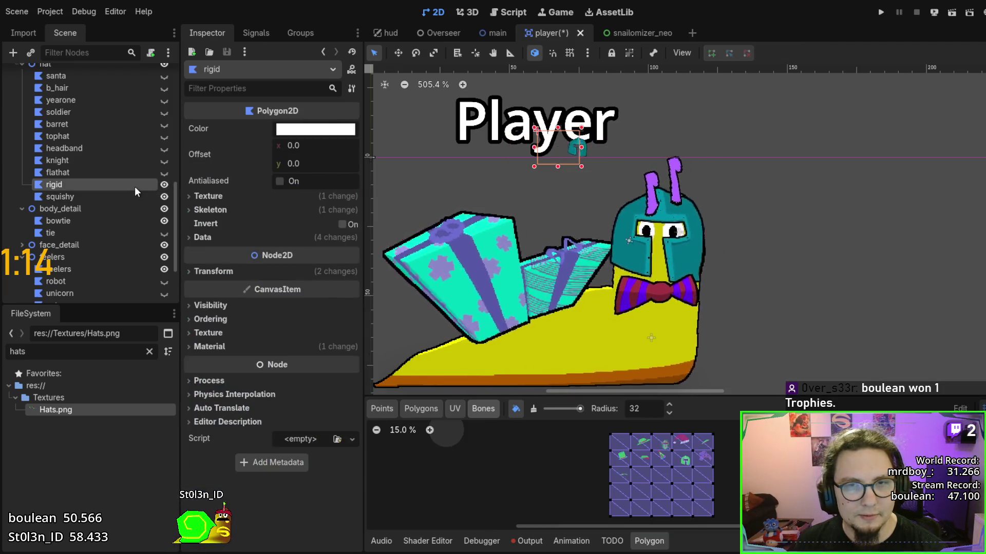
scroll(112, 184, up, 2)
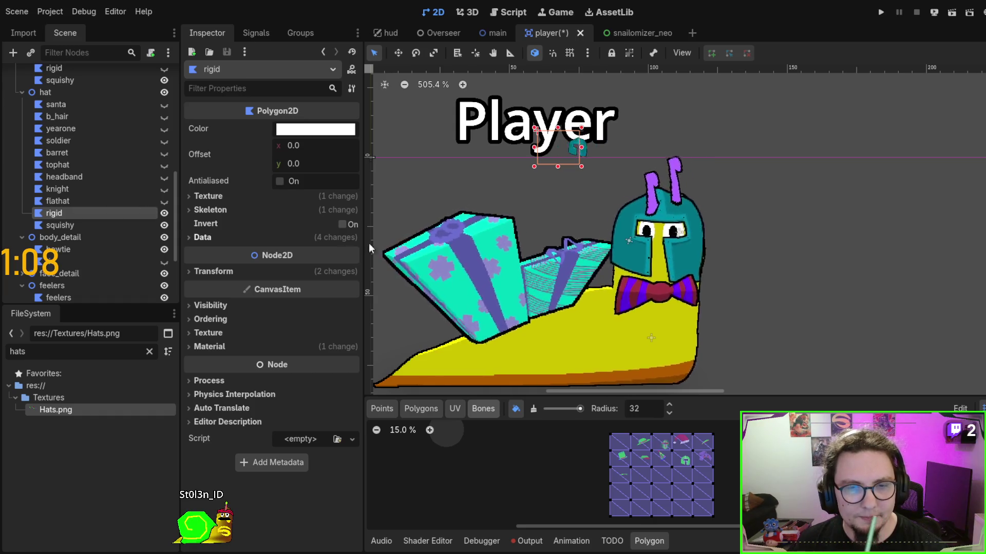
click(97, 224)
click(100, 215)
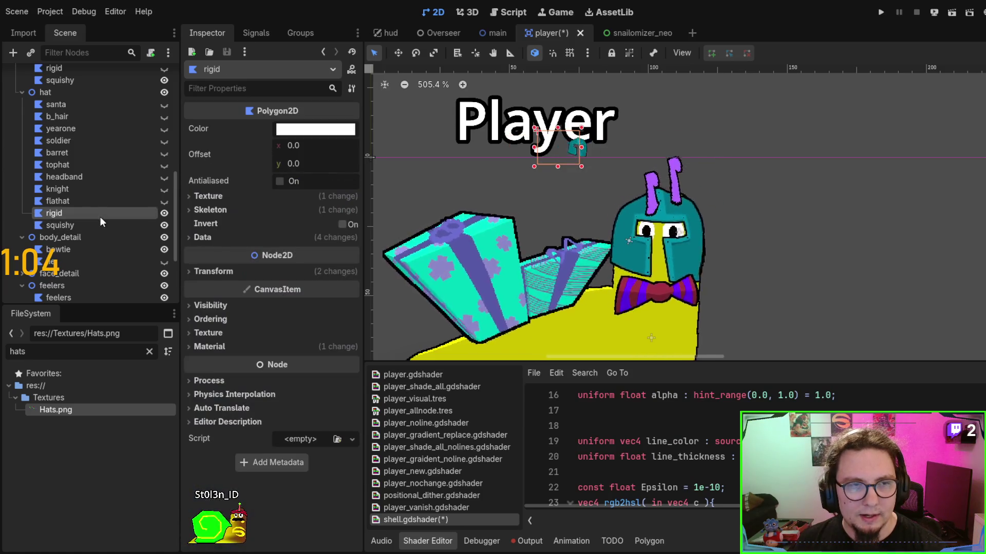
click(99, 227)
click(90, 217)
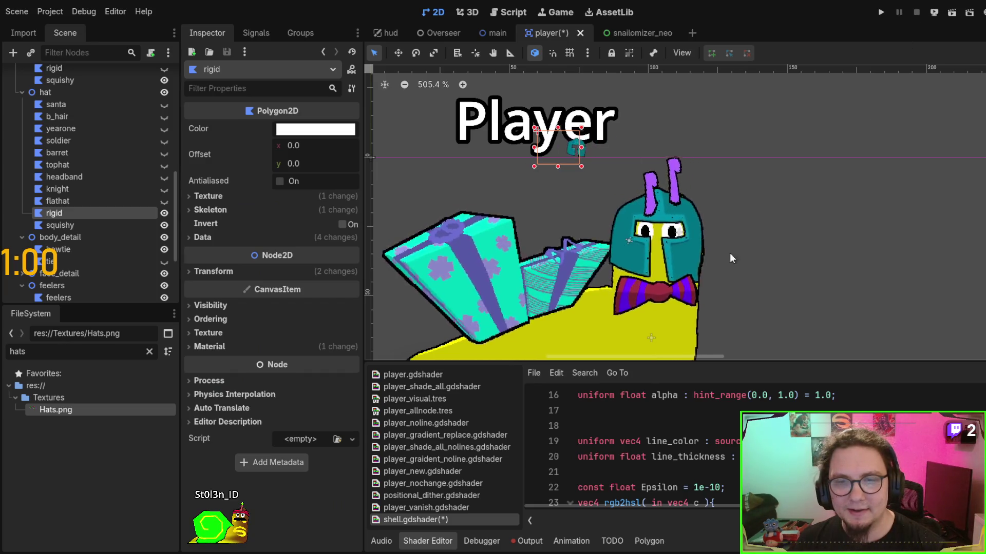
scroll(107, 230, down, 5)
click(91, 277)
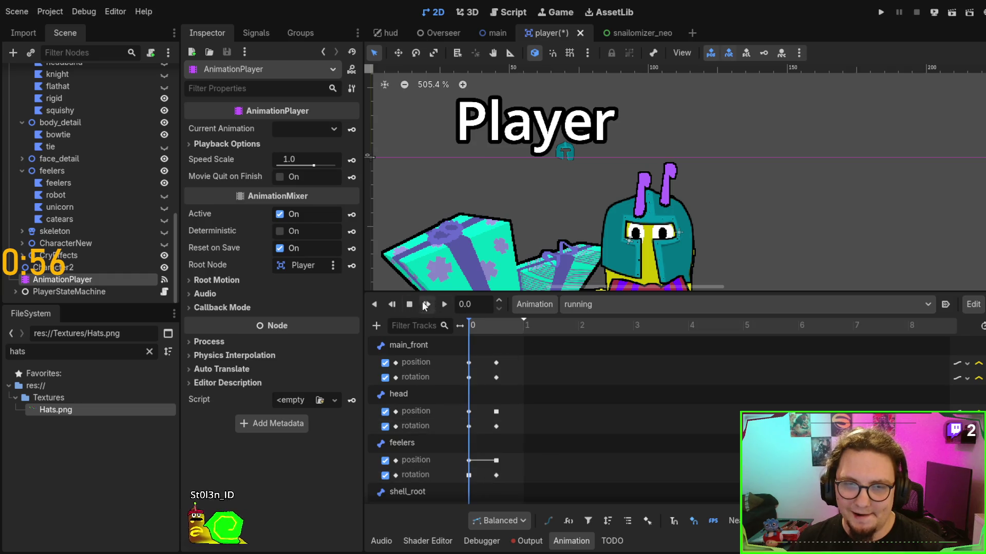
Move the rigid hat node under squishy and name the pasted child 'rigid'.
drag(520, 291, 512, 395)
click(563, 149)
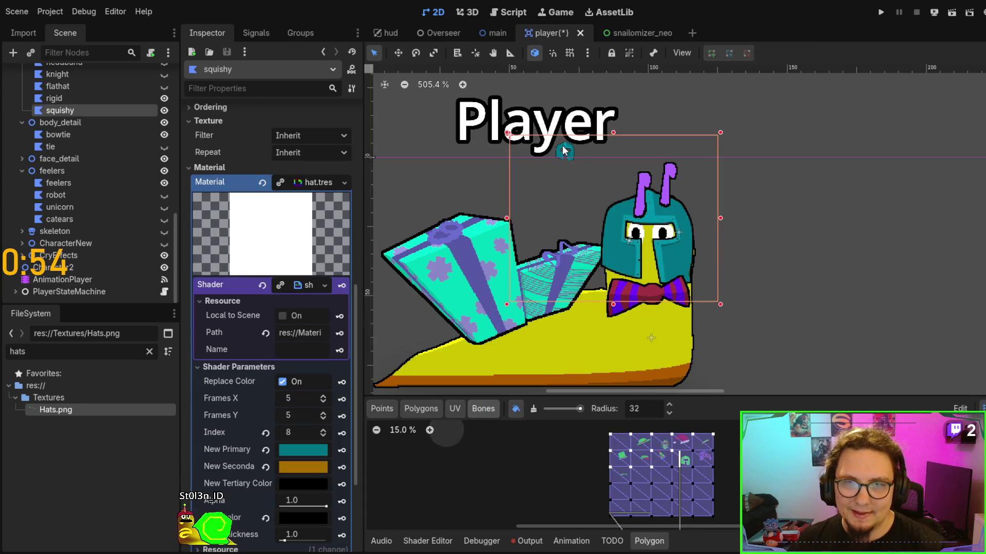
click(90, 100)
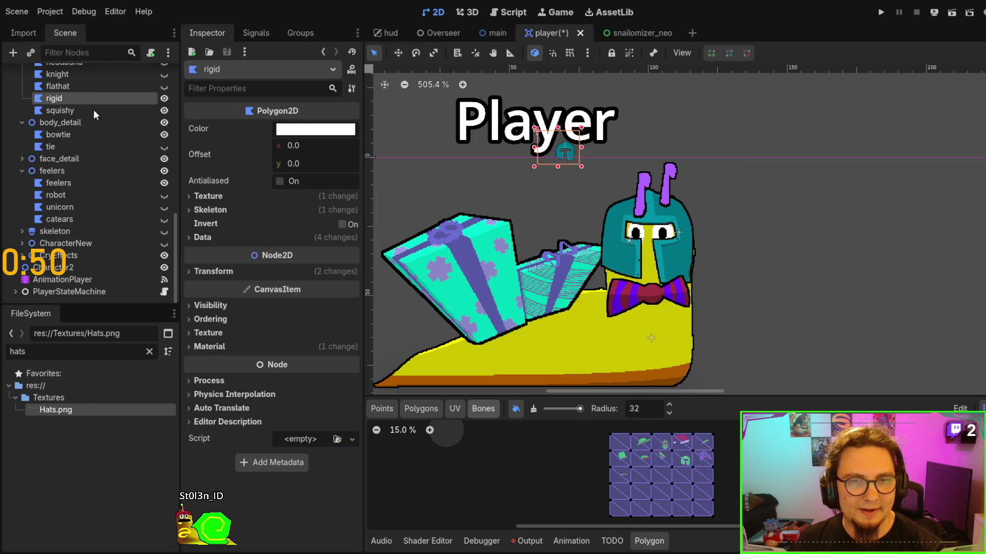
key(Delete)
key(ctrl+v)
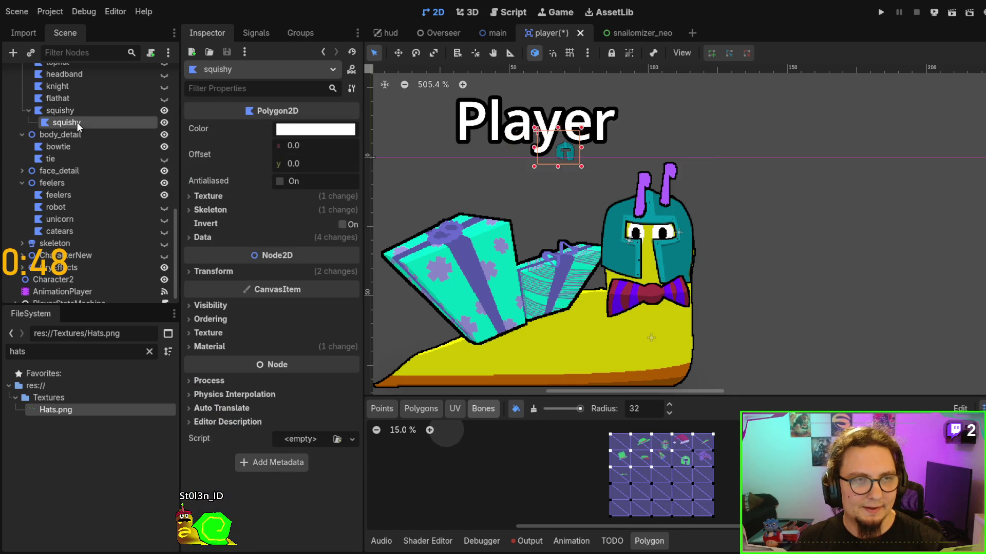
key(F2)
text(rigid)
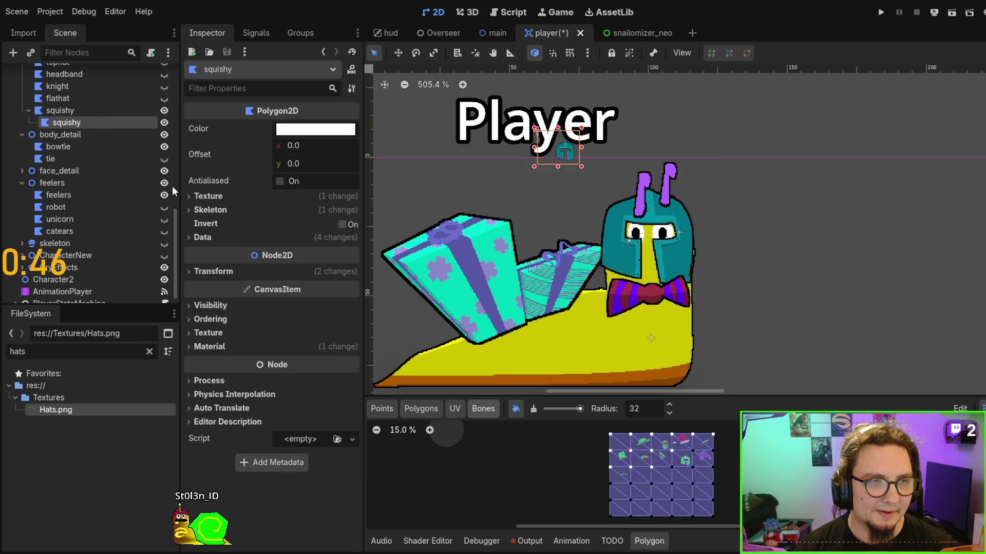
key(Return)
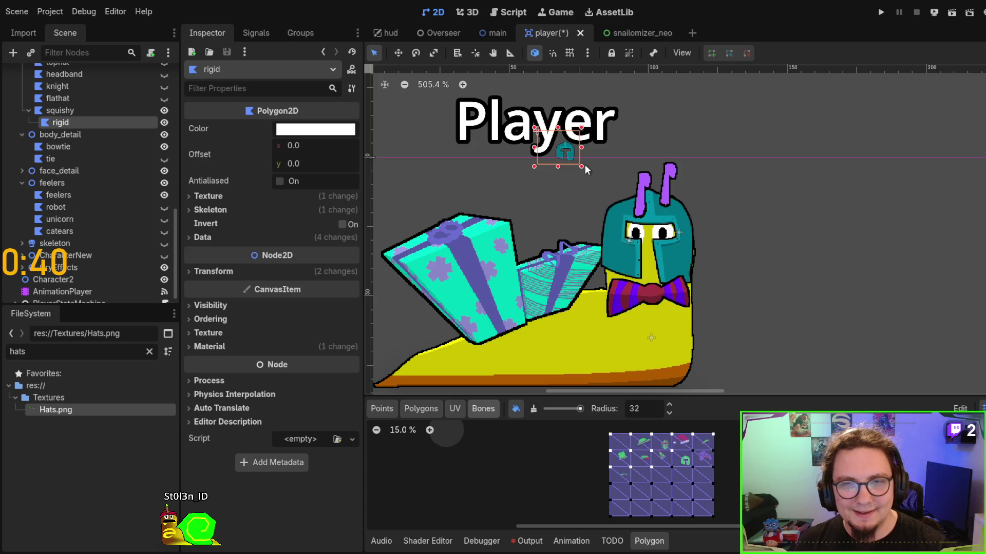
Scale and shift the rigid helmet up-left so it fits over the snail's head.
mouse_move(642, 213)
mouse_down()
mouse_move(755, 308)
mouse_move(824, 349)
mouse_up()
mouse_move(748, 285)
mouse_down()
mouse_move(706, 271)
mouse_move(712, 277)
mouse_up()
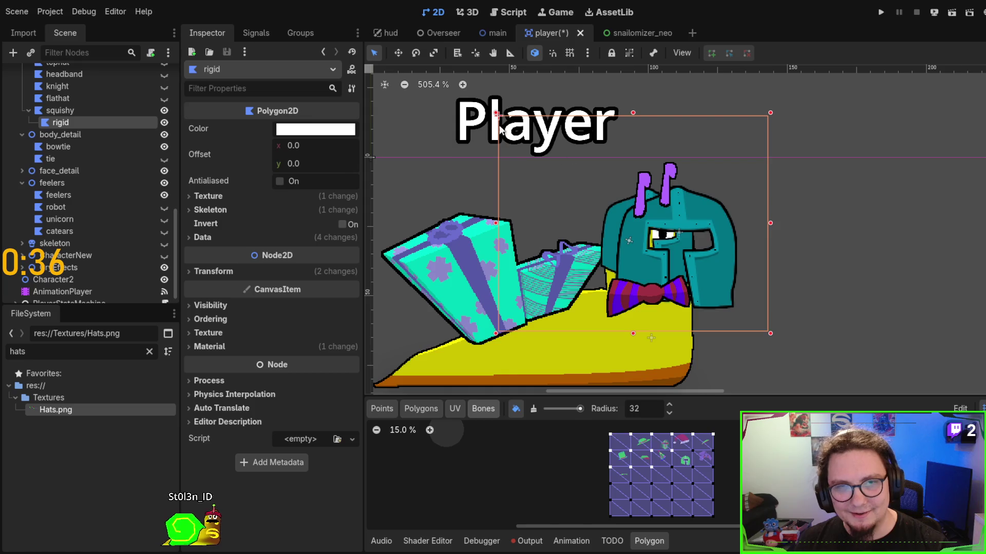
mouse_move(703, 239)
mouse_down()
mouse_move(565, 106)
mouse_move(623, 196)
mouse_up()
scroll(700, 237, up, 3)
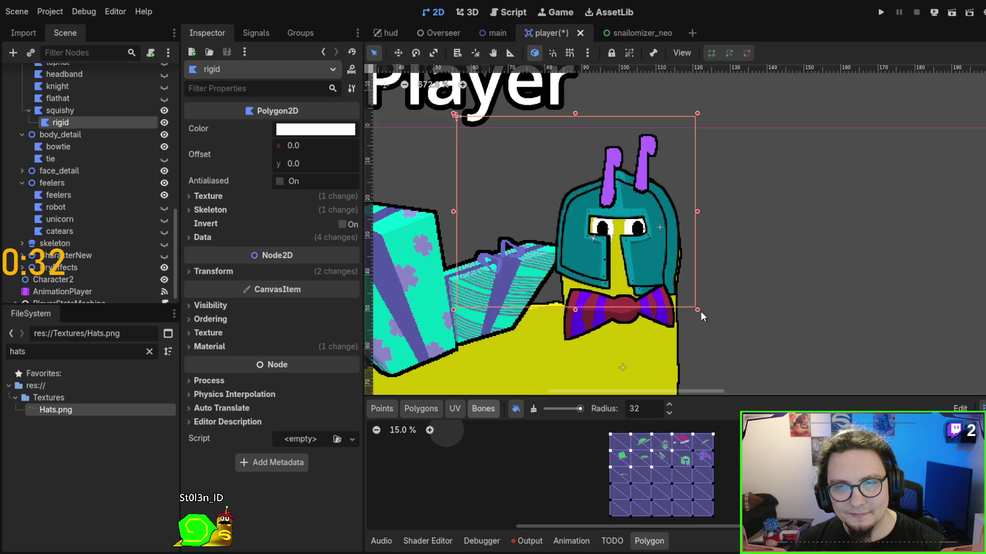
mouse_move(699, 310)
mouse_down()
mouse_move(738, 341)
mouse_move(729, 334)
mouse_up()
drag(690, 272, 667, 253)
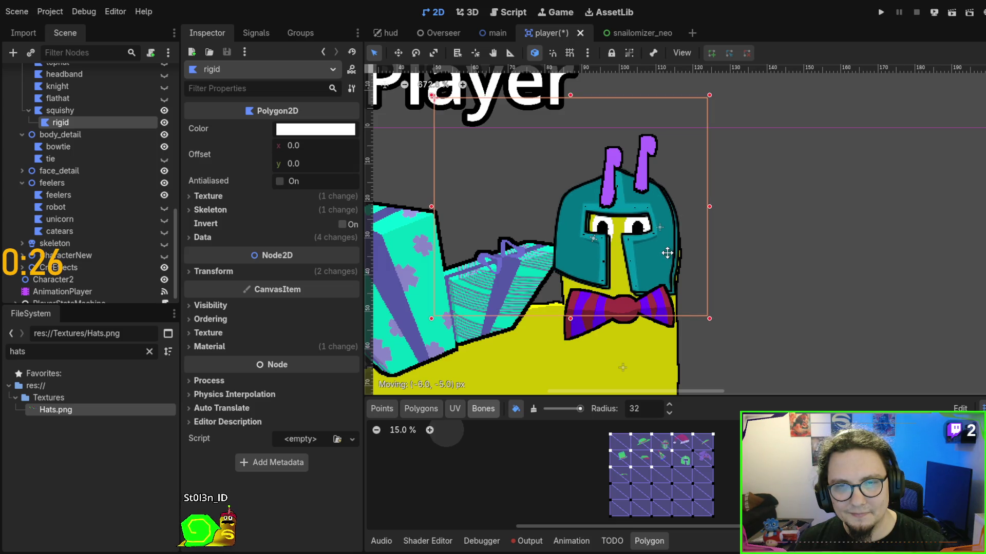
drag(710, 318, 720, 321)
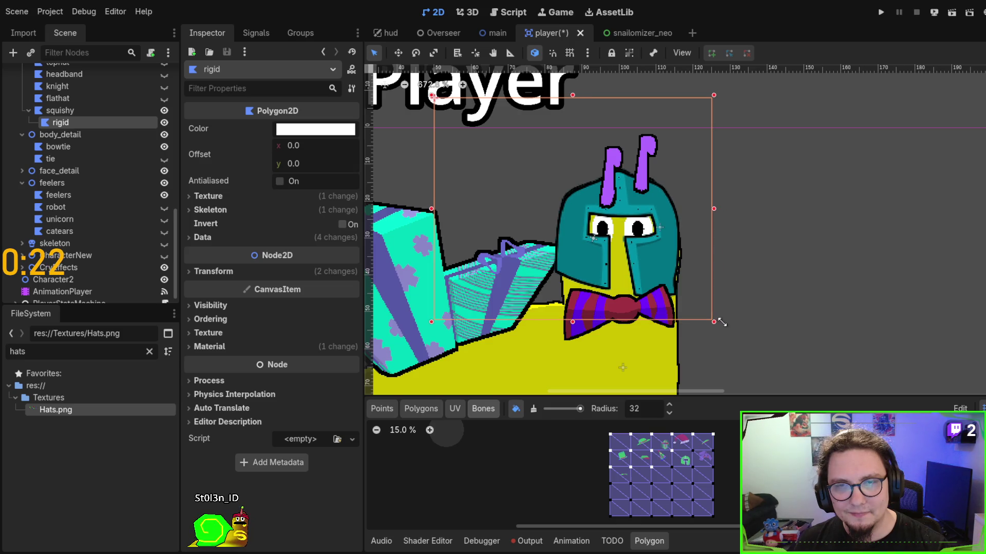
drag(653, 251, 653, 251)
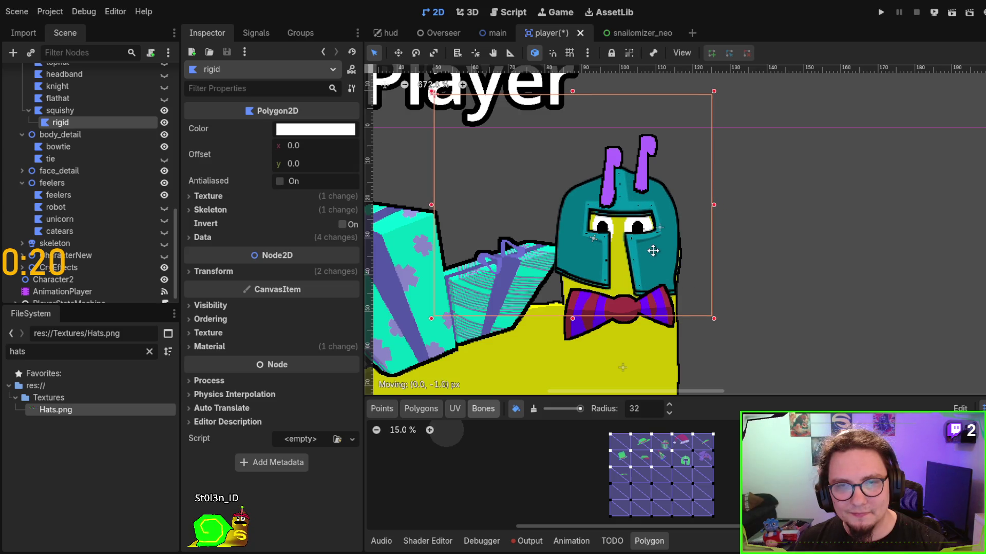
key(ctrl+z)
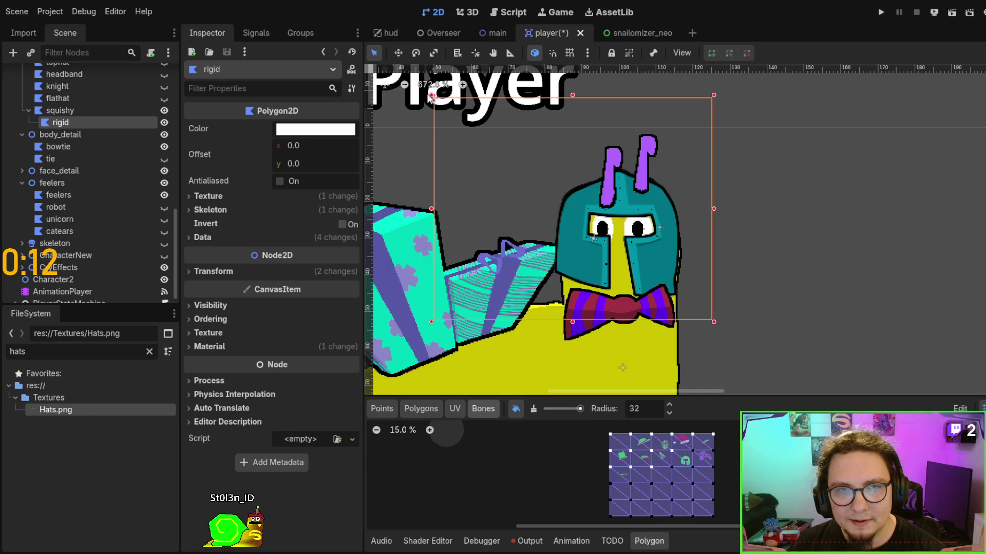
Fine-tune the helmet from its top-left corner with pixel nudges, then move rigid beside squishy.
drag(434, 97, 426, 92)
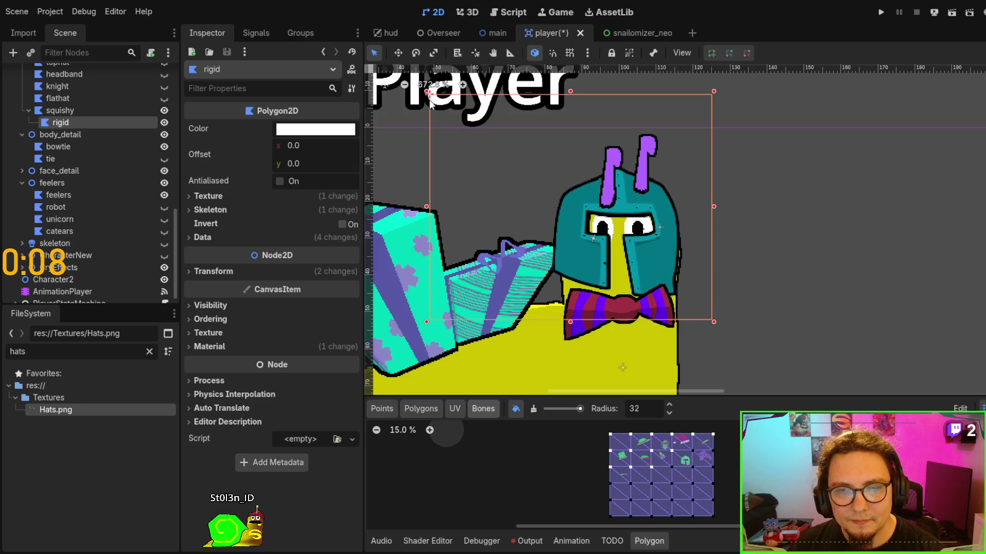
key(Left)
key(Right)
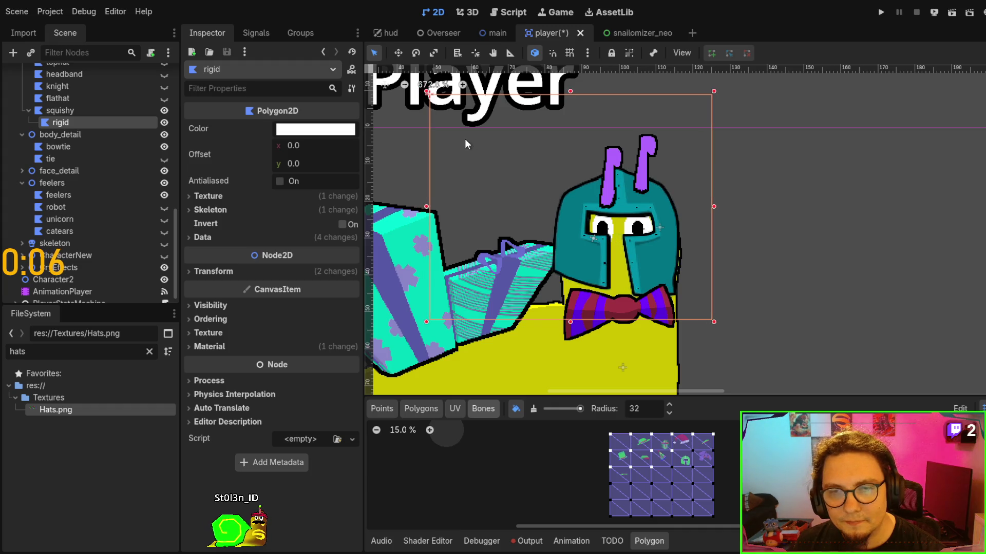
key(Right)
key(Left)
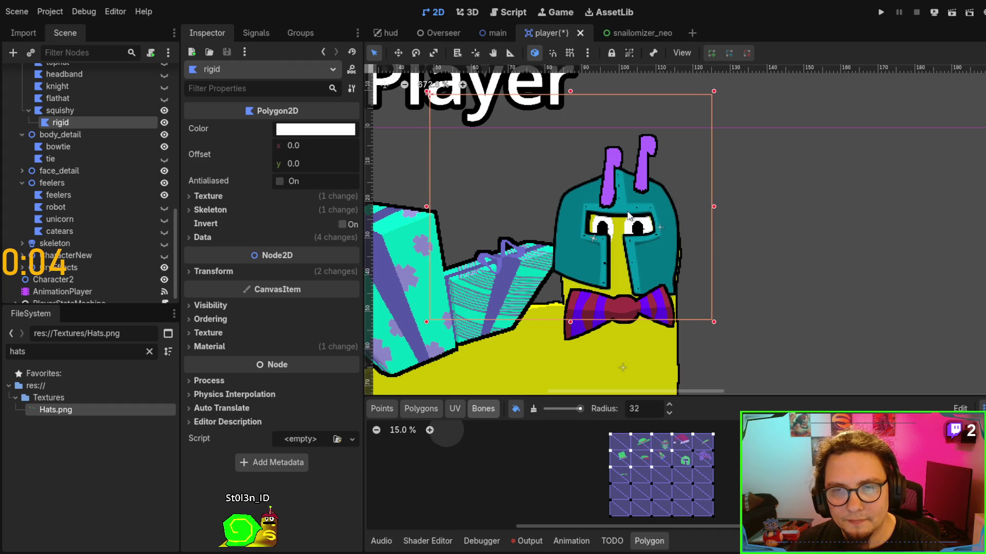
scroll(675, 223, up, 5)
scroll(652, 178, down, 4)
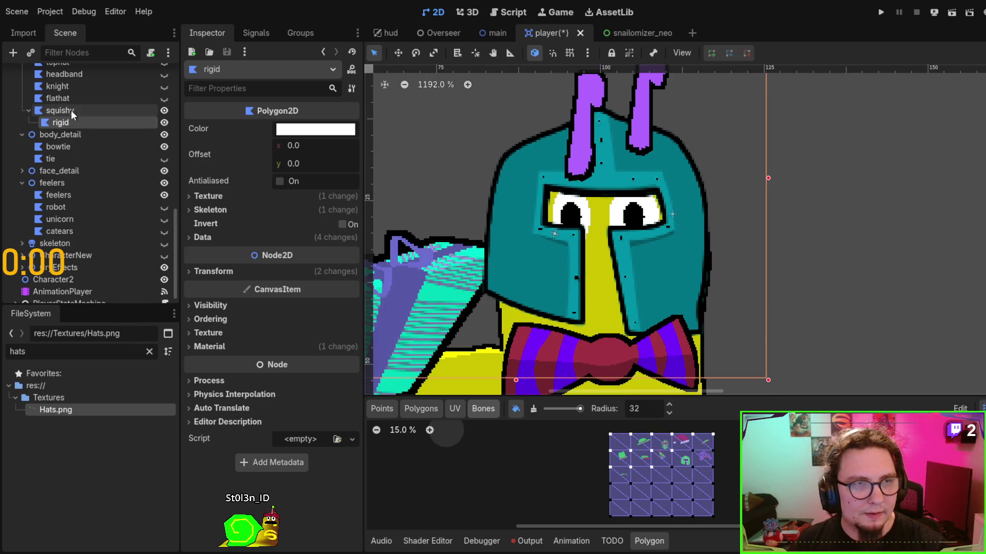
drag(63, 122, 67, 105)
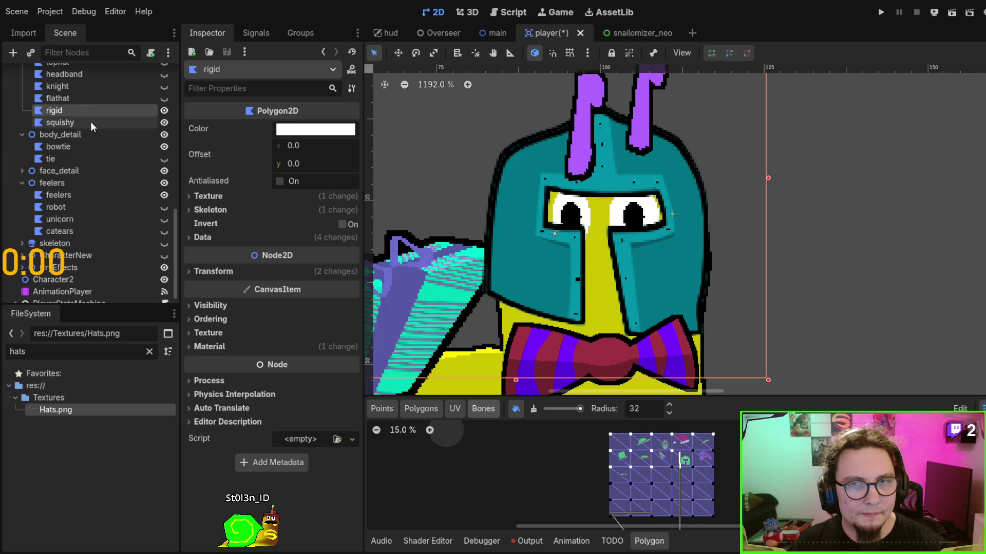
mouse_move(589, 173)
mouse_down()
mouse_move(541, 169)
mouse_move(553, 169)
mouse_up()
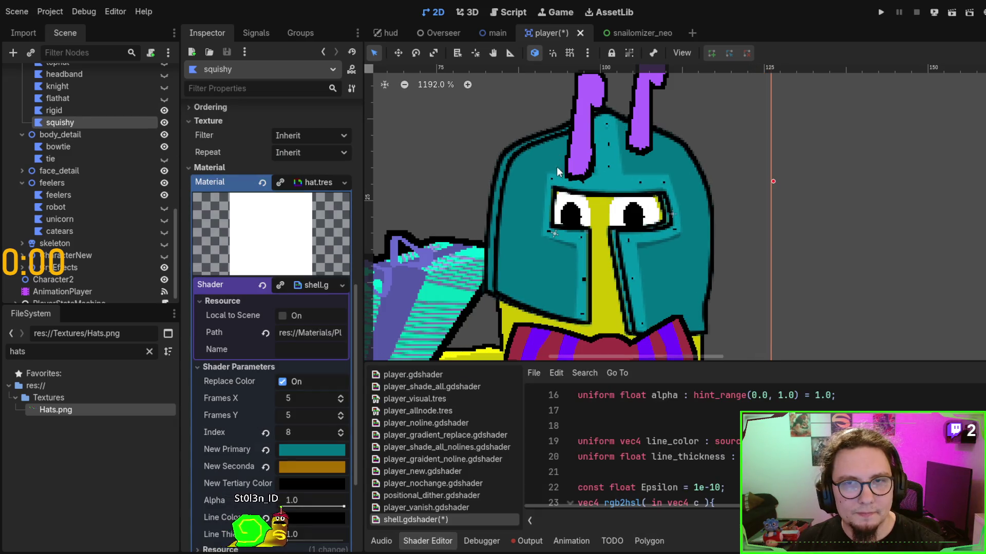
Place rigid above squishy as a sibling again and shift the squishy helmet a pixel left.
click(94, 120)
key(ctrl+z)
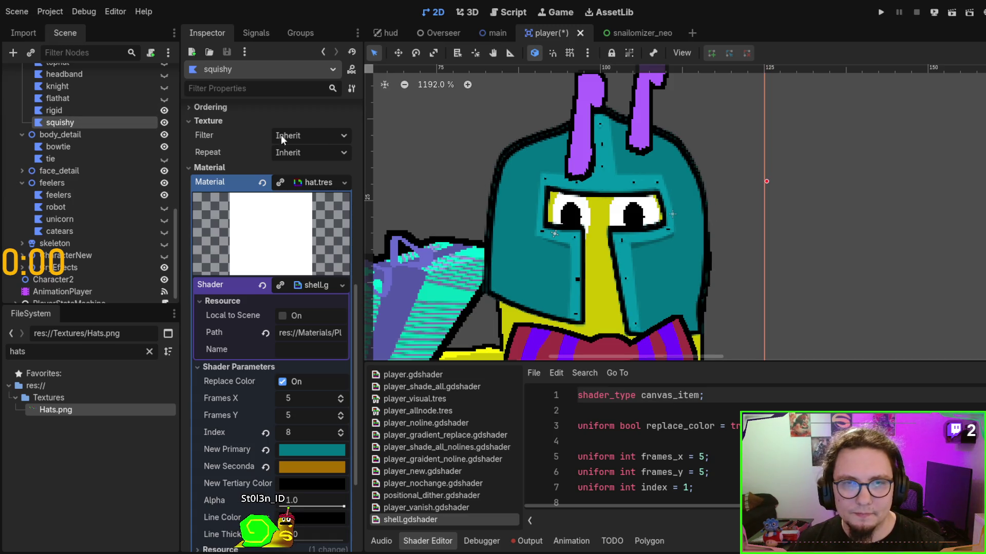
drag(76, 121, 82, 105)
click(78, 123)
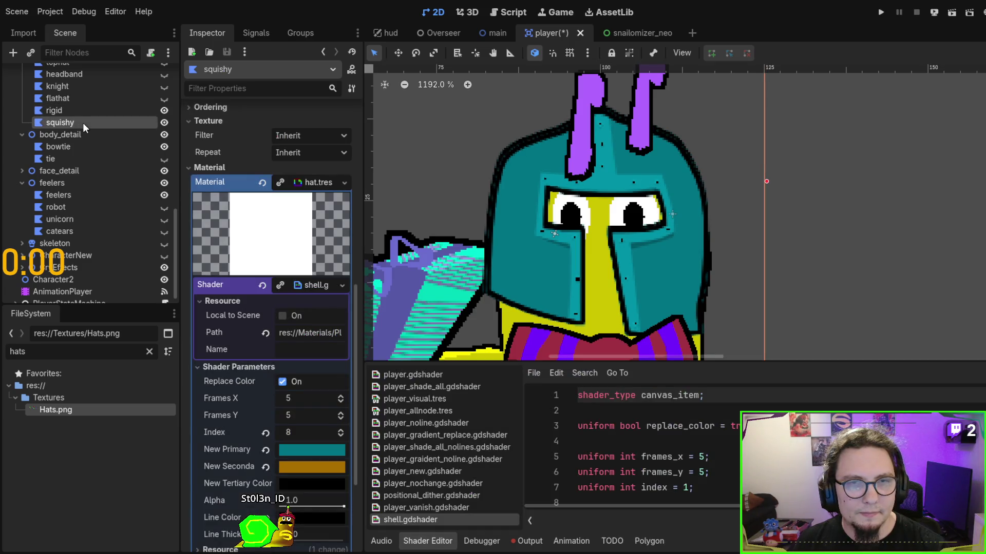
mouse_move(525, 196)
mouse_down()
mouse_move(557, 198)
mouse_move(522, 188)
mouse_up()
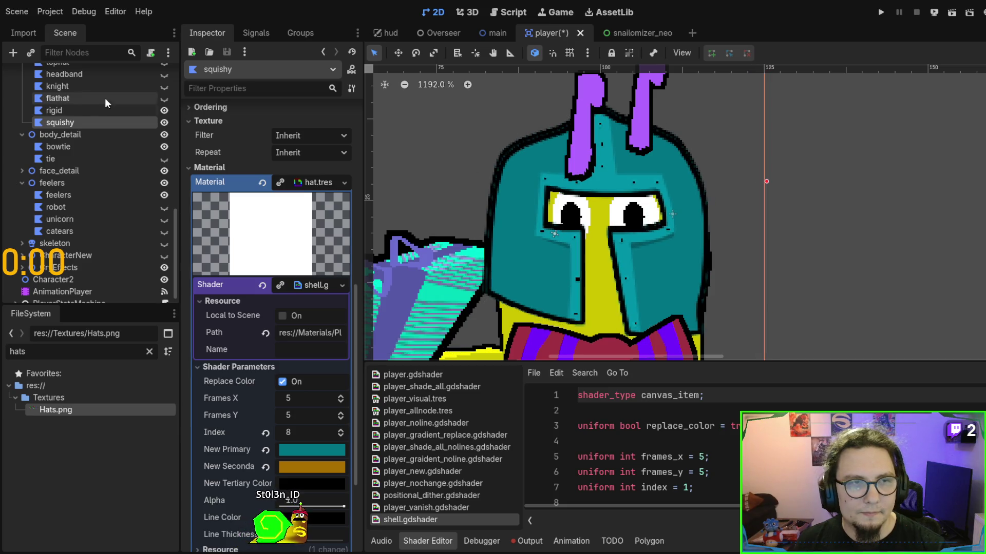
Shrink the rigid helmet slightly and nudge both helmet layers one pixel right.
click(91, 113)
click(507, 152)
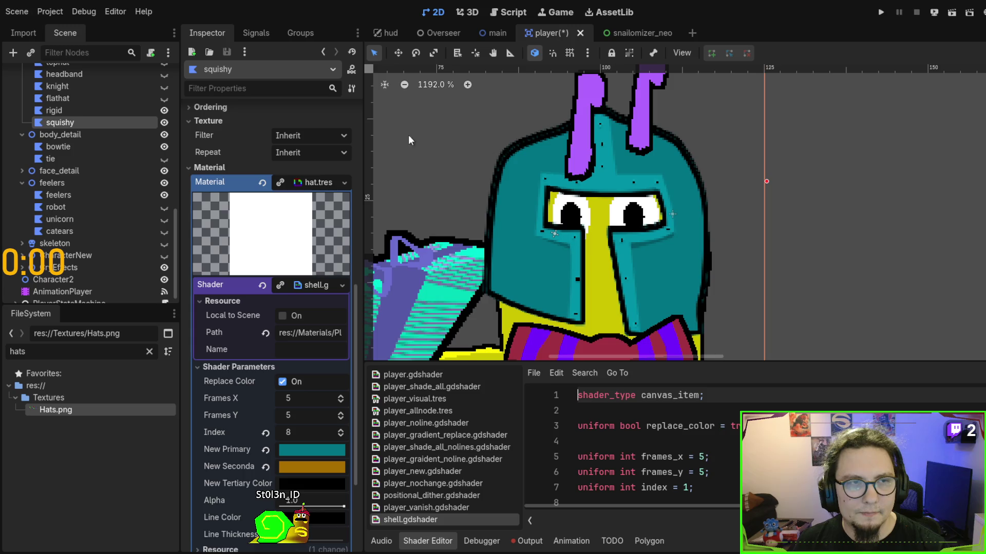
click(129, 113)
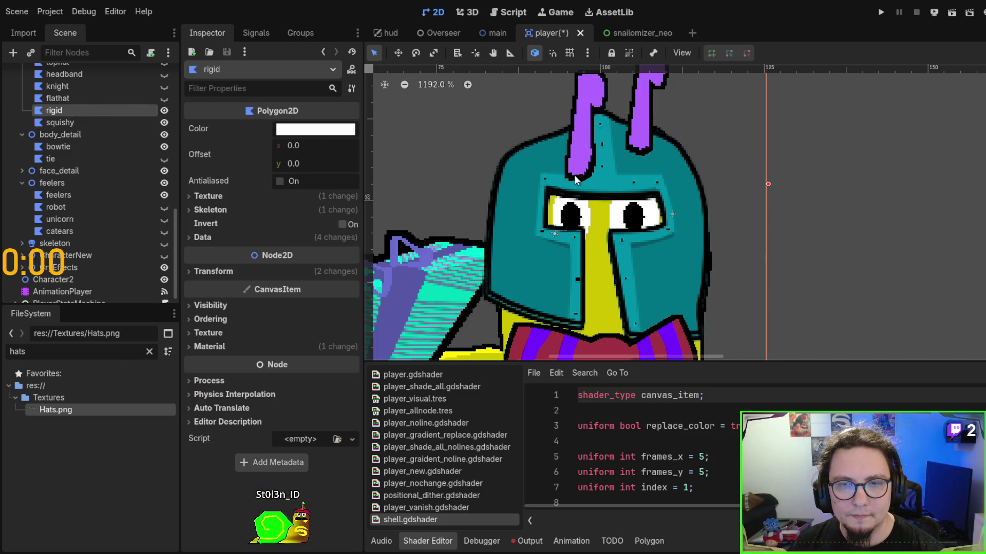
scroll(574, 174, down, 2)
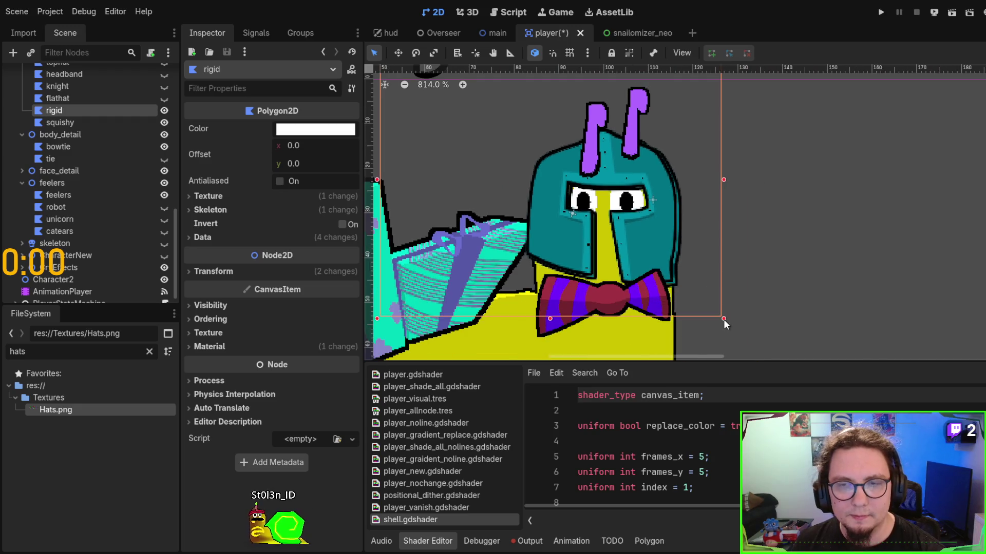
mouse_move(723, 320)
mouse_down()
mouse_move(713, 310)
mouse_move(728, 313)
mouse_up()
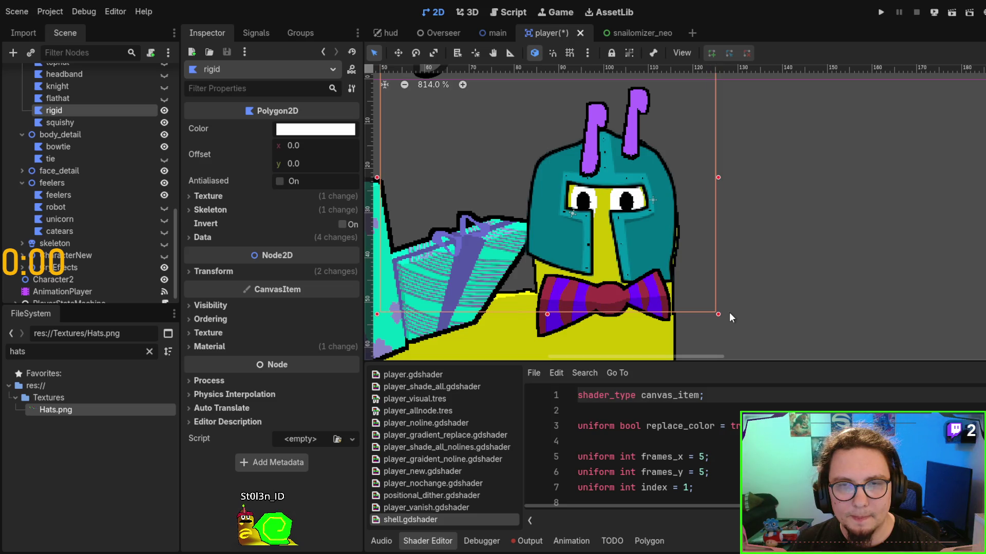
ctrl+click(106, 123)
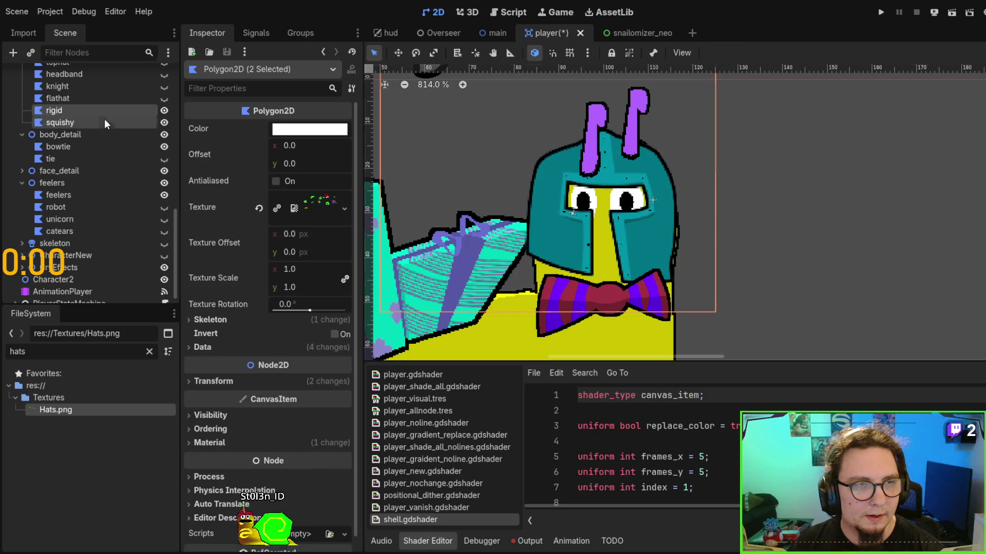
key(Right)
scroll(616, 188, down, 2)
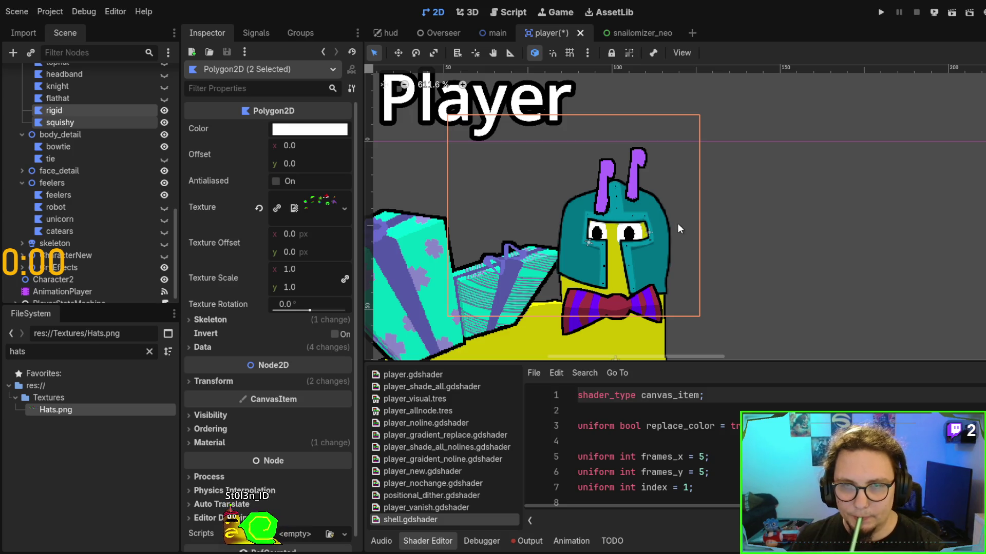
click(846, 244)
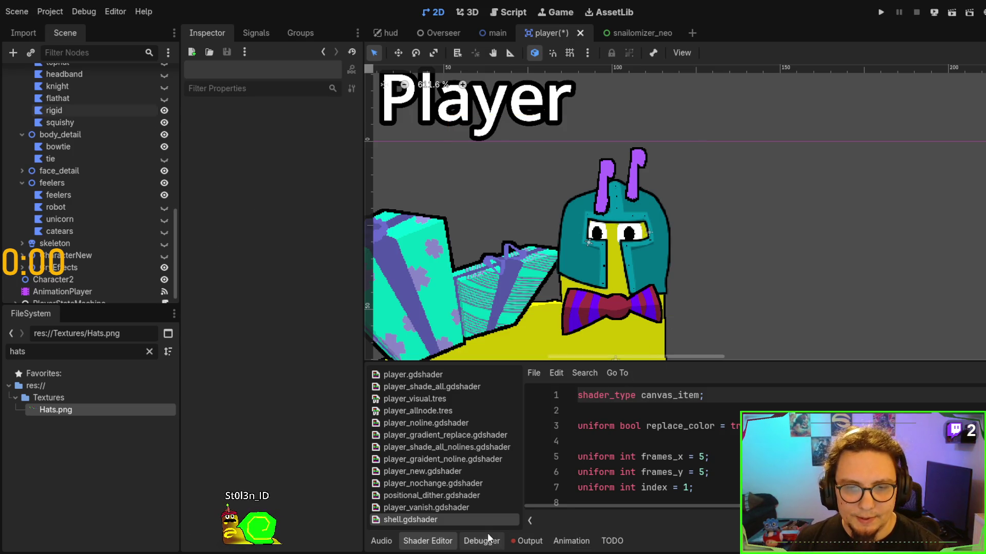
Preview the 'running' animation, then bring up the rigid hat node's Polygon2D properties and polygon editor.
click(79, 293)
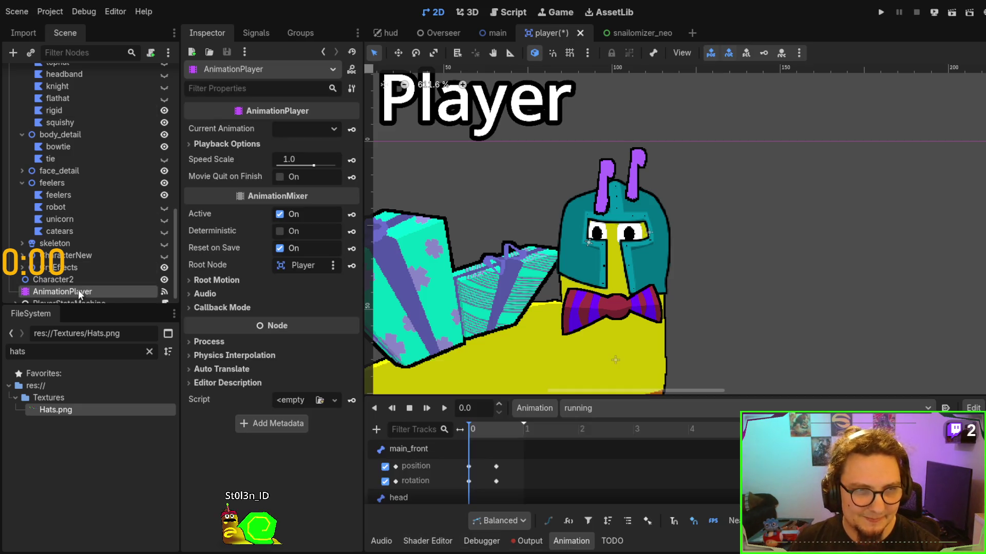
click(443, 409)
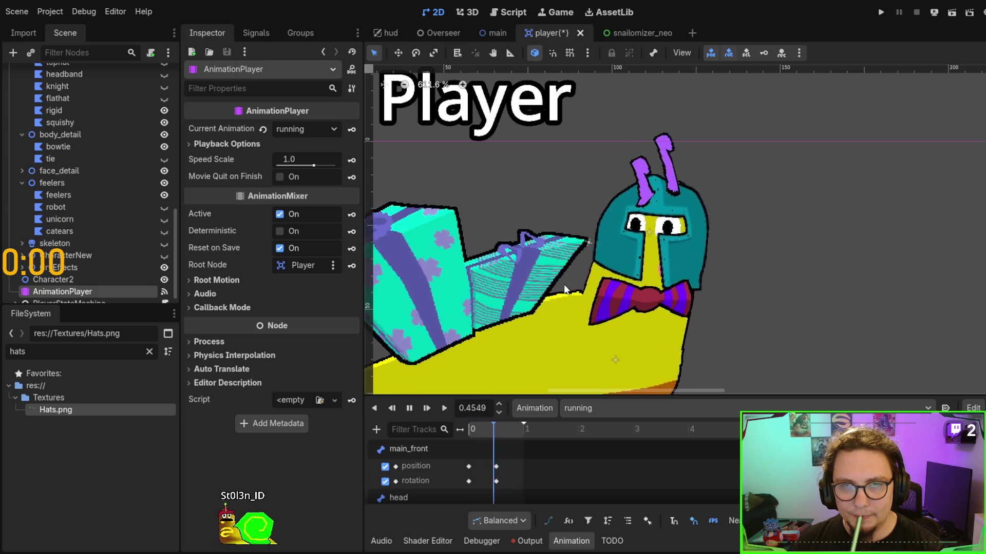
click(72, 123)
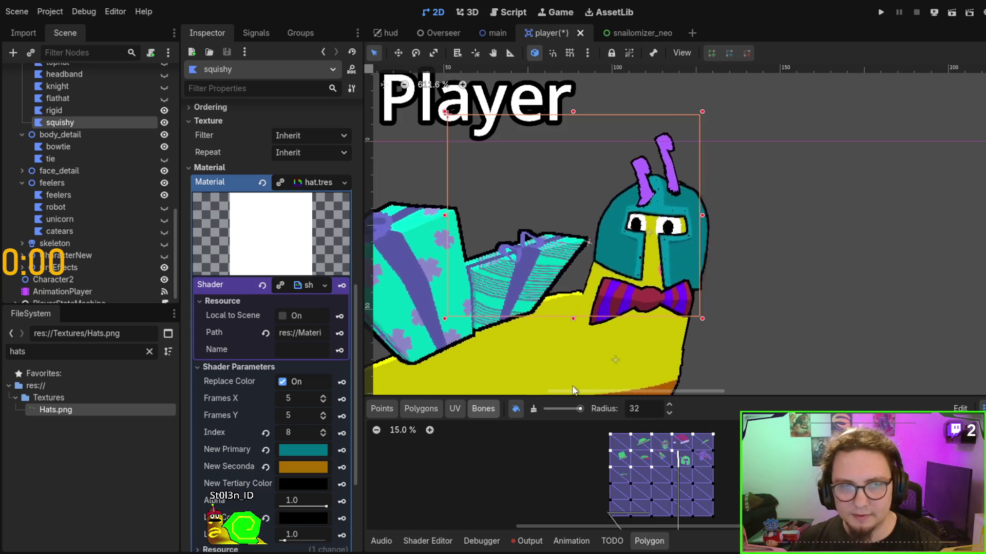
click(94, 110)
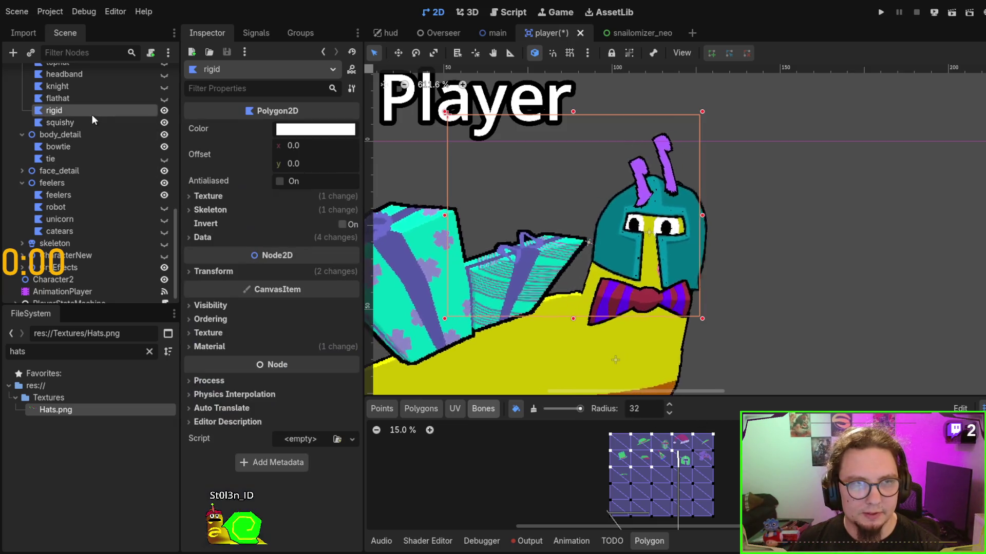
click(533, 409)
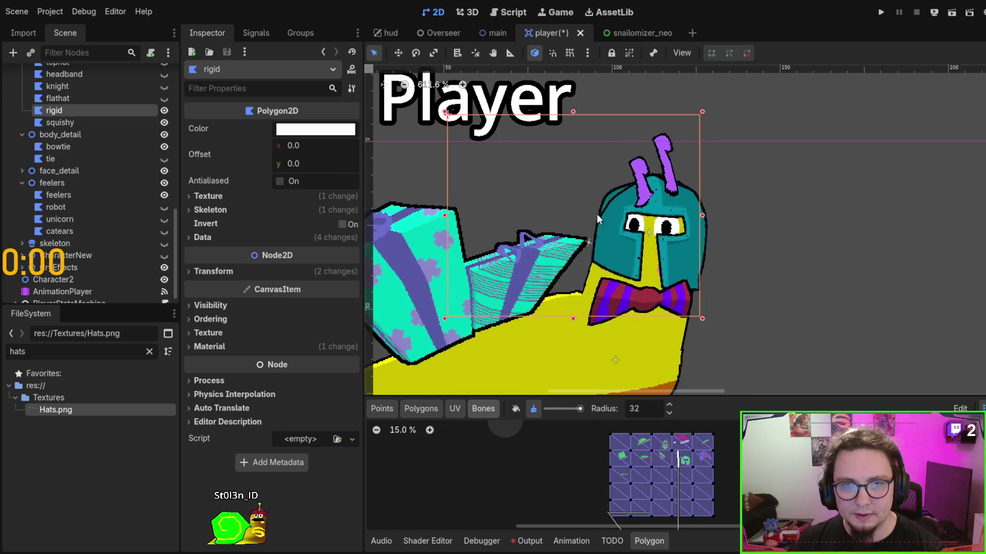
scroll(87, 161, up, 2)
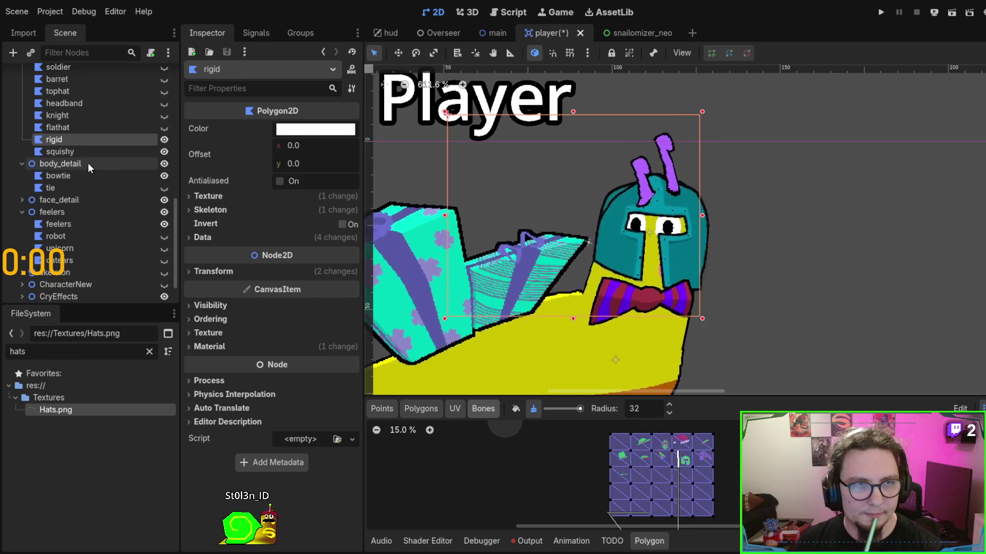
On the squishy hat's shader parameters, step Index from 8 to 9, then down to 1.
click(77, 152)
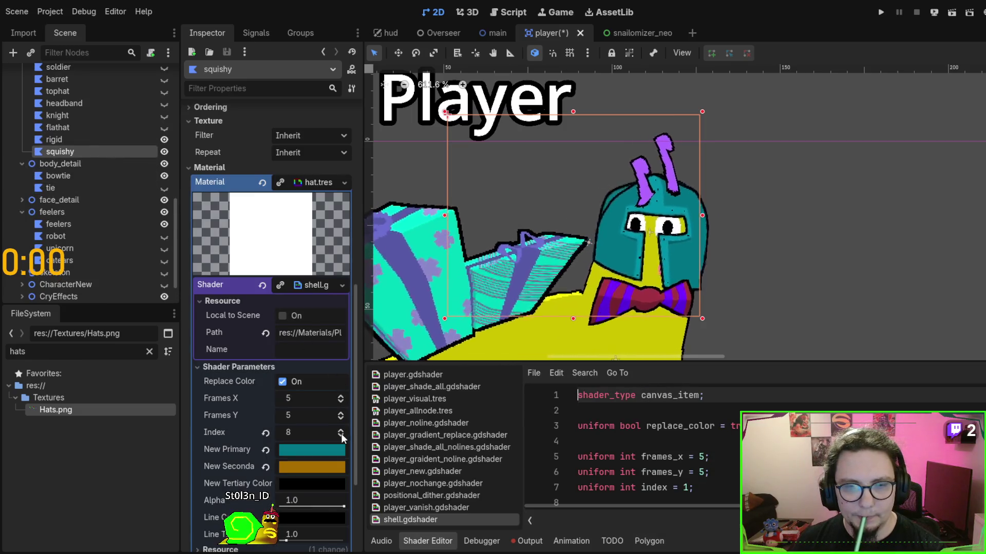
click(341, 430)
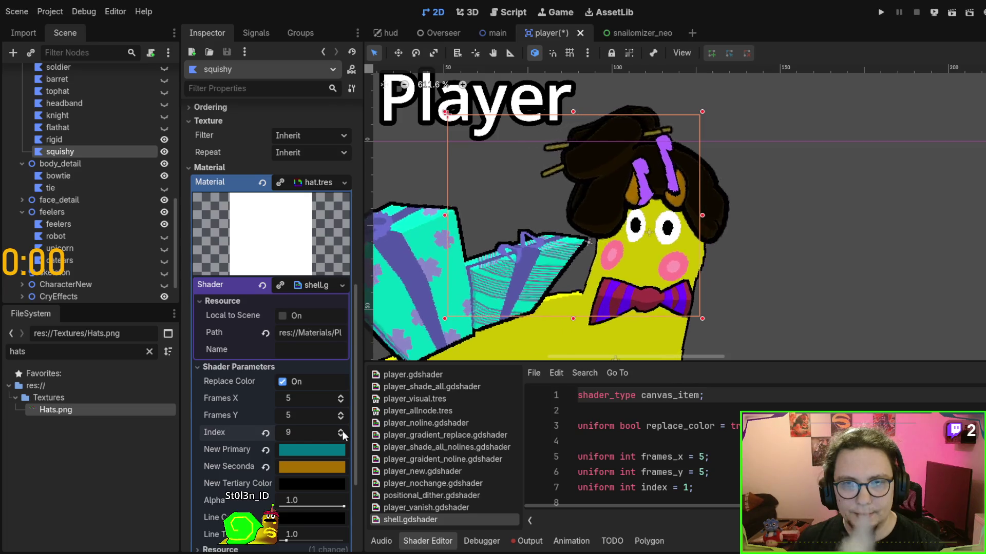
scroll(155, 195, up, 3)
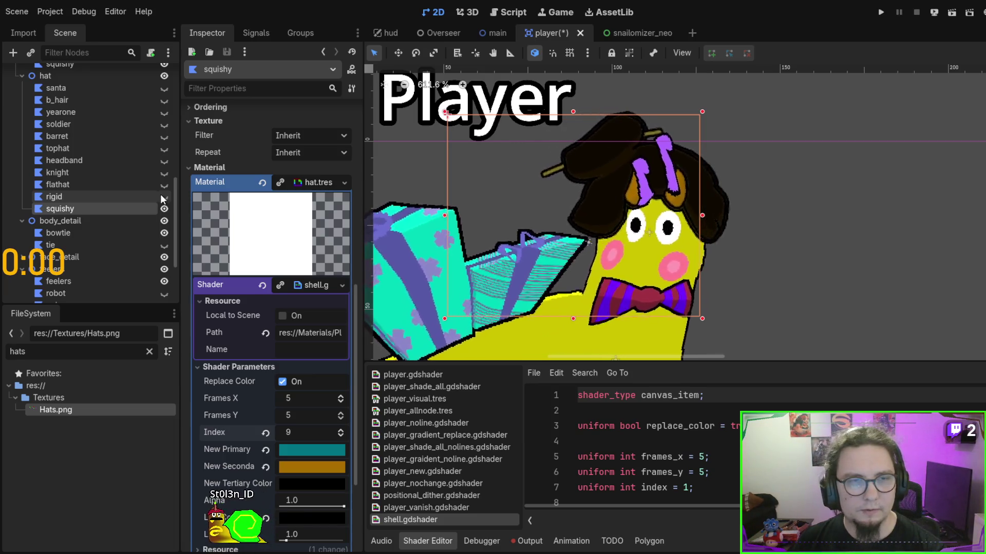
click(340, 435)
click(341, 436)
click(341, 434)
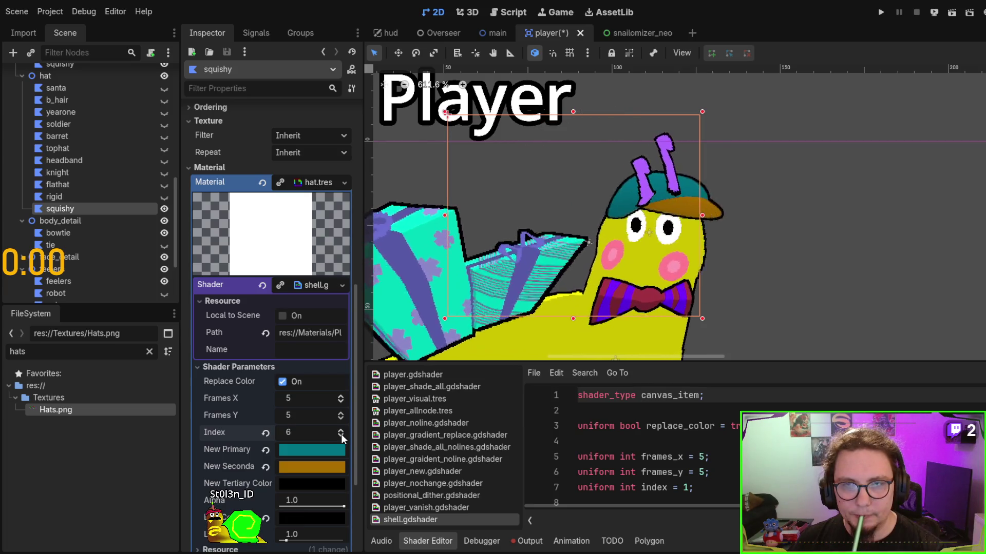
click(343, 429)
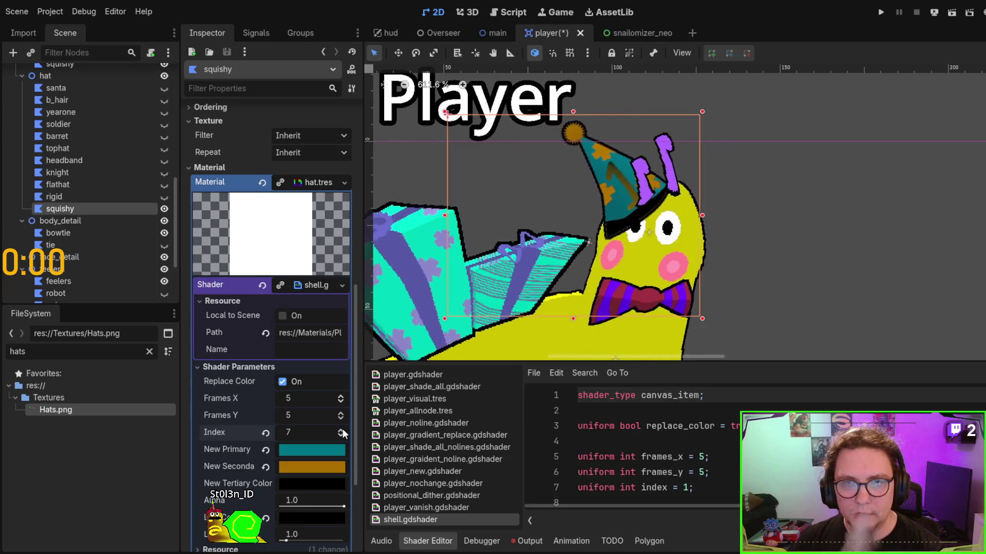
click(343, 436)
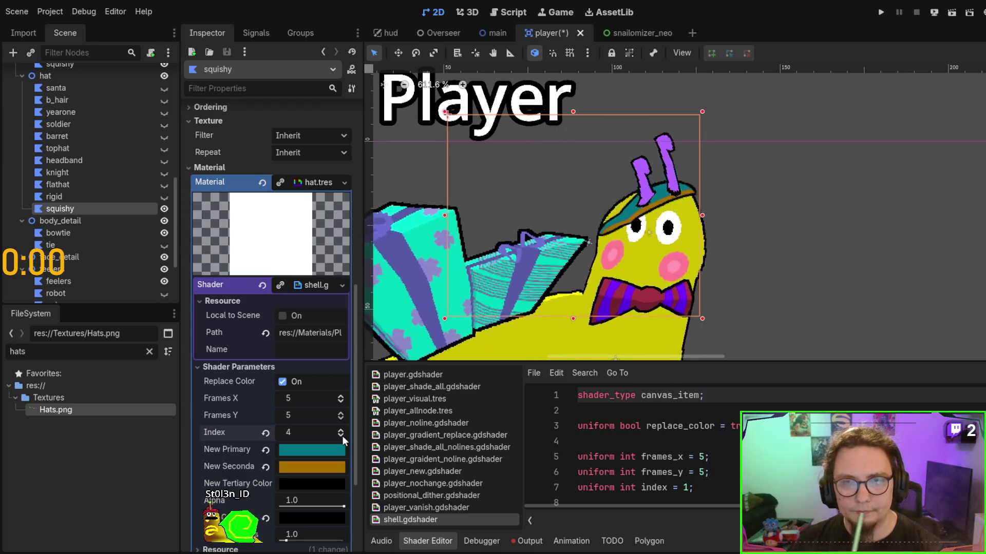
click(343, 435)
click(343, 436)
click(343, 436)
click(341, 436)
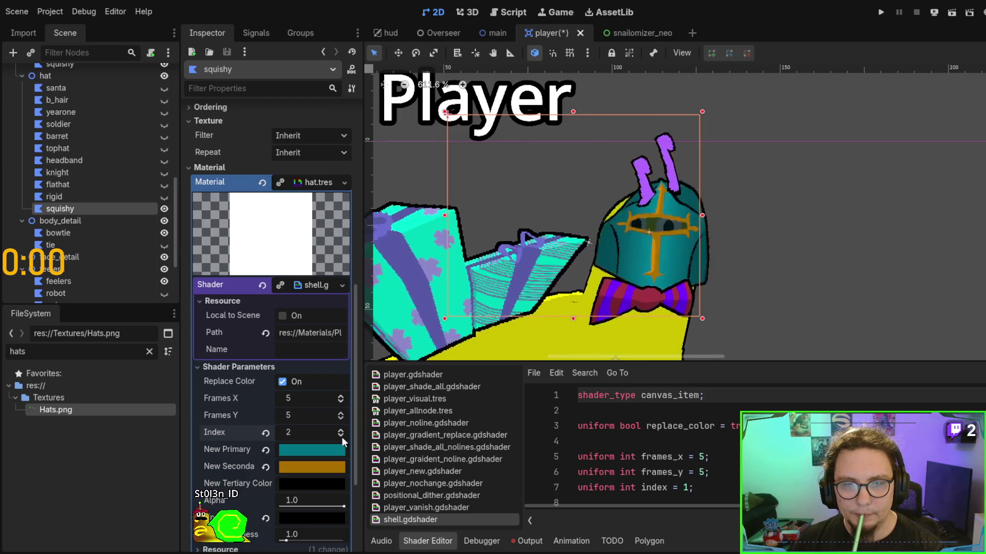
click(341, 437)
click(341, 437)
click(340, 430)
Raise Index through 6 and 9 to 10 (no hat), then lower it back toward the flat hat.
click(341, 431)
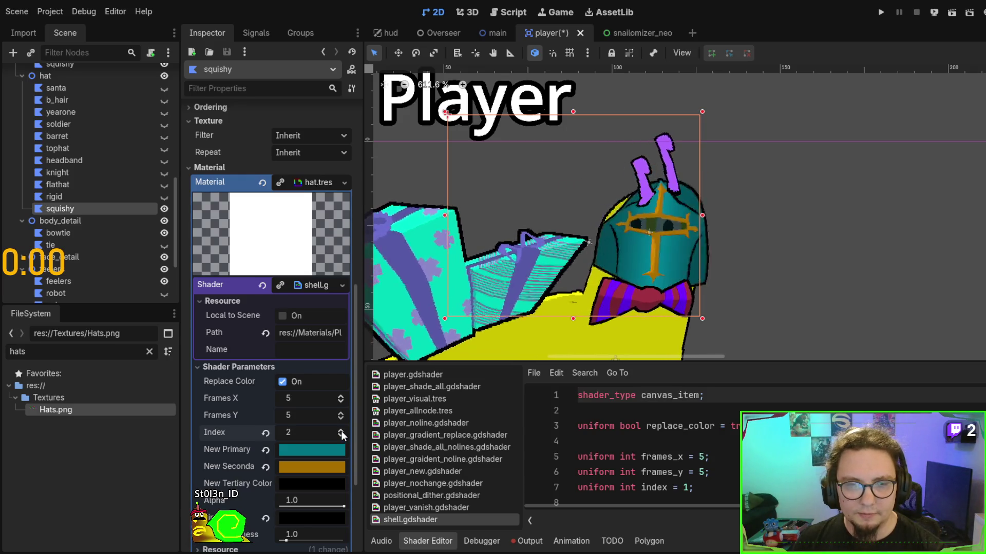
click(340, 430)
click(340, 430)
click(341, 430)
click(340, 430)
click(341, 431)
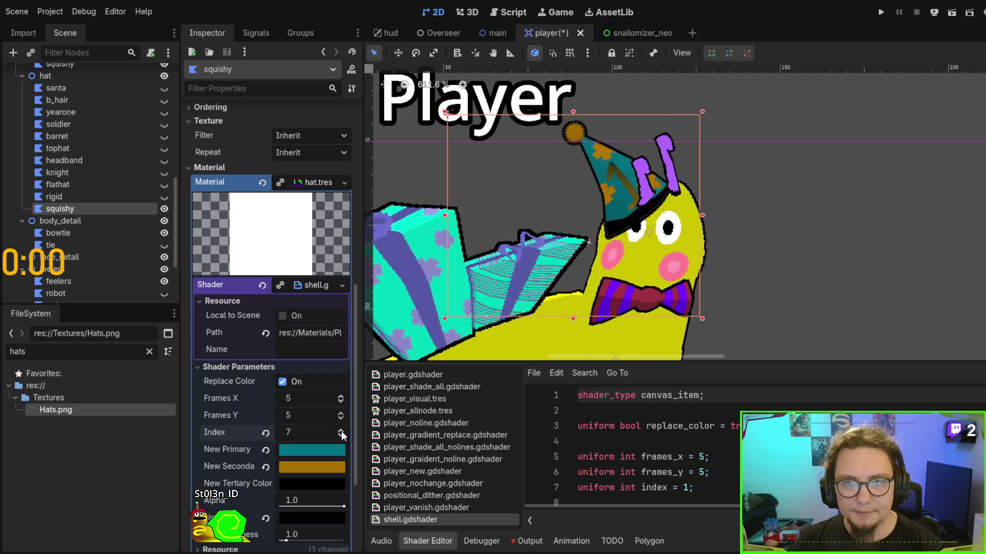
click(341, 430)
click(341, 432)
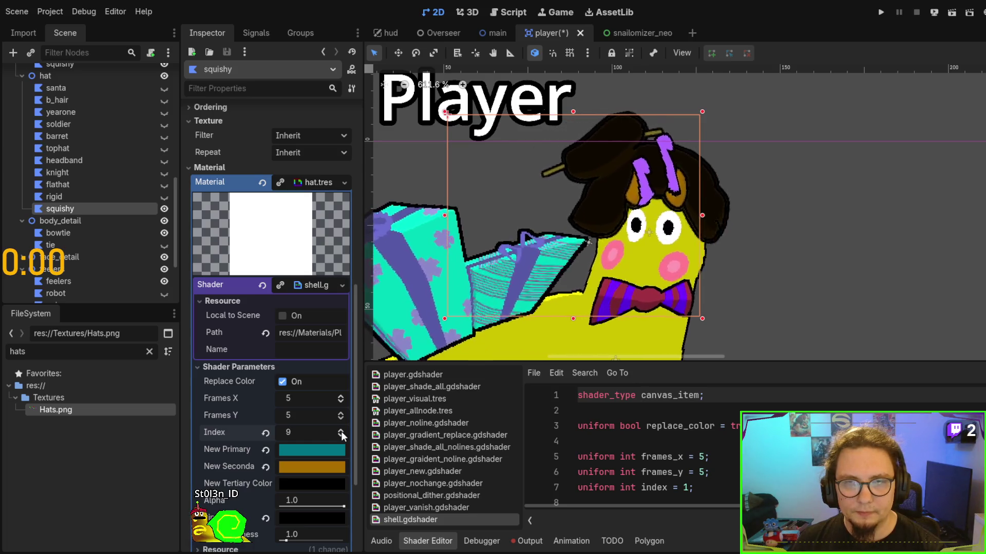
click(341, 431)
click(341, 436)
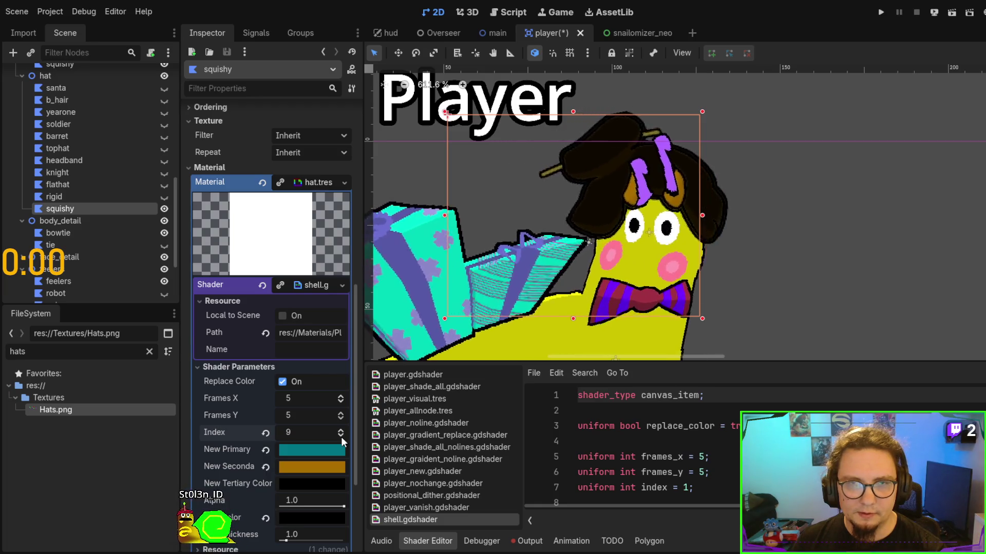
click(341, 436)
click(341, 436)
click(341, 436)
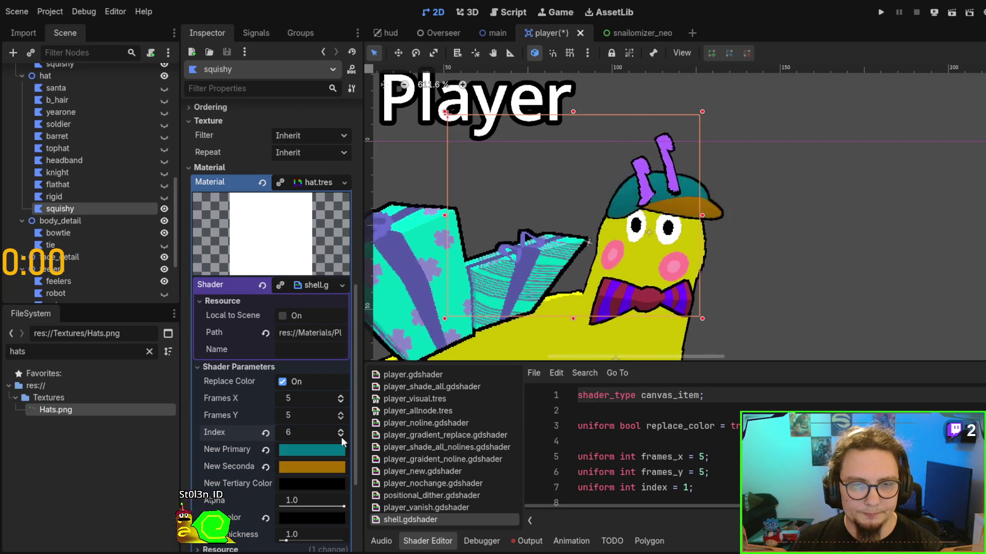
click(341, 437)
click(341, 436)
click(341, 436)
click(341, 437)
click(341, 436)
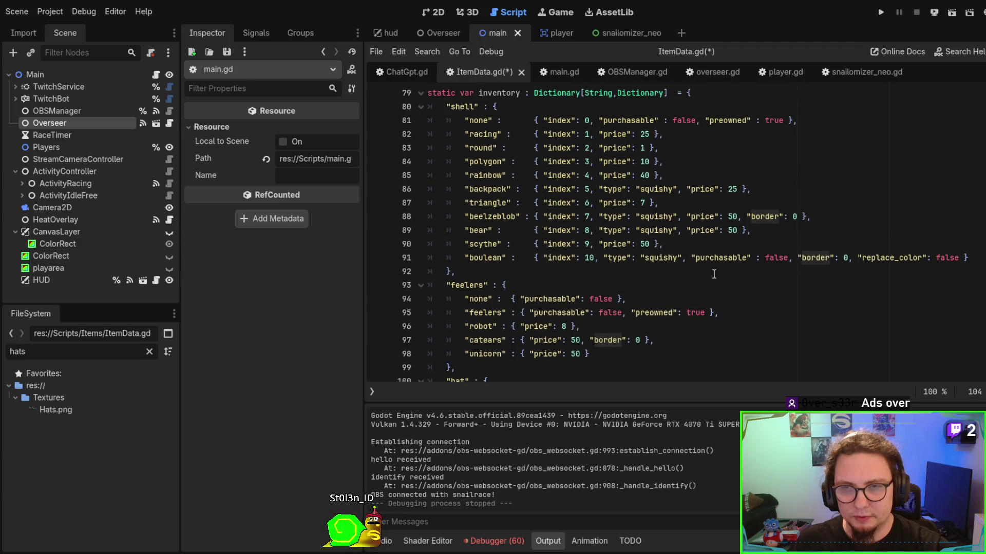
Copy the ', "replace_color": false' flag from an existing hat entry, checking the hat sprite sheet.
drag(849, 258, 964, 257)
key(ctrl+c)
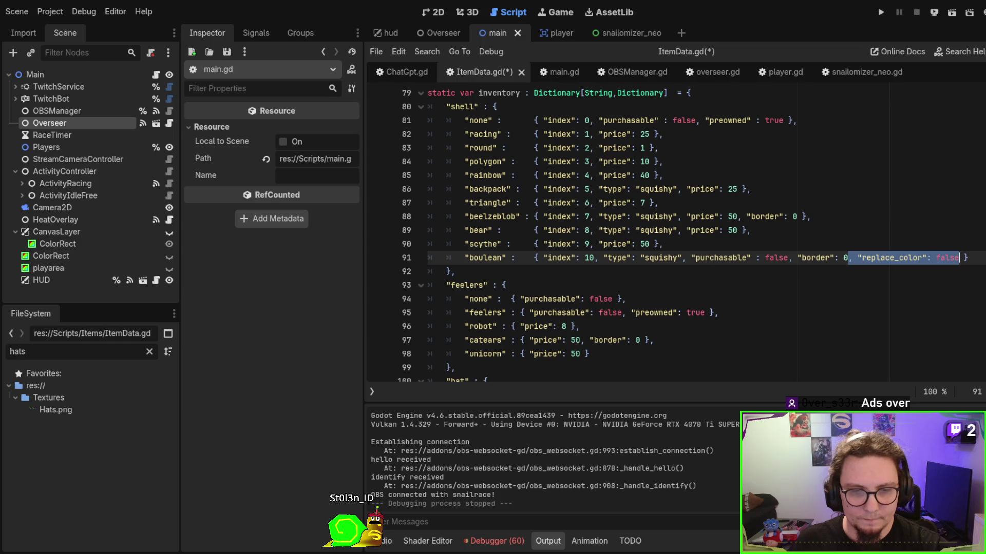
key(alt+Tab)
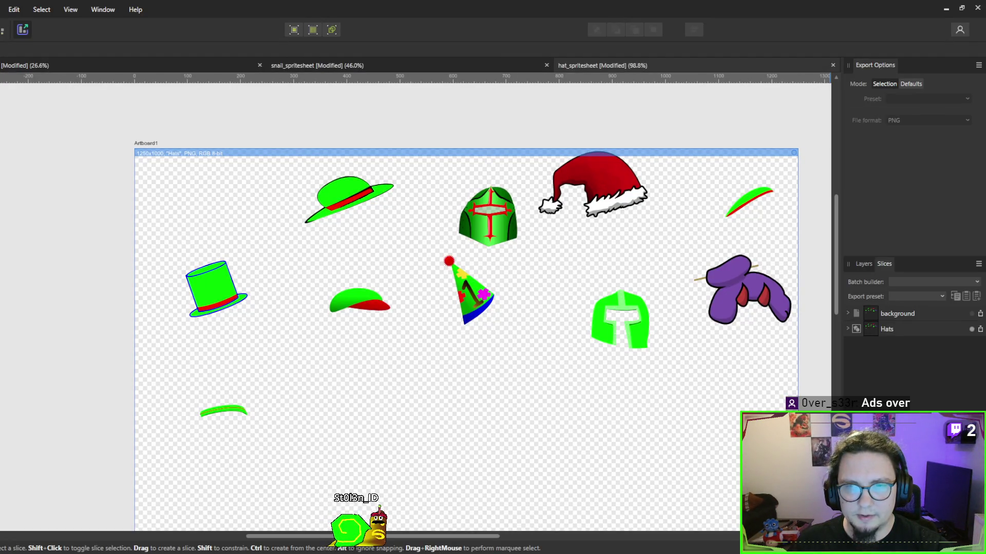
key(alt+Tab)
scroll(773, 291, down, 5)
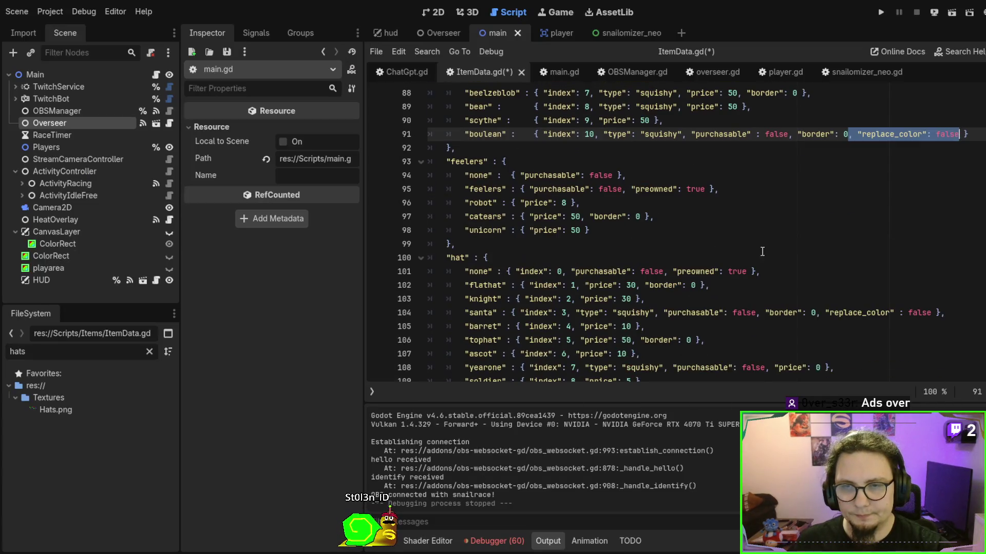
double_click(832, 230)
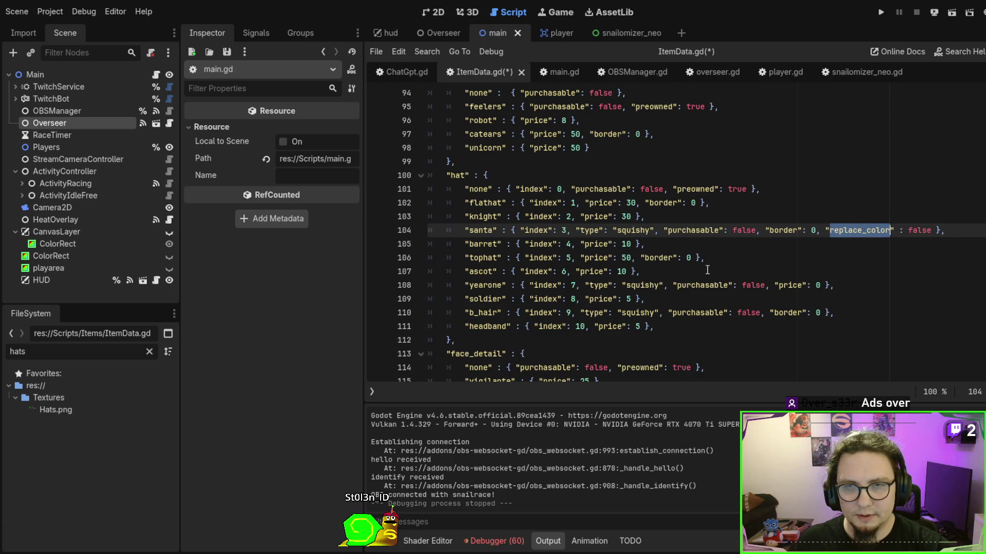
Paste the replace_color false flag at the end of the yearone hat entry.
click(820, 313)
text(, "replace_color": false)
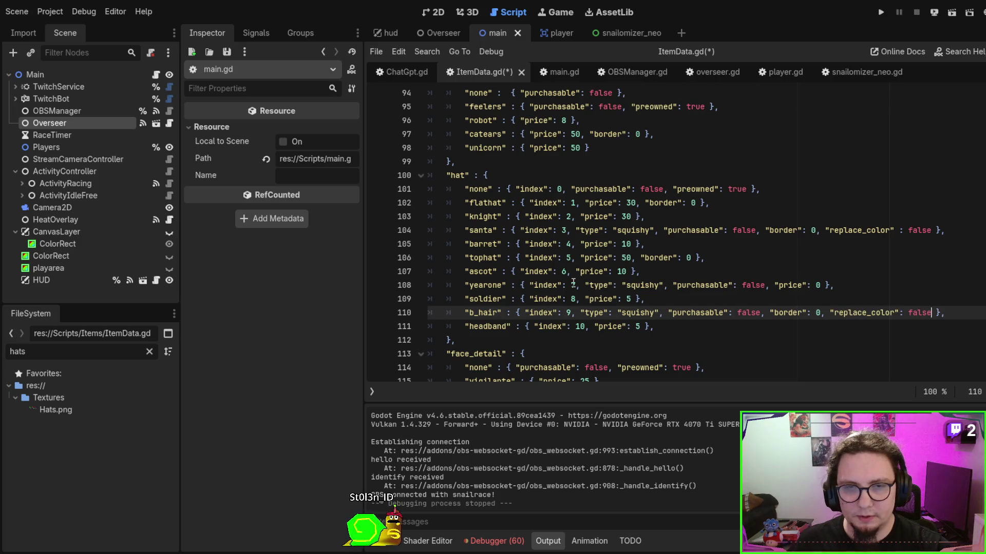
click(822, 286)
key(ctrl+v)
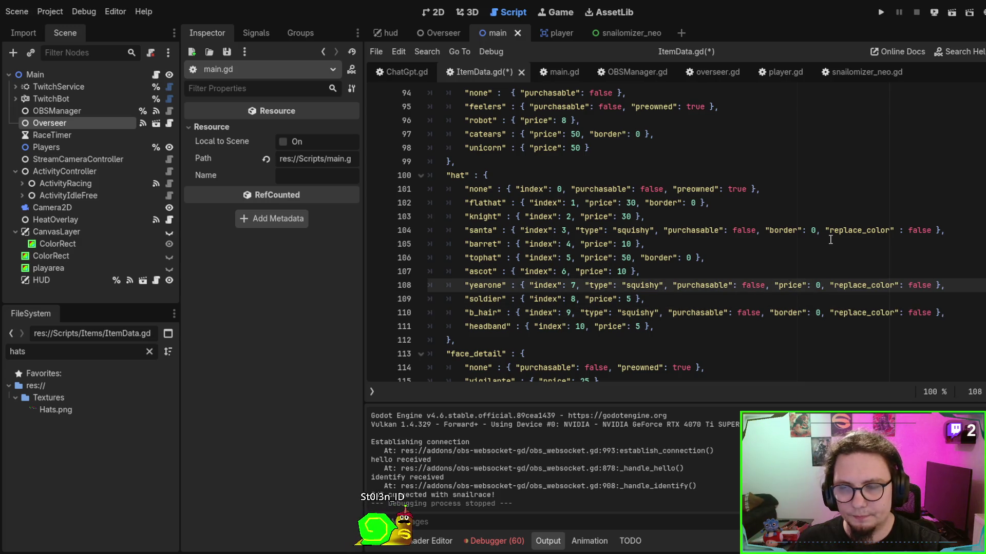
Save ItemData.gd and run the project to test the hats.
key(ctrl+s)
key(F6)
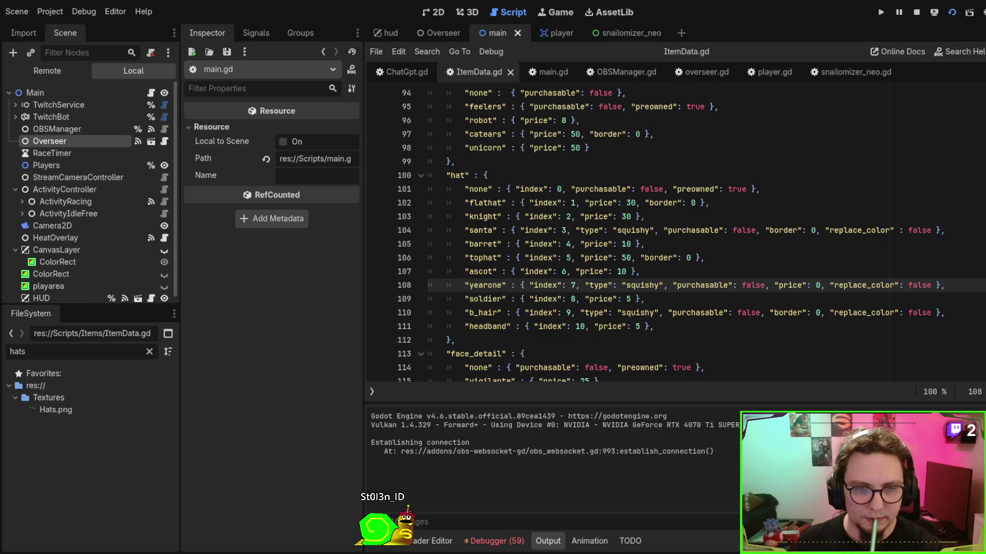
click(40, 148)
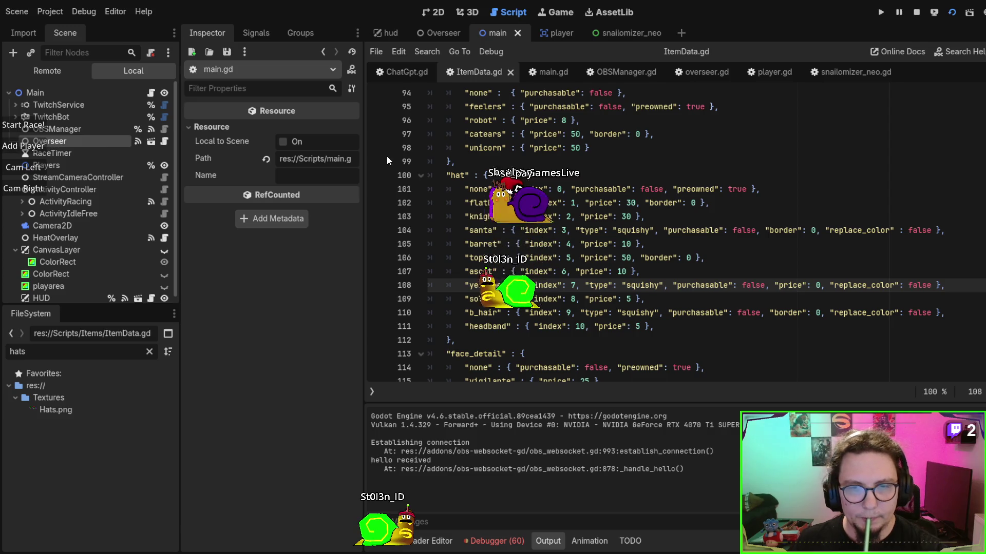
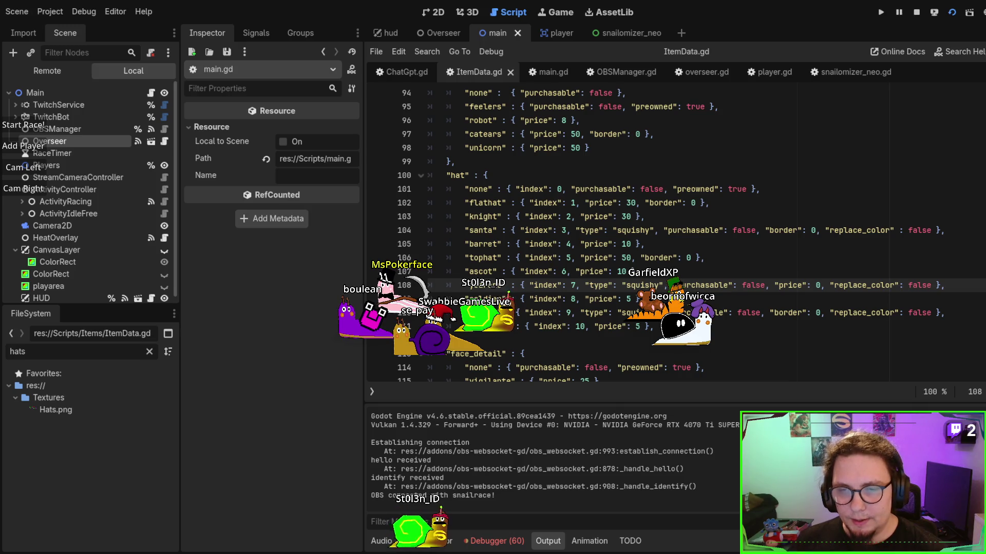
Stop the running game and save the ItemData script.
key(F8)
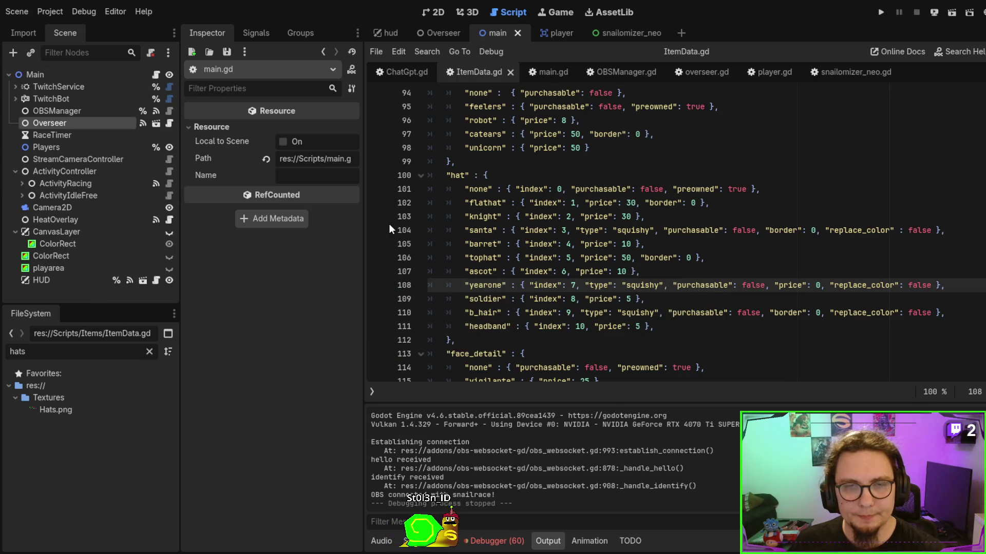
scroll(605, 215, down, 2)
click(610, 189)
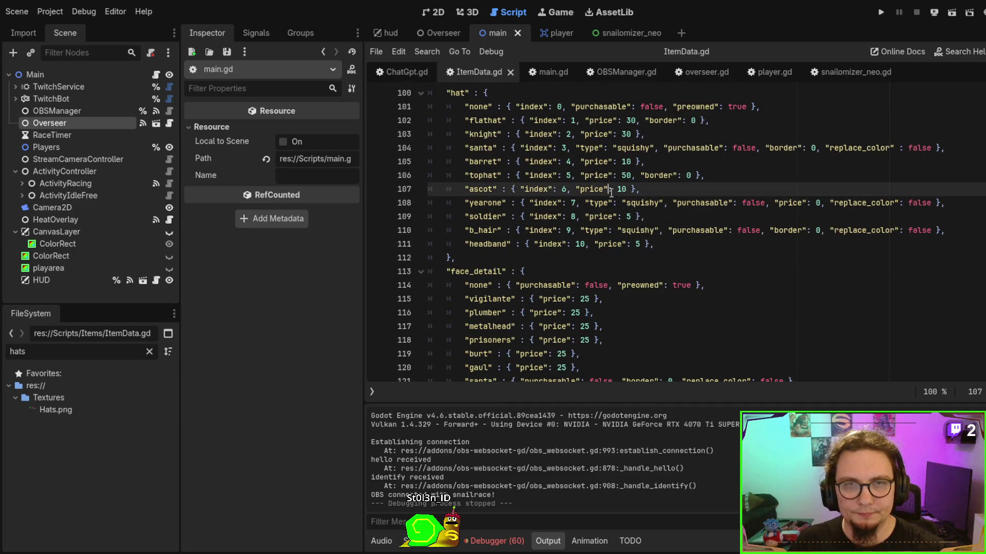
key(ctrl+s)
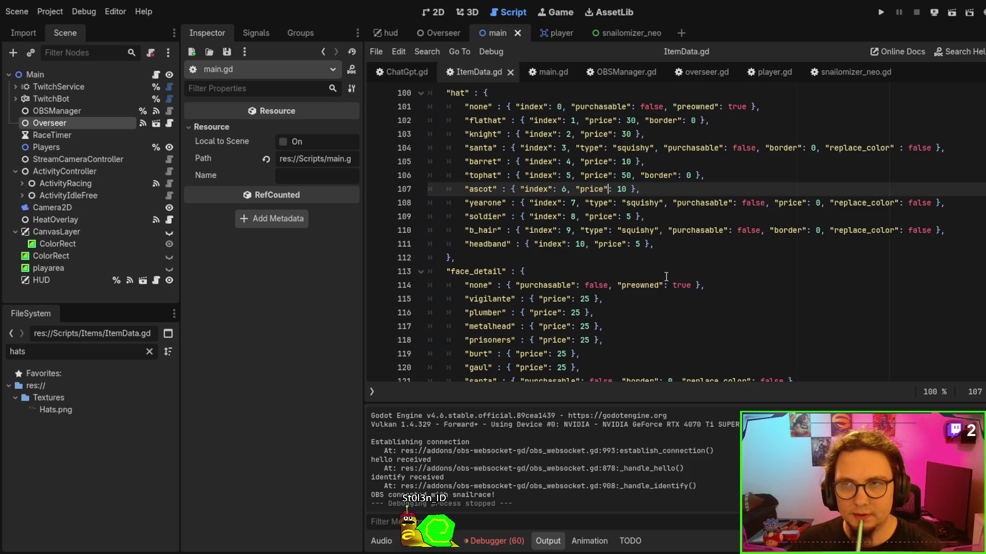
Show the Player scene on the 2D canvas, then go back to Affinity Designer.
key(alt+Tab)
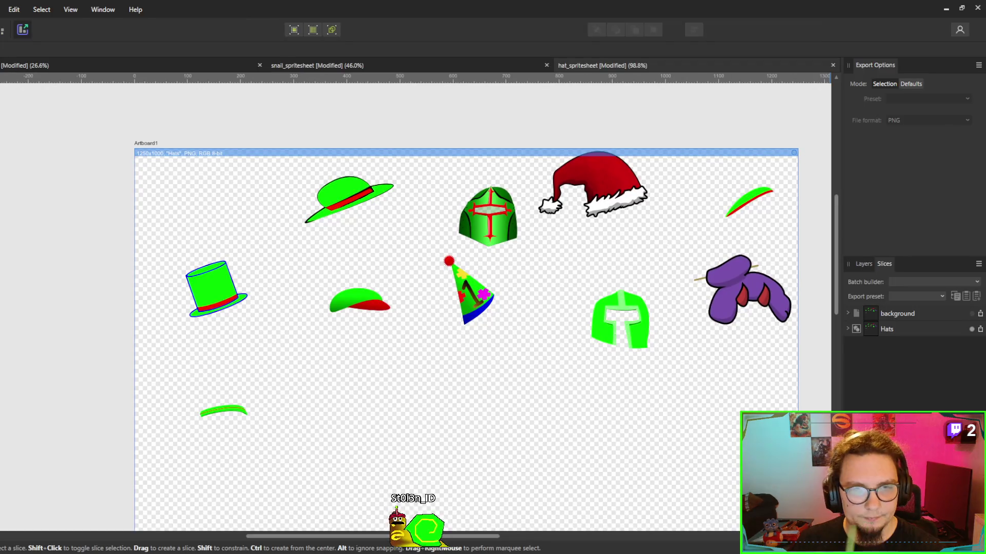
key(alt+Tab)
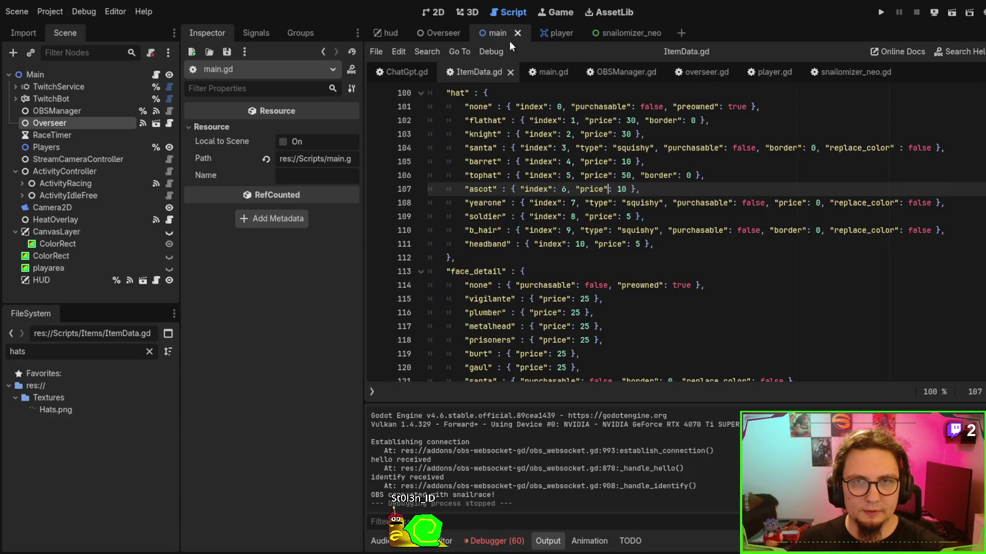
click(558, 36)
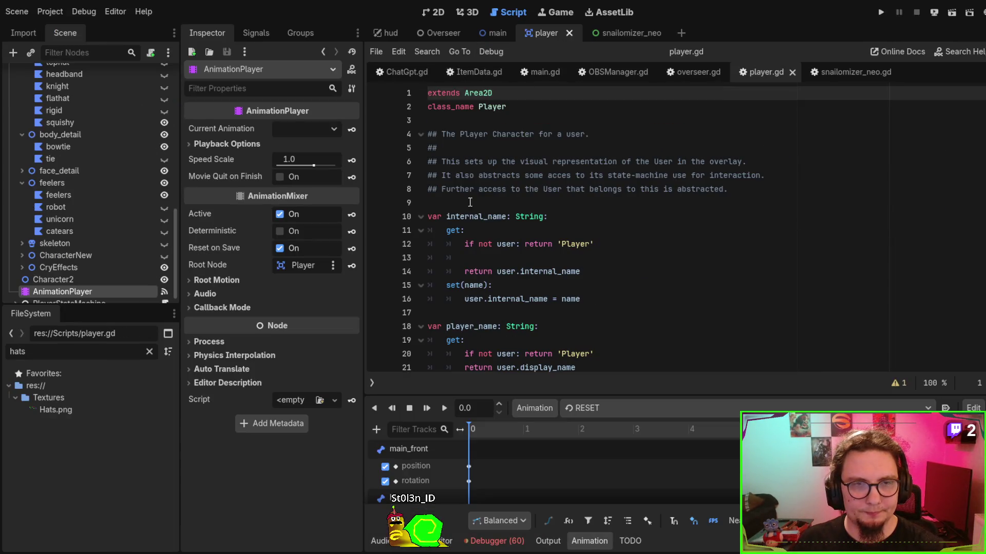
click(430, 14)
scroll(673, 257, down, 1)
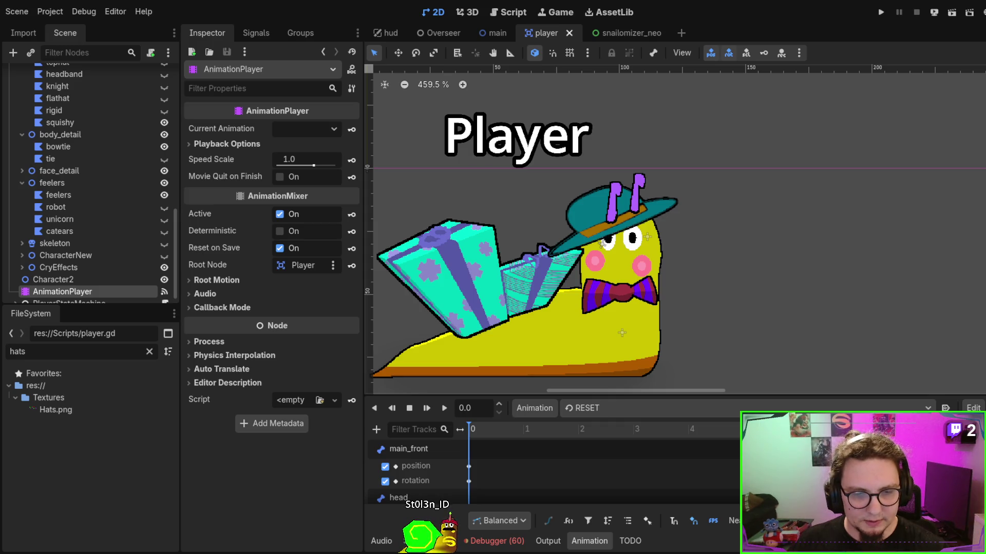
key(alt+Tab)
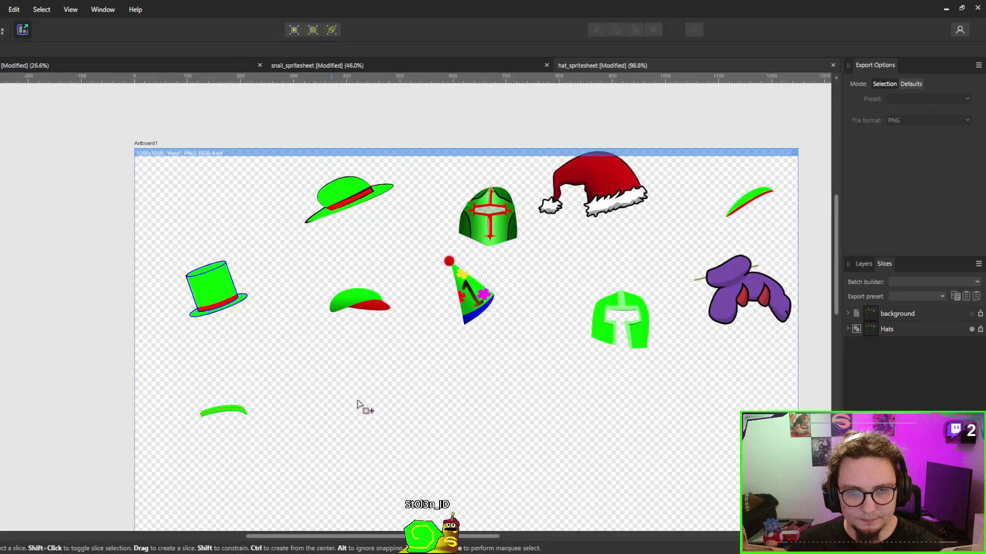
Bring up the snail artboards document and zoom in on the yellow snail's head.
click(107, 66)
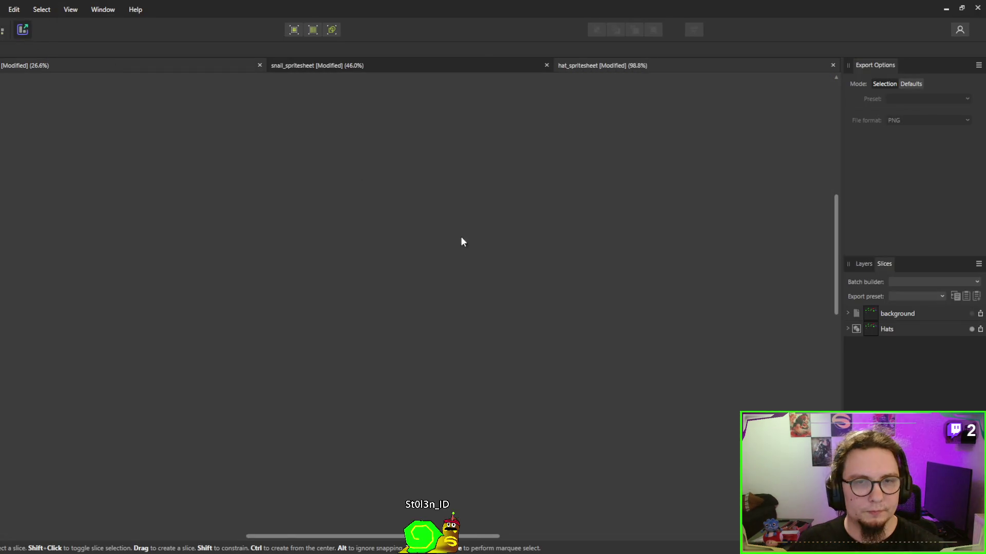
scroll(421, 236, down, 2)
scroll(421, 236, left, 3)
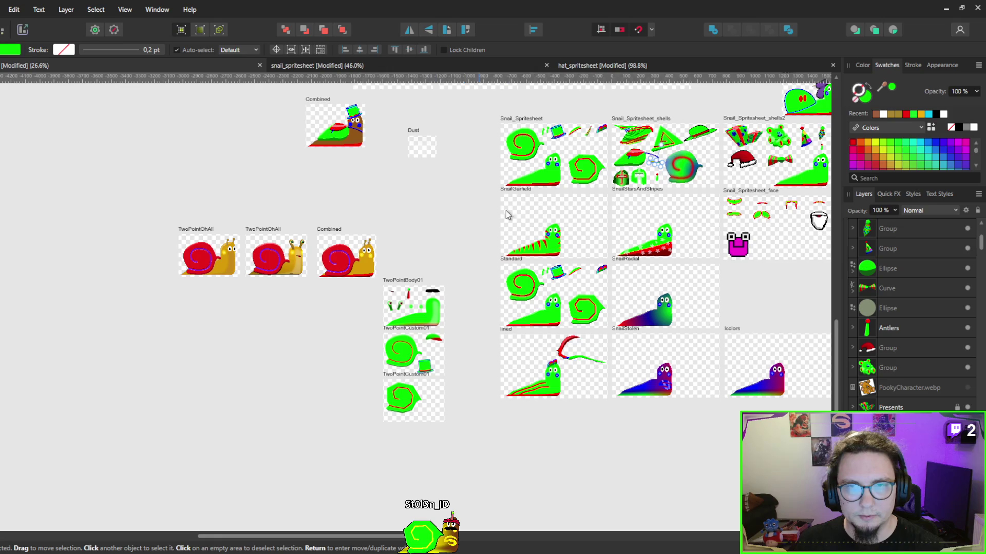
scroll(514, 231, up, 1)
scroll(513, 231, right, 2)
scroll(495, 344, up, 15)
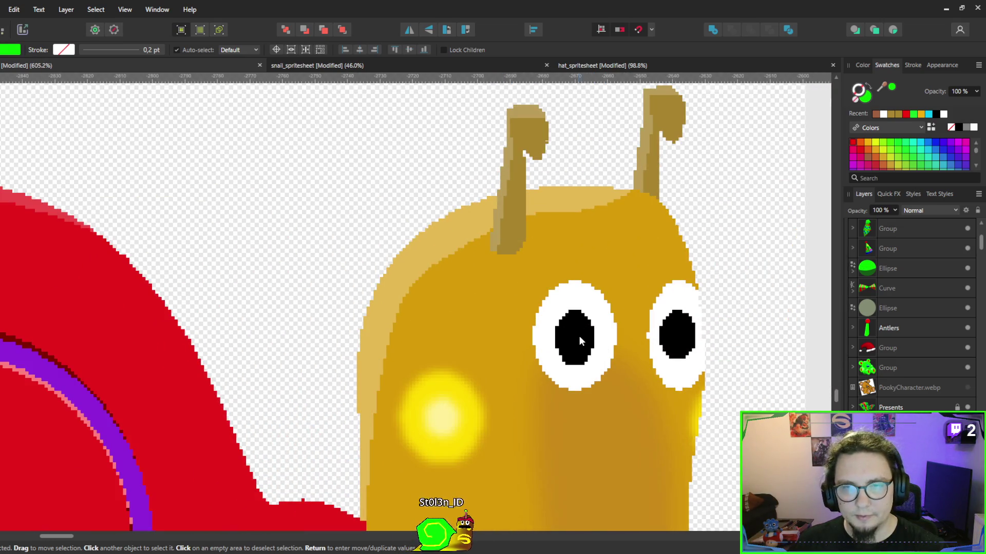
Select the right eye ellipse in the TwoPointOhAll group and make a new document from it.
click(579, 338)
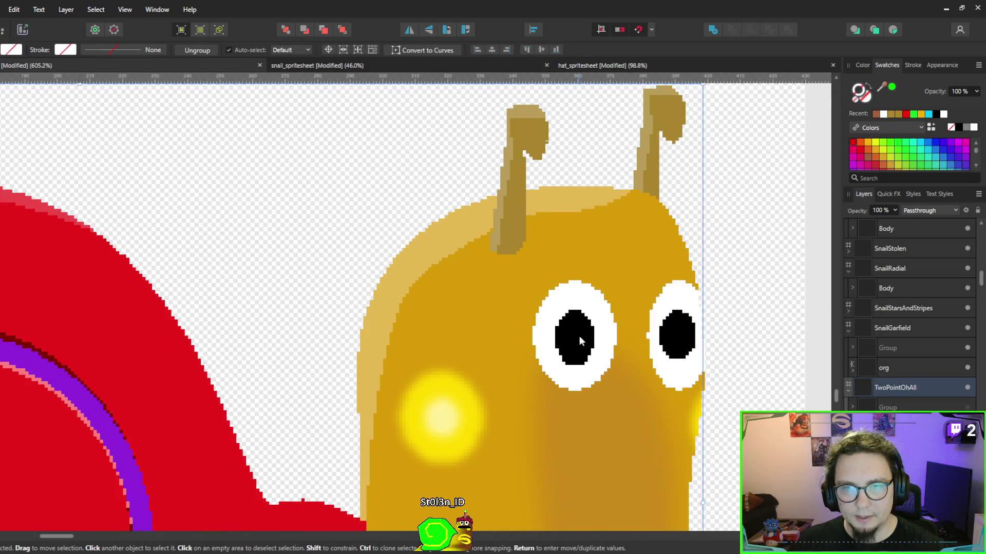
scroll(876, 326, down, 5)
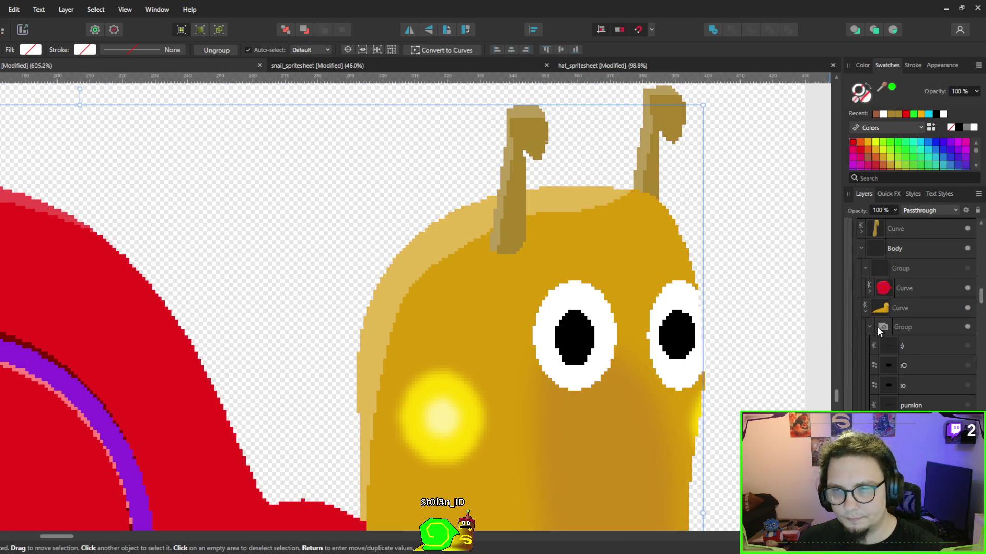
scroll(886, 371, down, 3)
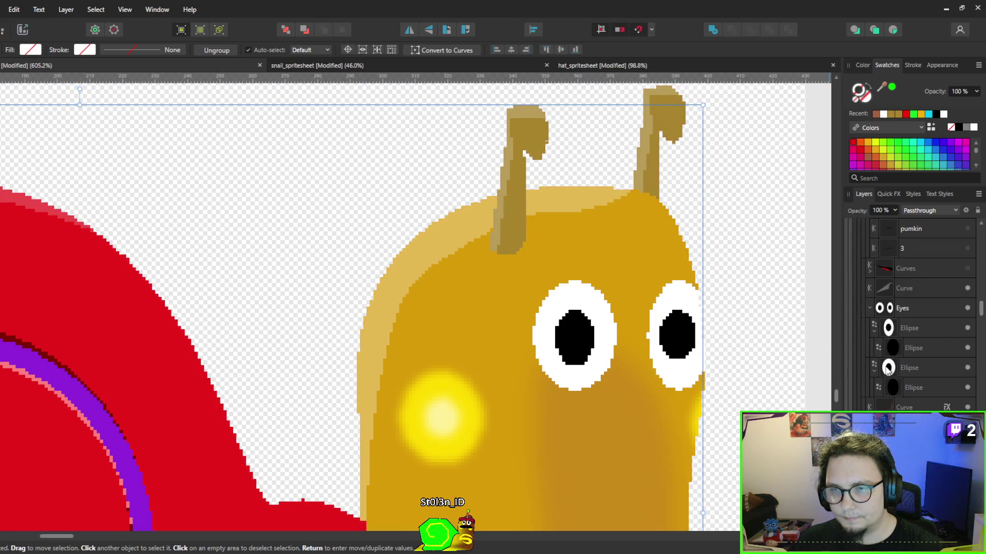
click(895, 331)
click(895, 369)
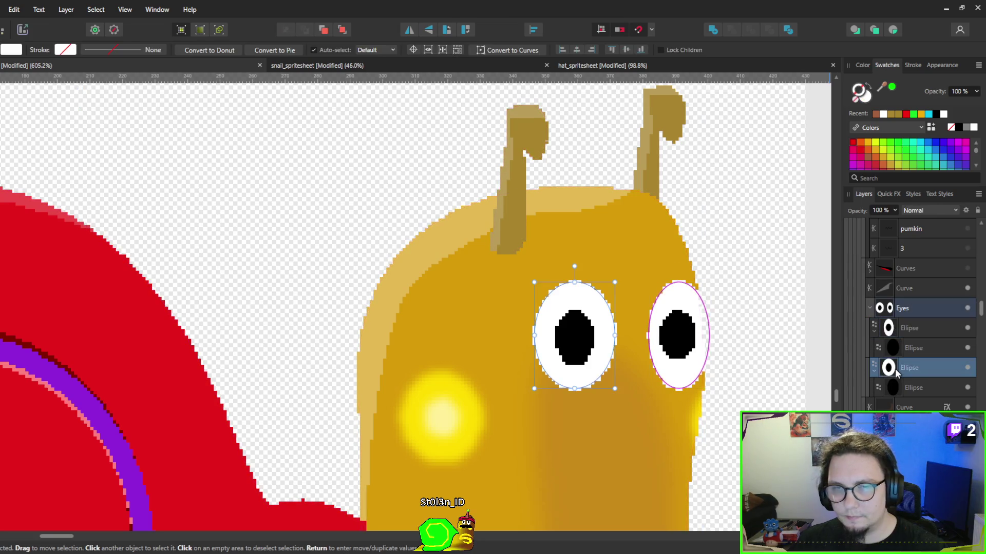
click(892, 331)
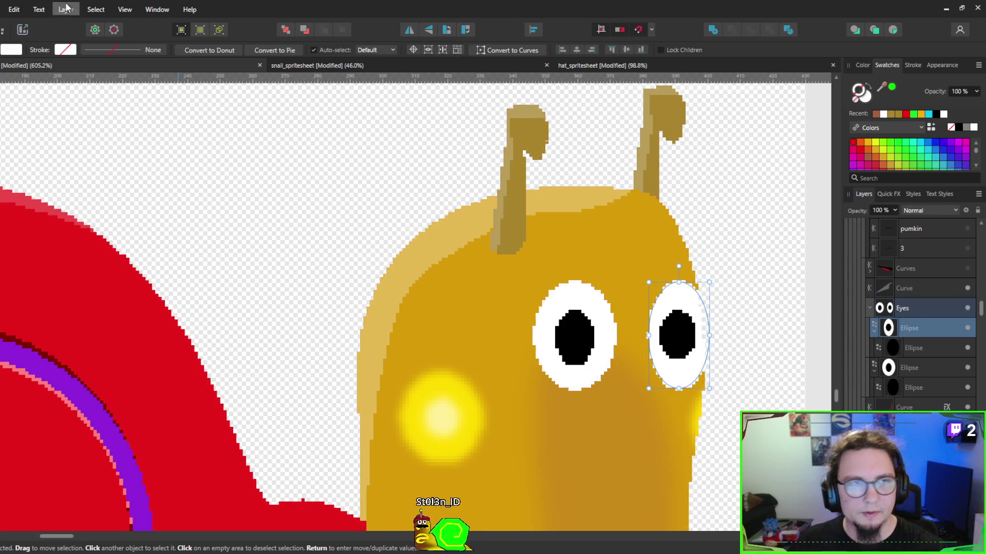
key(ctrl+alt+shift+n)
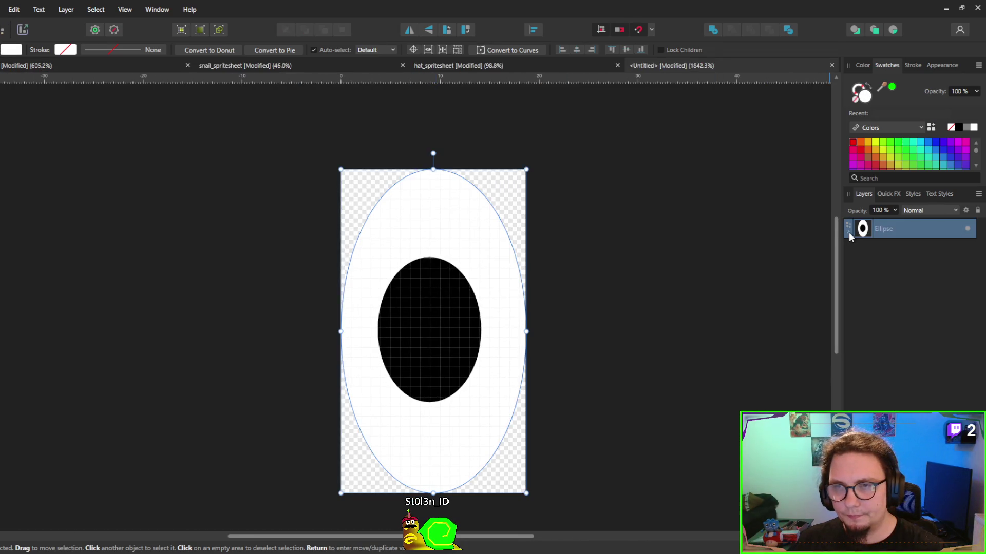
Hide the pupil, check the eye white's export slice, and delete the pupil from it.
click(849, 232)
click(967, 248)
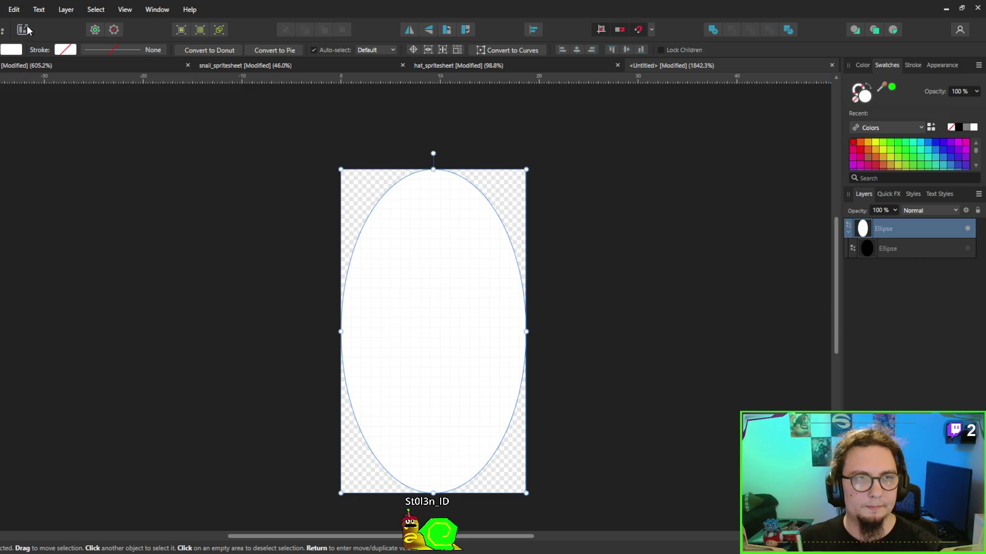
click(27, 30)
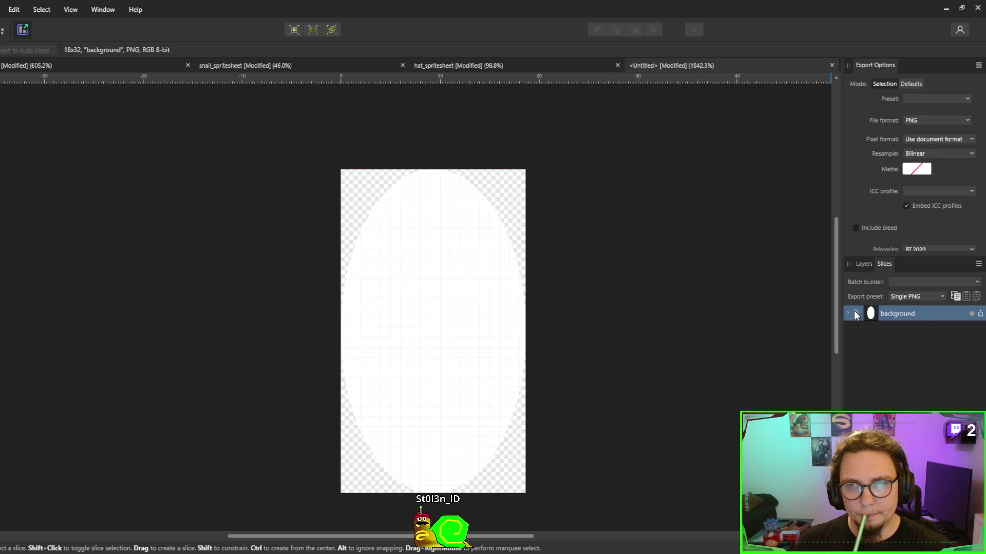
click(848, 313)
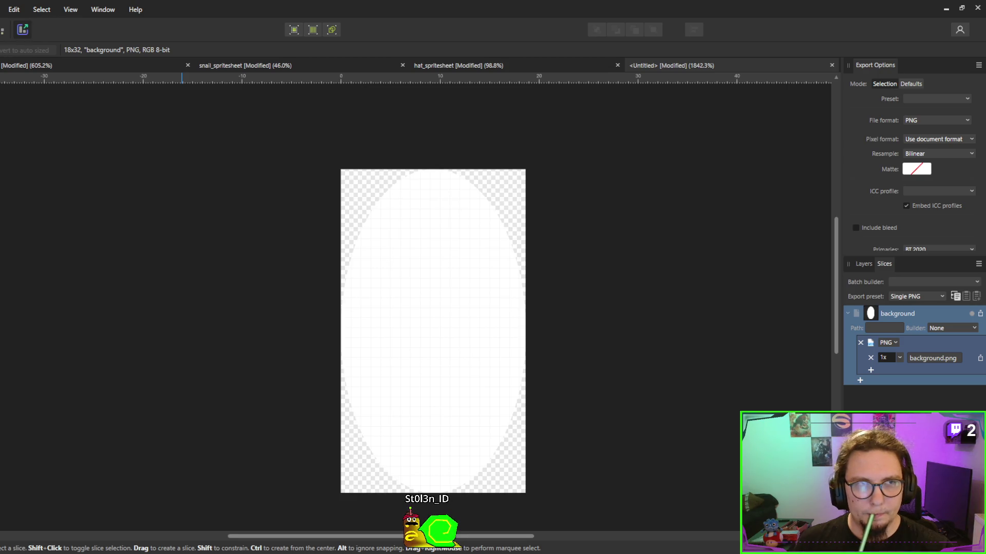
key(ctrl+1)
click(873, 251)
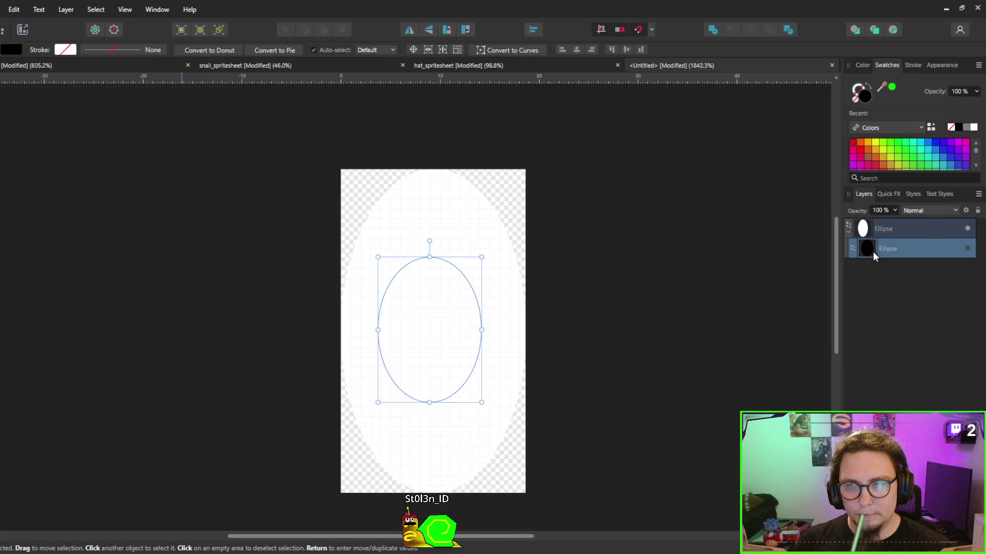
key(Delete)
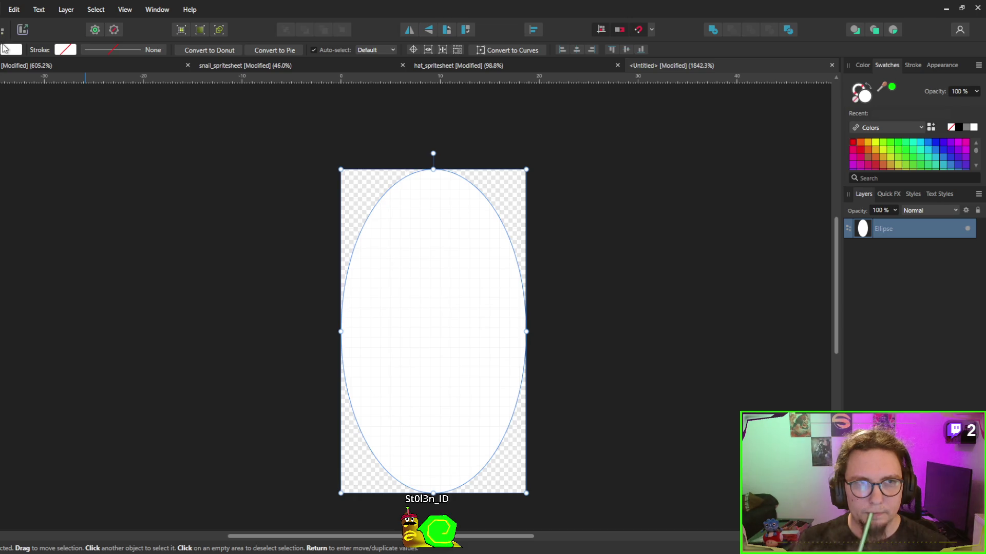
Create a separate pupil document from the clipboard, export it, and minimise Affinity Designer.
key(ctrl+alt+shift+n)
key(ctrl+Tab)
key(ctrl+shift+Tab)
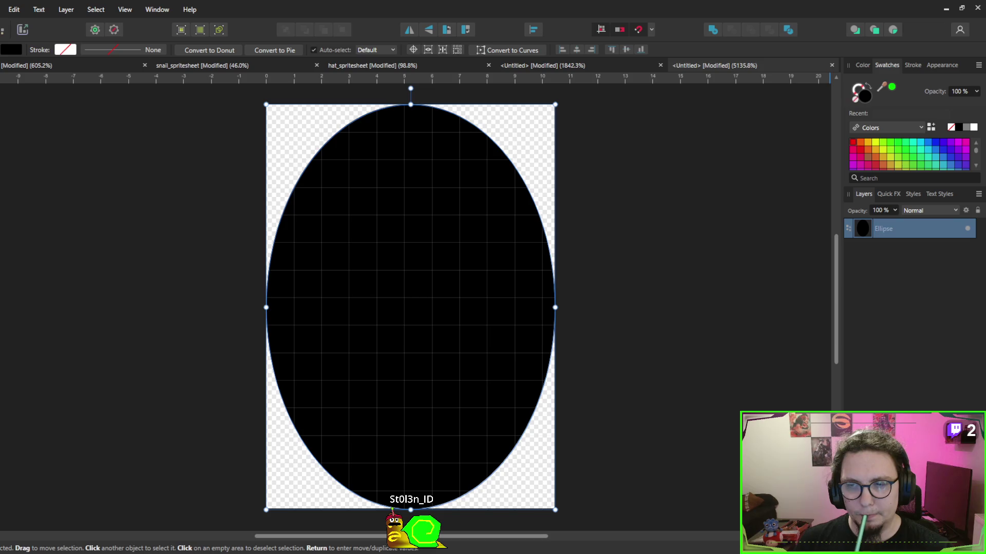
click(22, 29)
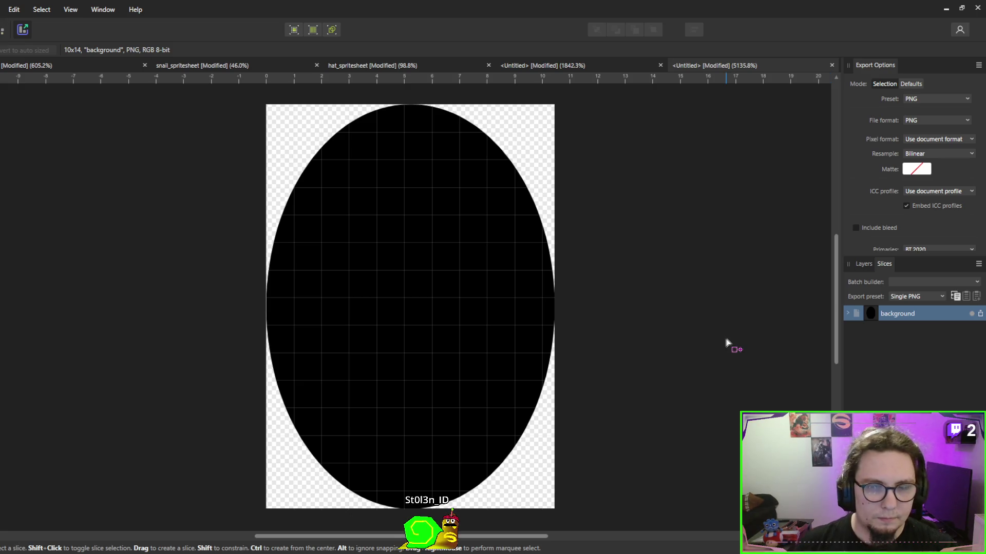
click(950, 11)
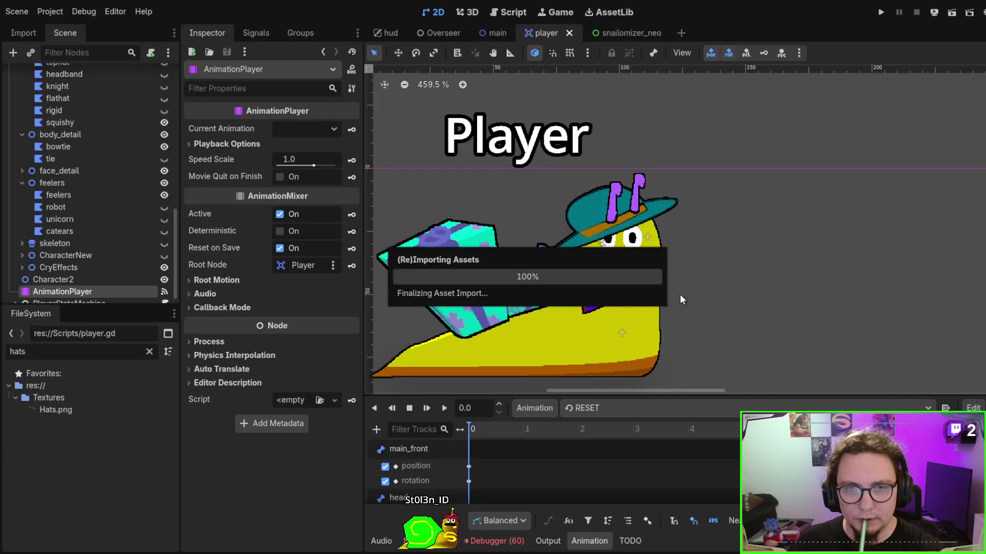
Filter files by 'eye' and drag eye_white.png and eye_pupil.png into the Player scene.
scroll(592, 254, down, 2)
scroll(593, 255, left, 4)
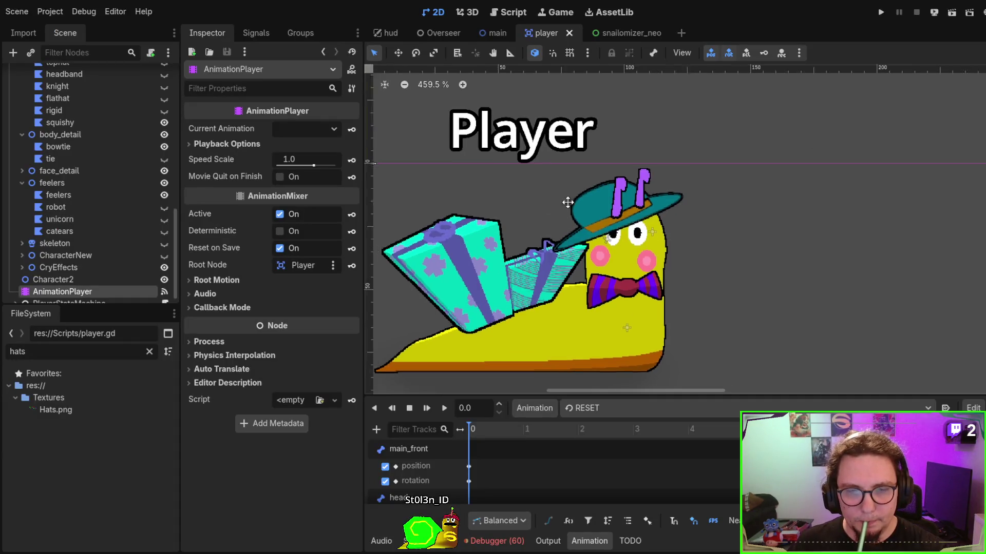
key(BackSpace)
key(BackSpace)
key(BackSpace)
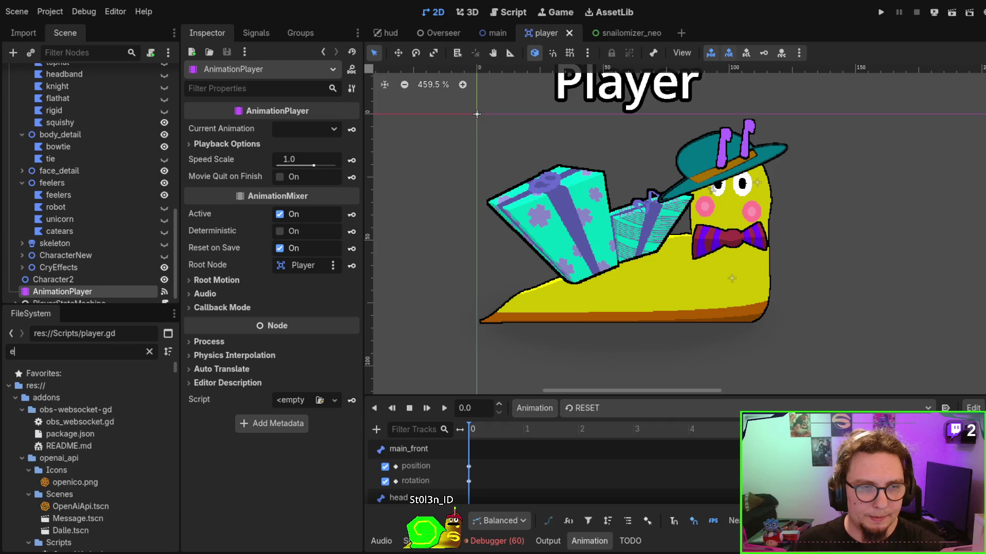
text(eye)
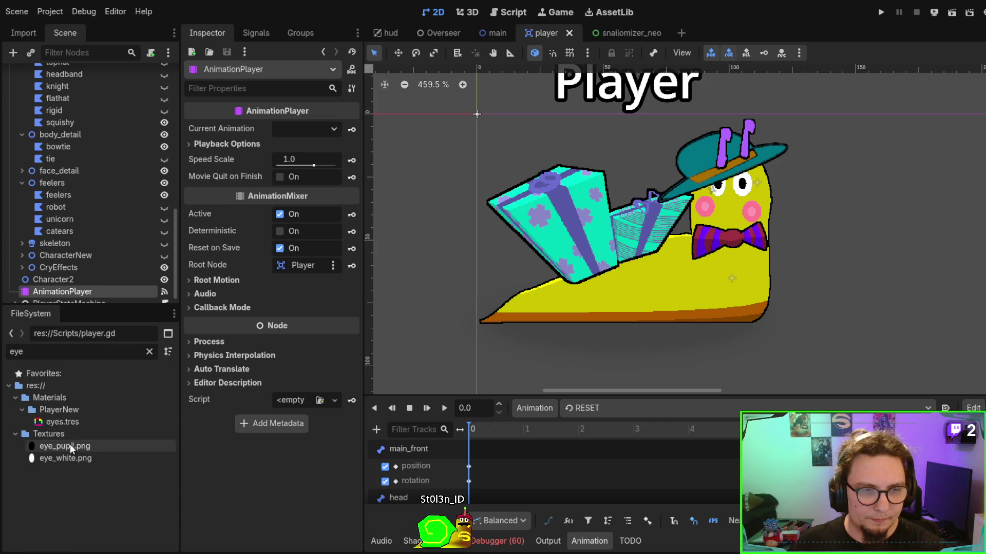
click(70, 445)
shift+click(73, 456)
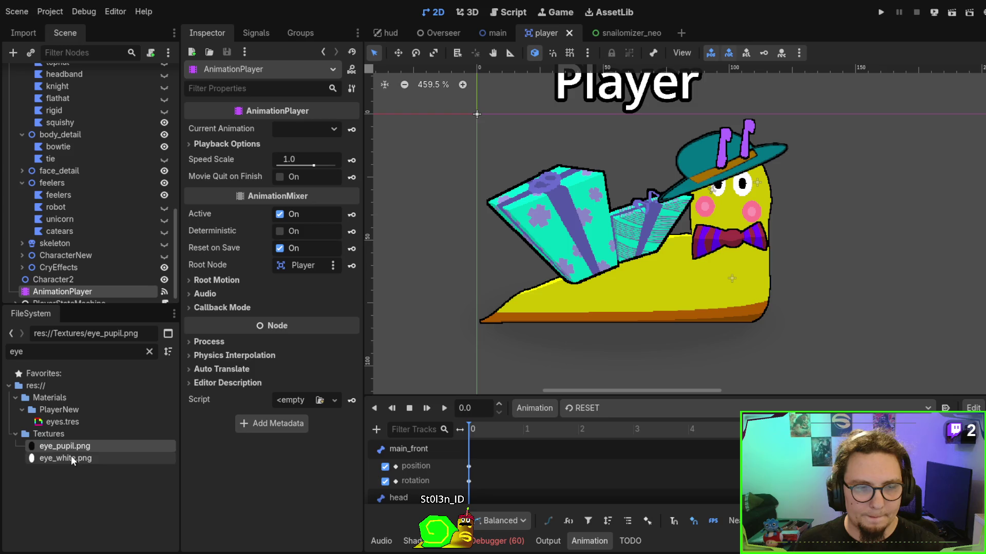
mouse_move(71, 456)
mouse_down()
mouse_move(275, 422)
mouse_move(880, 179)
mouse_up()
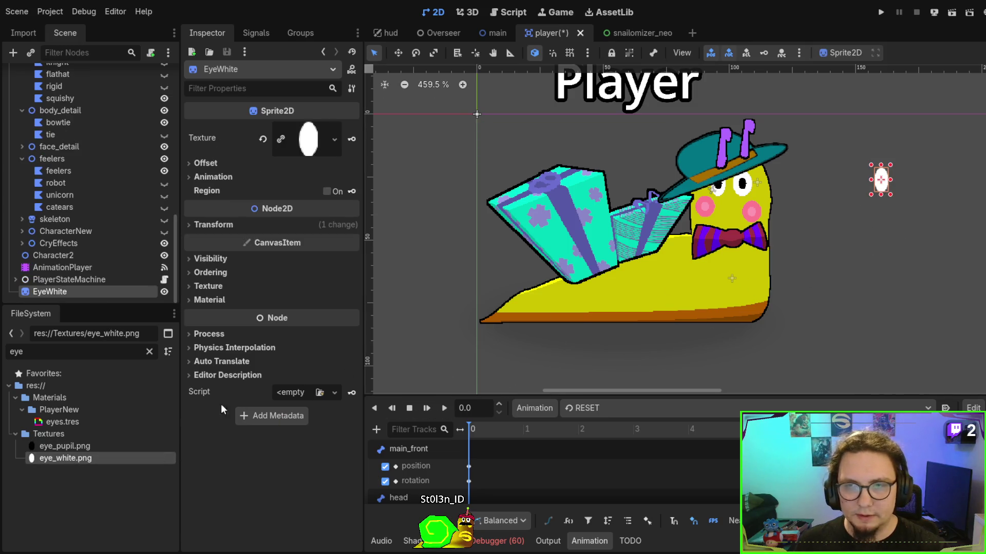
mouse_move(65, 450)
mouse_down()
mouse_move(672, 296)
mouse_move(904, 176)
mouse_move(911, 196)
mouse_up()
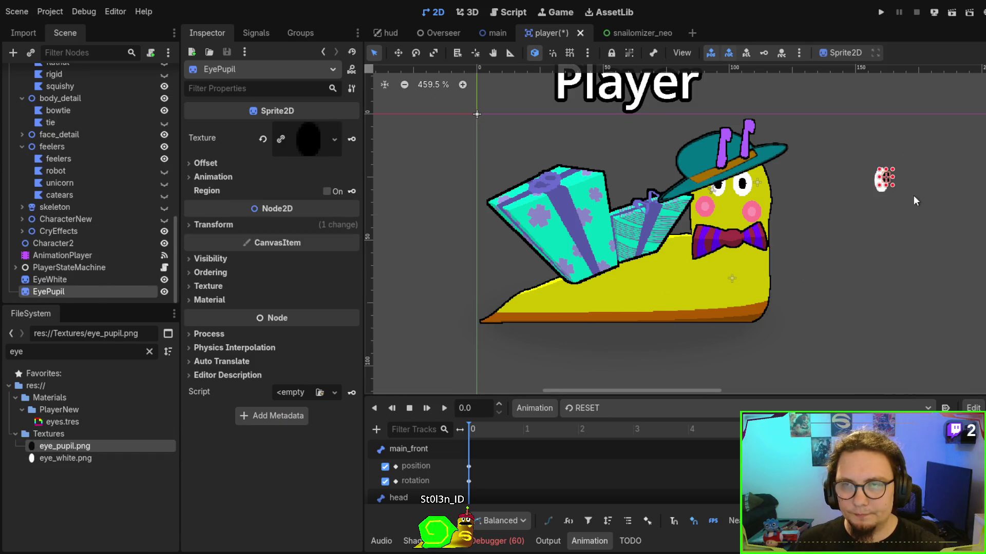
Fit the pupil inside the eye white, move both together, and add a Skeleton2D node.
scroll(911, 196, up, 5)
scroll(760, 262, up, 1)
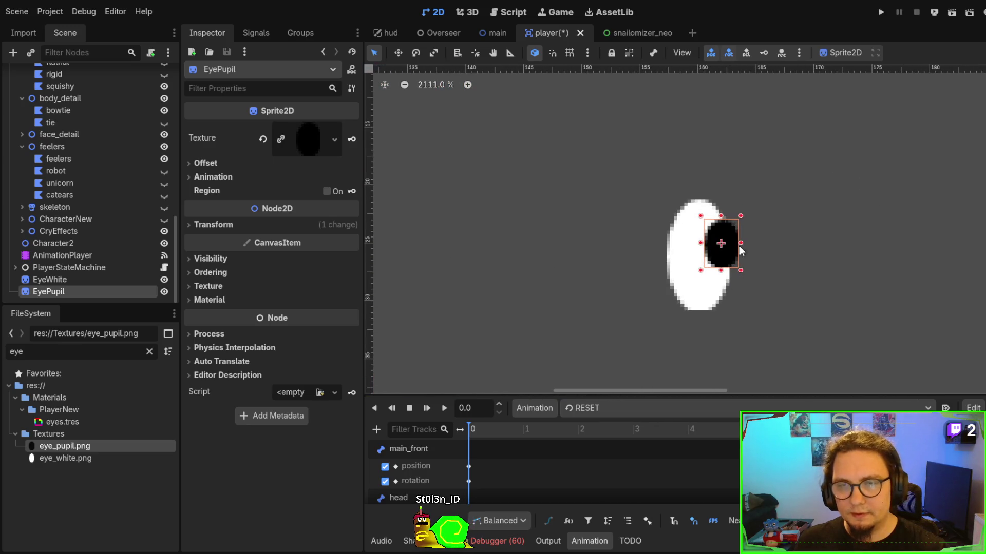
drag(726, 251, 722, 265)
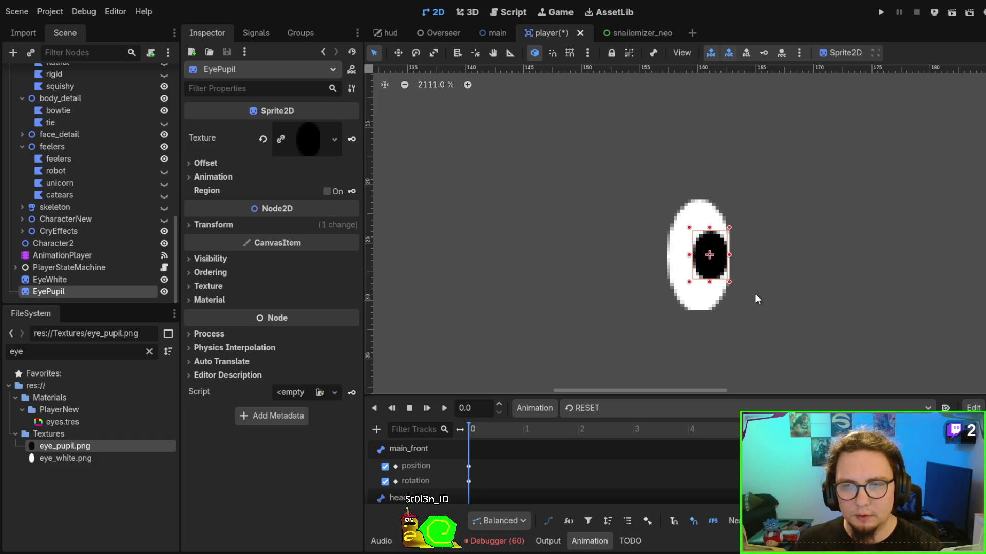
mouse_move(713, 274)
mouse_down()
mouse_move(694, 274)
mouse_move(729, 263)
mouse_move(709, 269)
mouse_up()
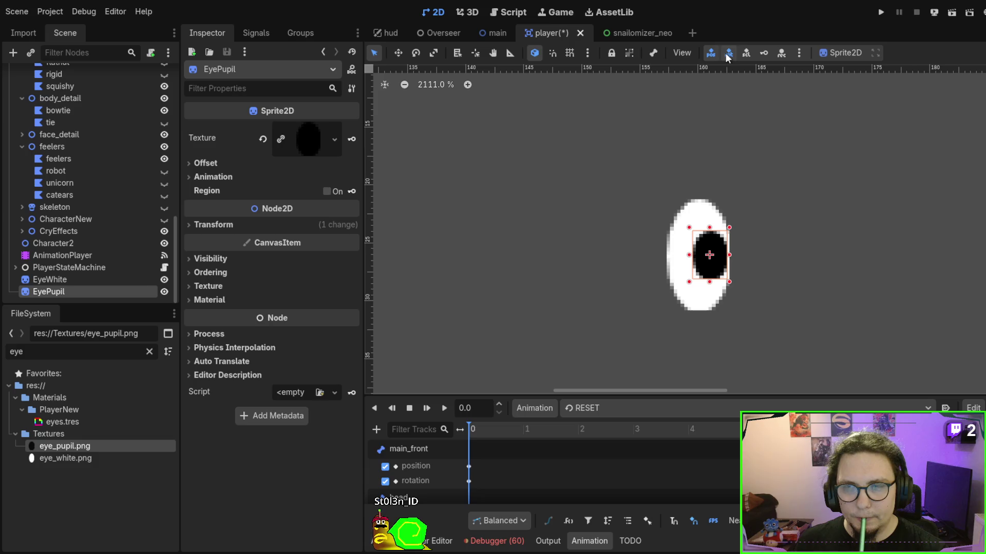
shift+click(704, 238)
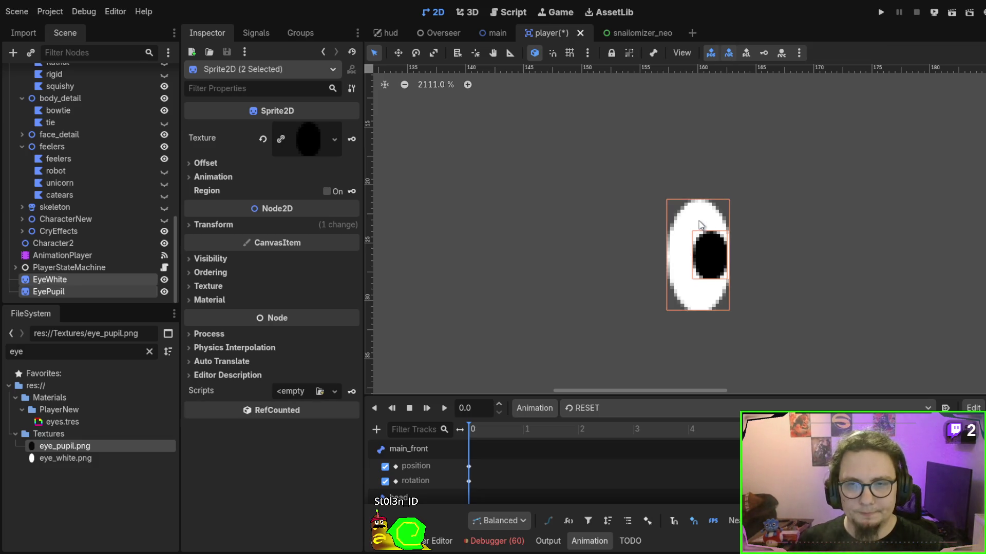
mouse_move(705, 238)
mouse_down()
mouse_move(637, 226)
mouse_move(640, 214)
mouse_up()
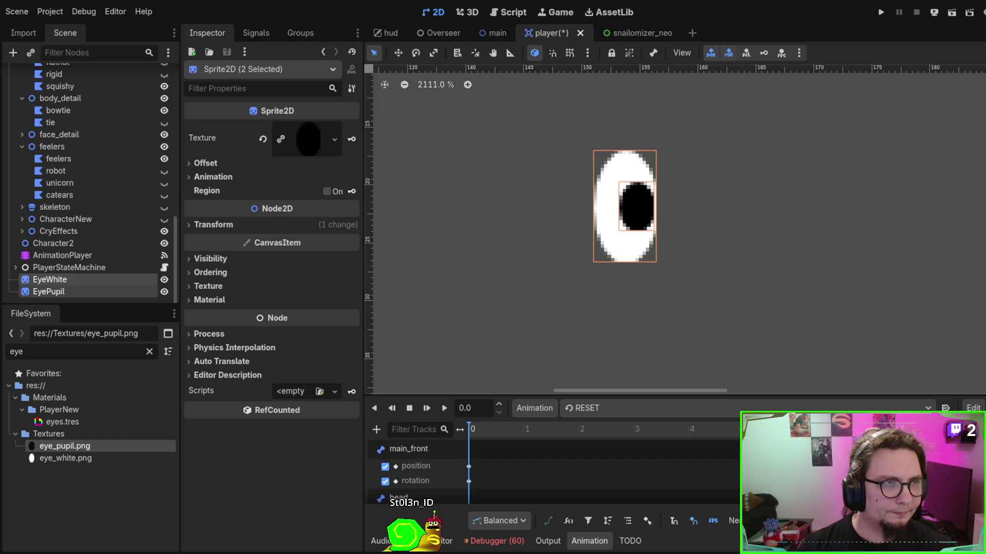
key(ctrl+v)
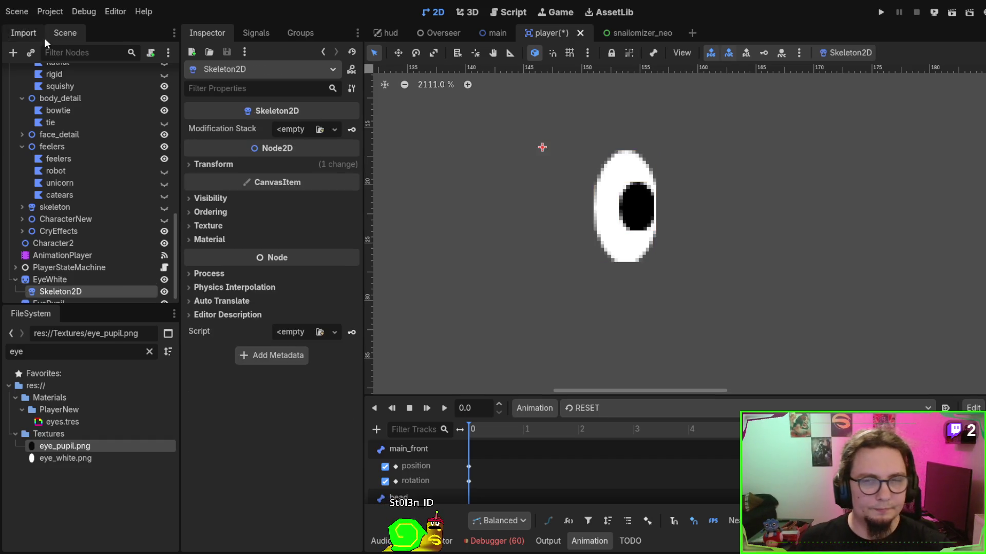
Move Skeleton2D out of EyeWhite and add a root-level Node2D for the Face.
scroll(70, 205, down, 1)
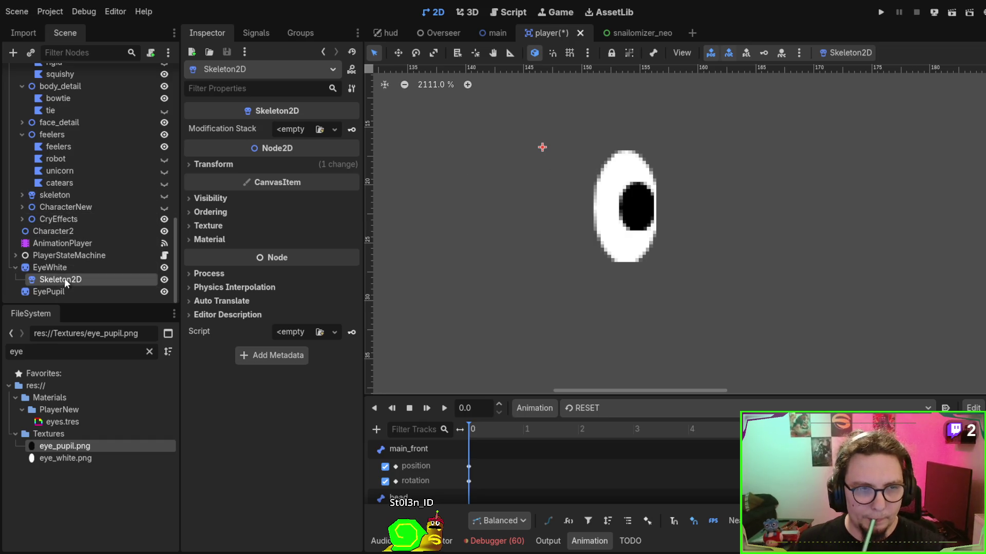
drag(66, 280, 71, 267)
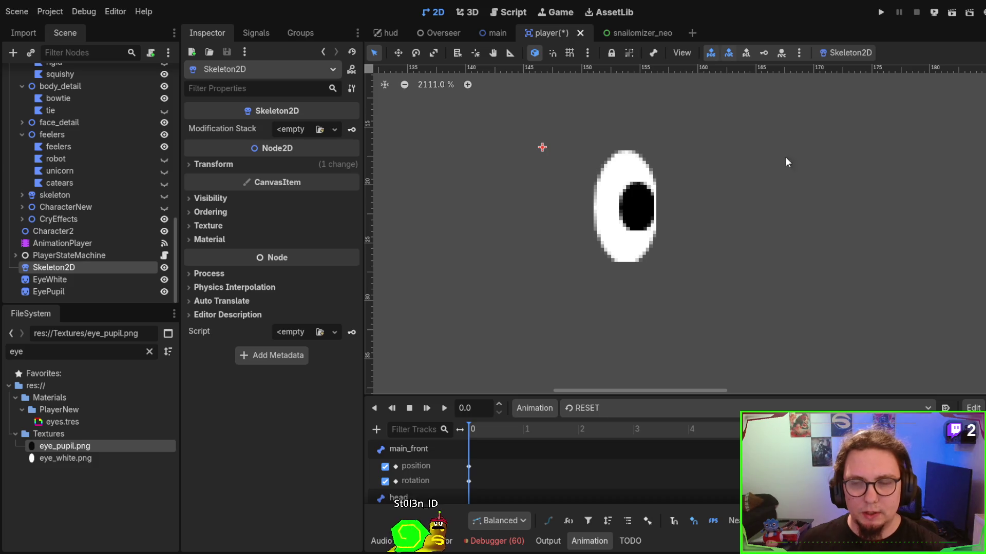
click(17, 279)
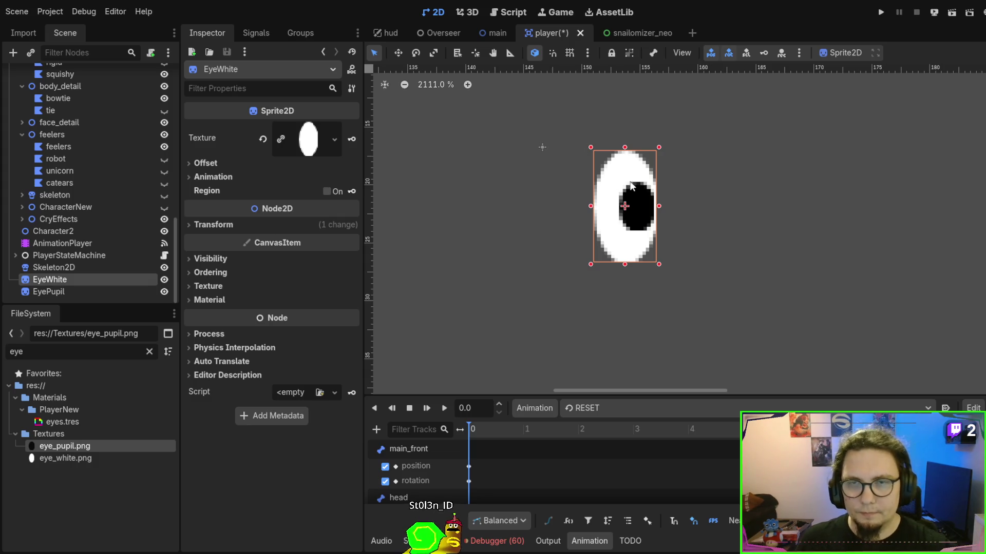
key(ctrl+v)
drag(60, 288, 60, 272)
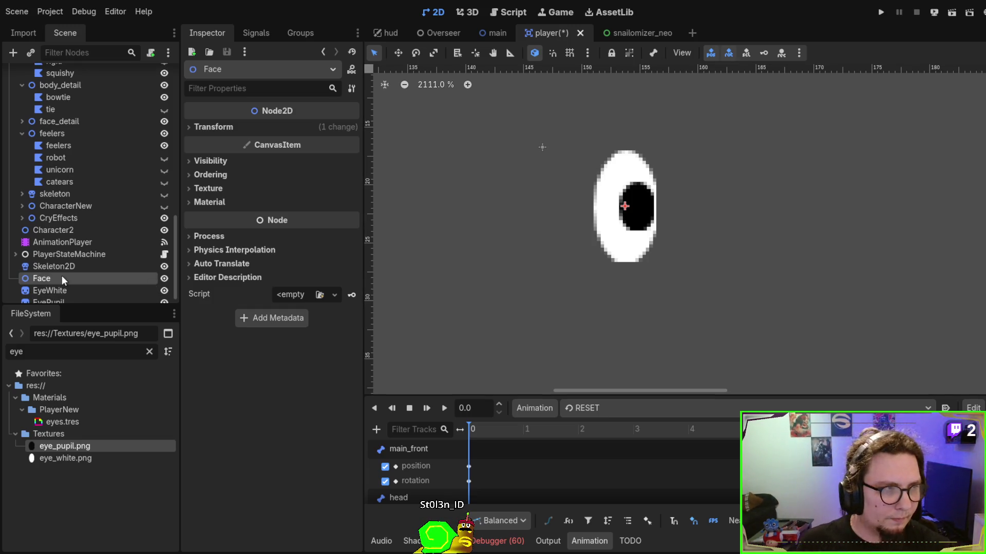
Parent EyeWhite under Face and try Clip Only and Clip + Draw on EyePupil, then reset it.
click(44, 281)
mouse_move(51, 279)
mouse_down()
mouse_move(51, 267)
mouse_move(63, 280)
mouse_up()
click(54, 288)
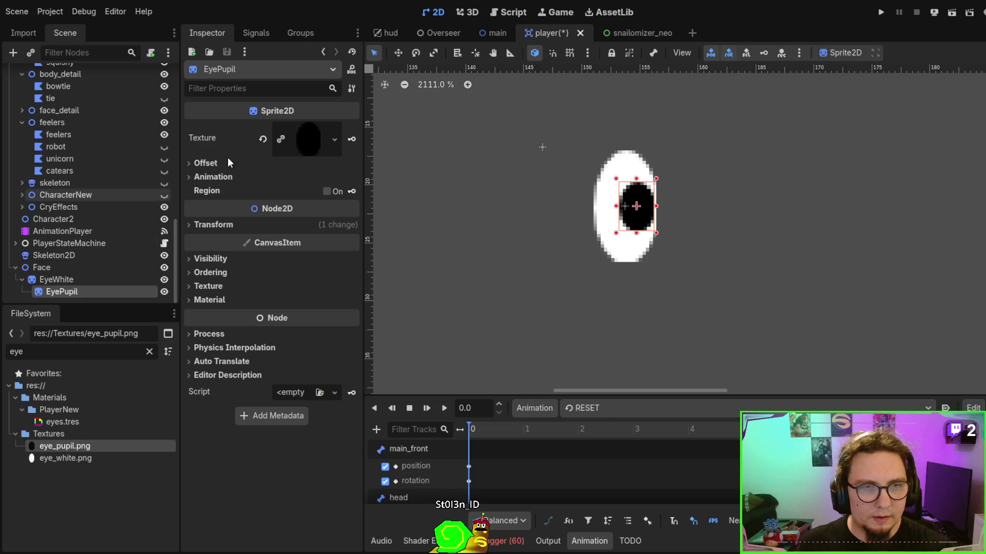
text(c)
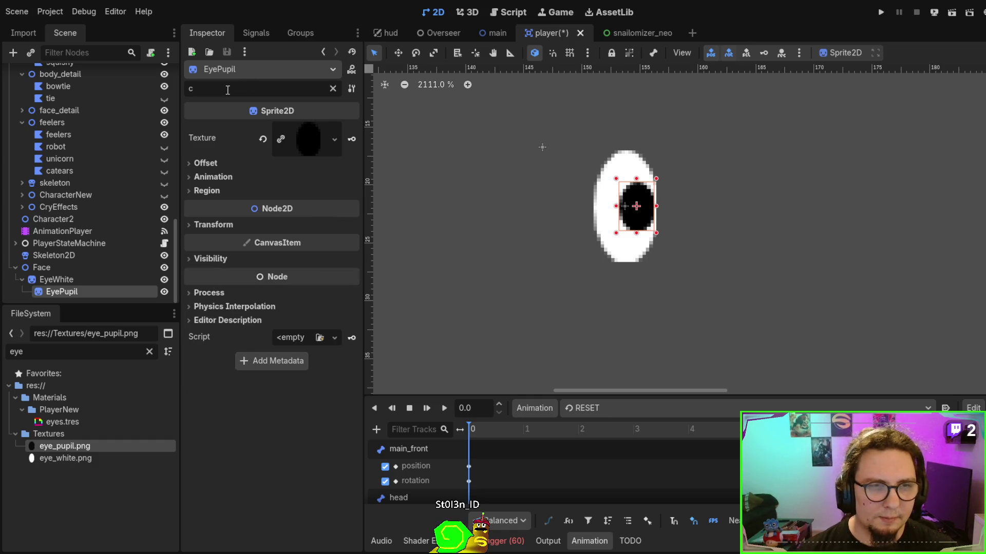
text(lip)
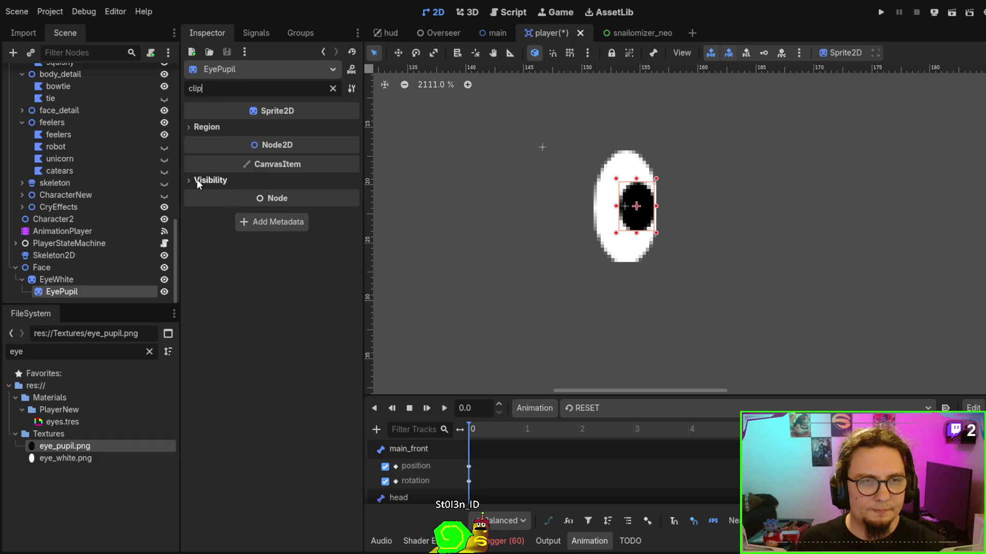
click(197, 180)
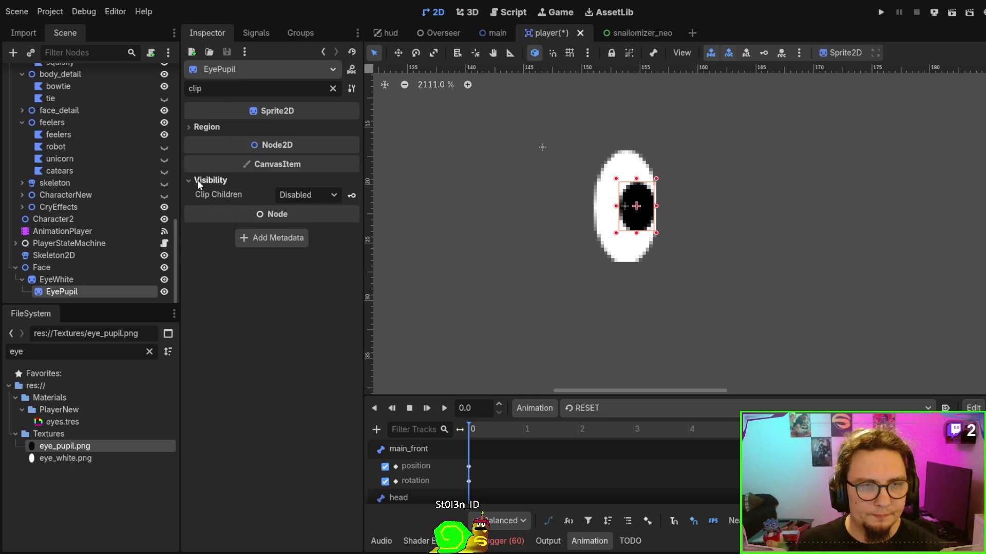
click(308, 195)
click(310, 225)
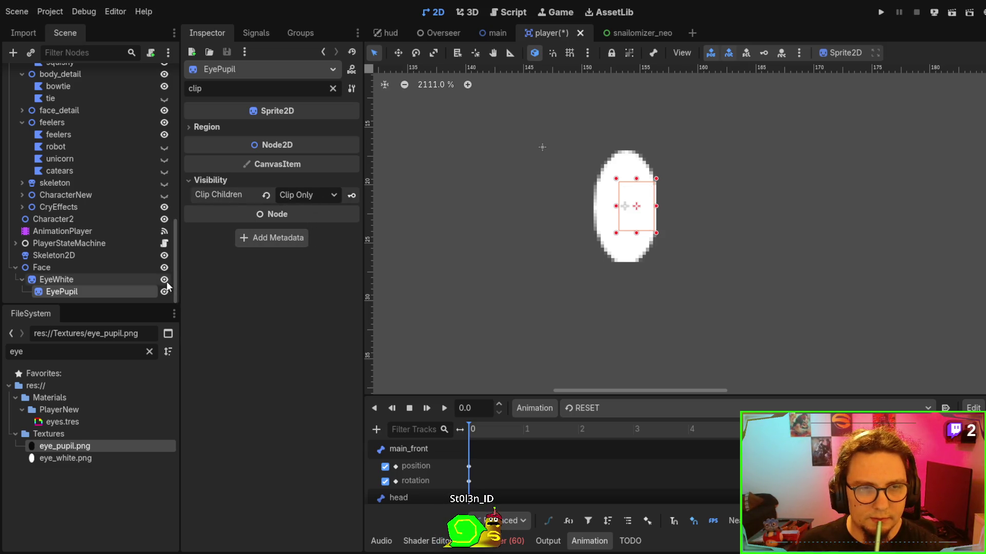
click(308, 195)
click(313, 239)
drag(633, 228, 651, 222)
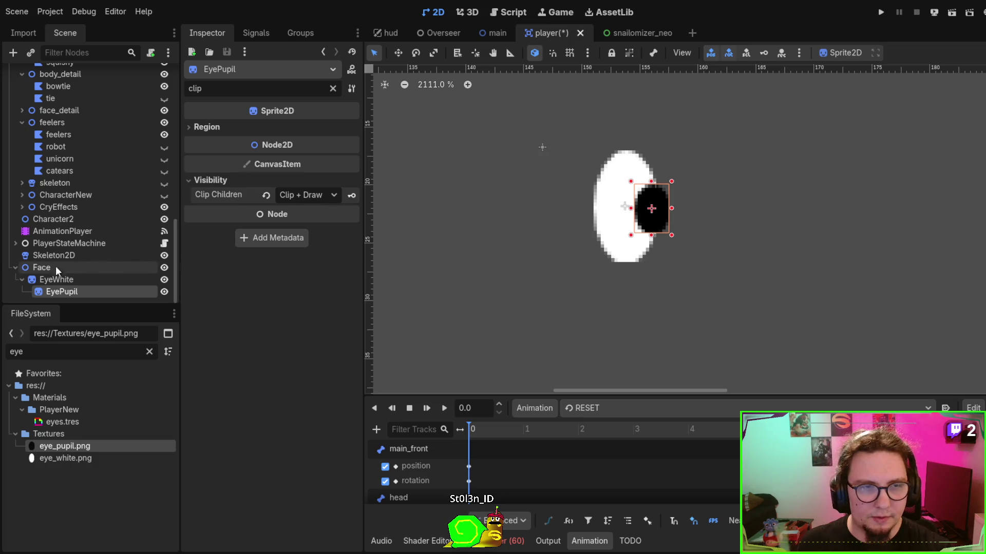
click(265, 197)
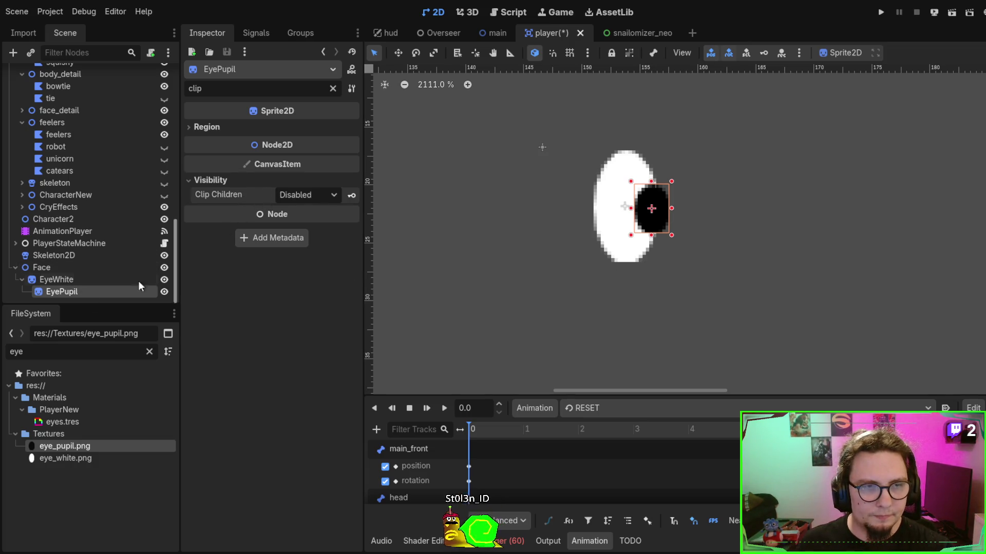
Set EyeWhite's Clip Children to Clip + Draw, test the pupil clipping, and move Skeleton2D under Face.
click(72, 279)
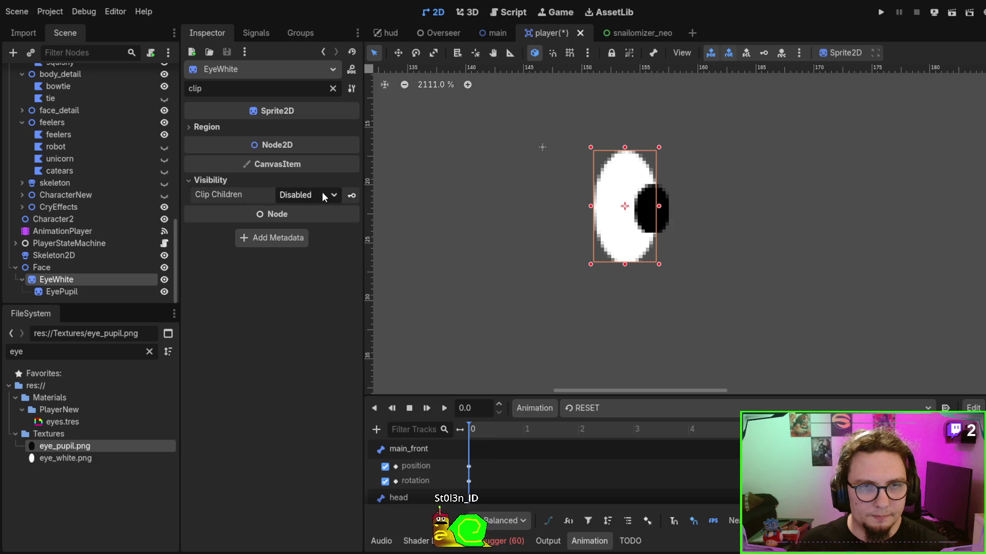
click(306, 227)
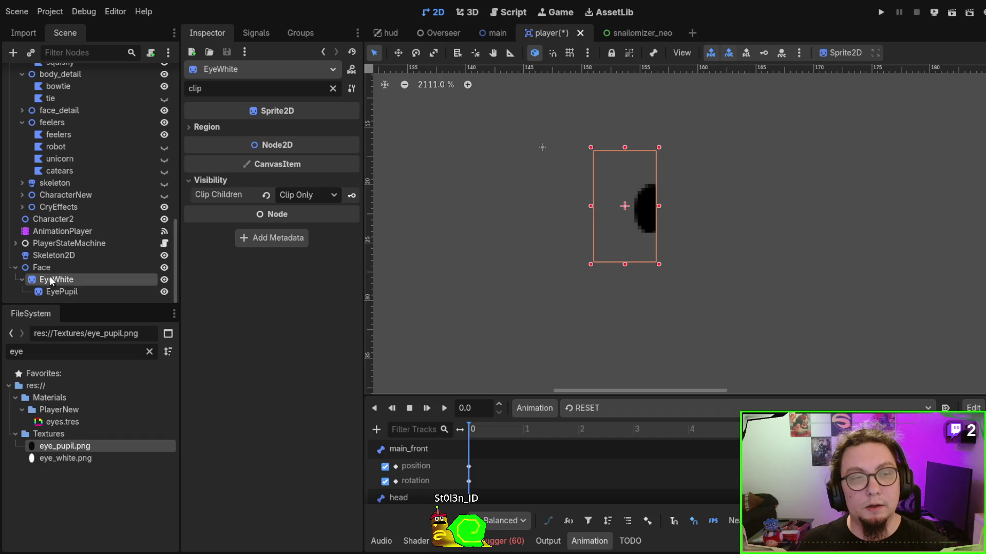
click(66, 267)
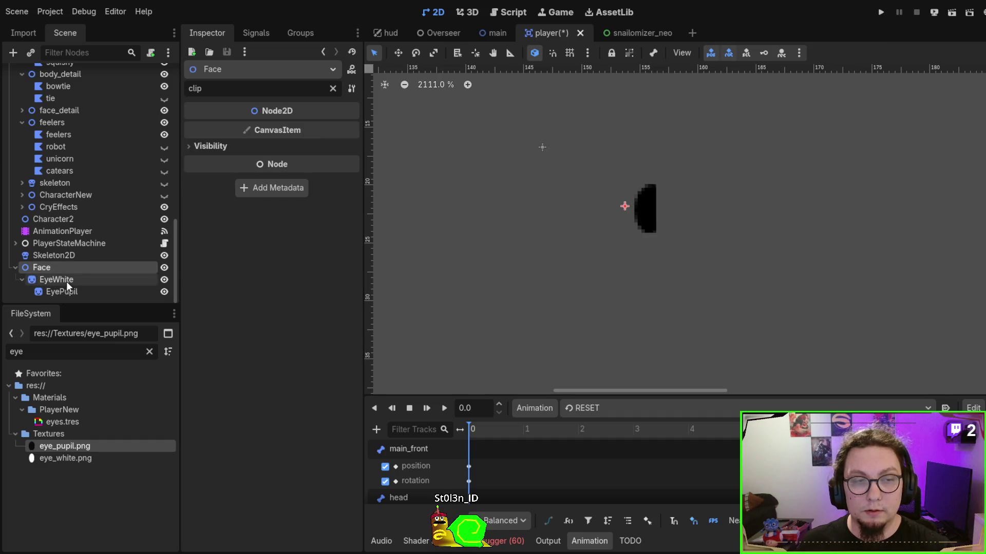
click(66, 281)
click(64, 291)
mouse_move(647, 216)
mouse_down()
mouse_move(642, 170)
mouse_move(583, 170)
mouse_move(643, 224)
mouse_up()
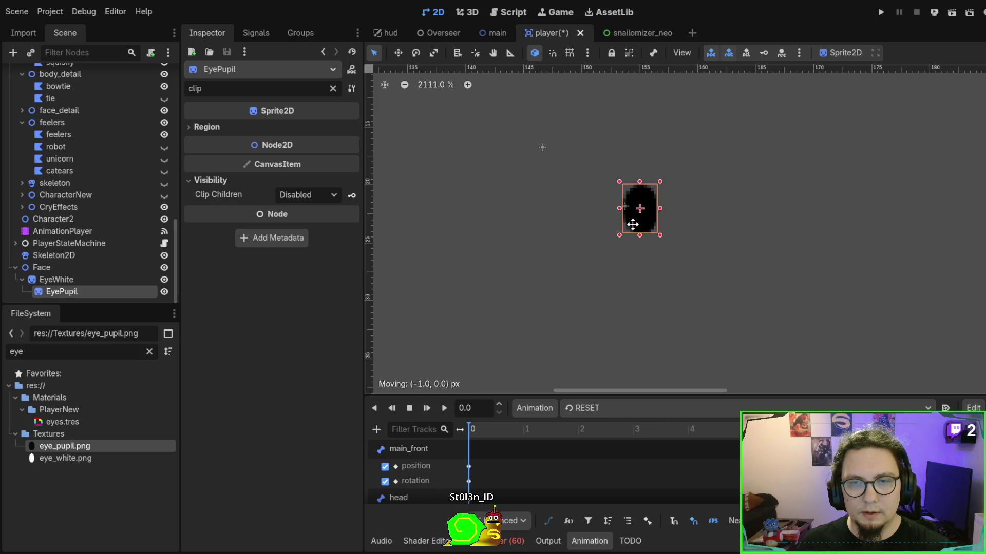
click(120, 277)
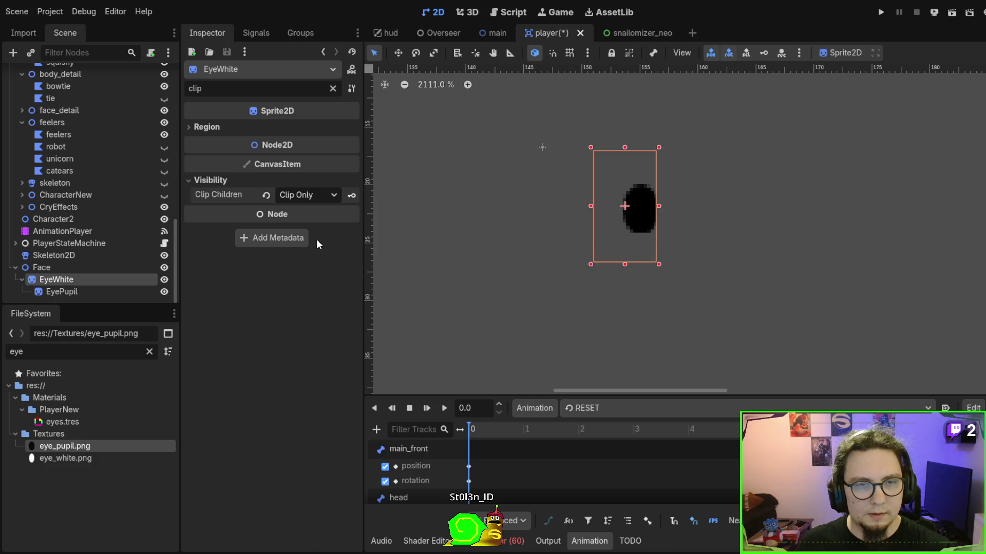
key(ctrl+z)
click(70, 288)
mouse_move(637, 218)
mouse_down()
mouse_move(659, 197)
mouse_move(603, 200)
mouse_move(660, 233)
mouse_move(641, 219)
mouse_move(660, 216)
mouse_move(640, 211)
mouse_up()
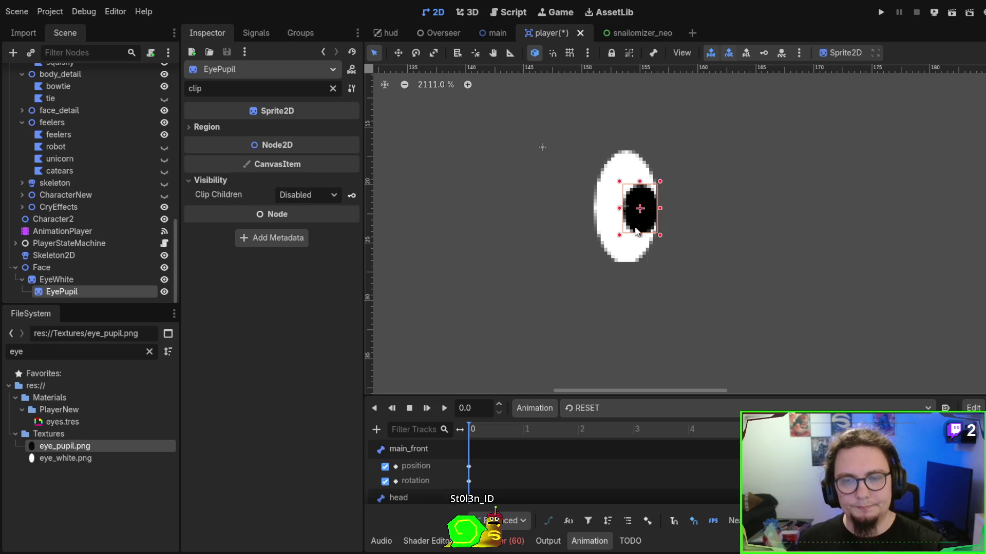
scroll(625, 230, down, 1)
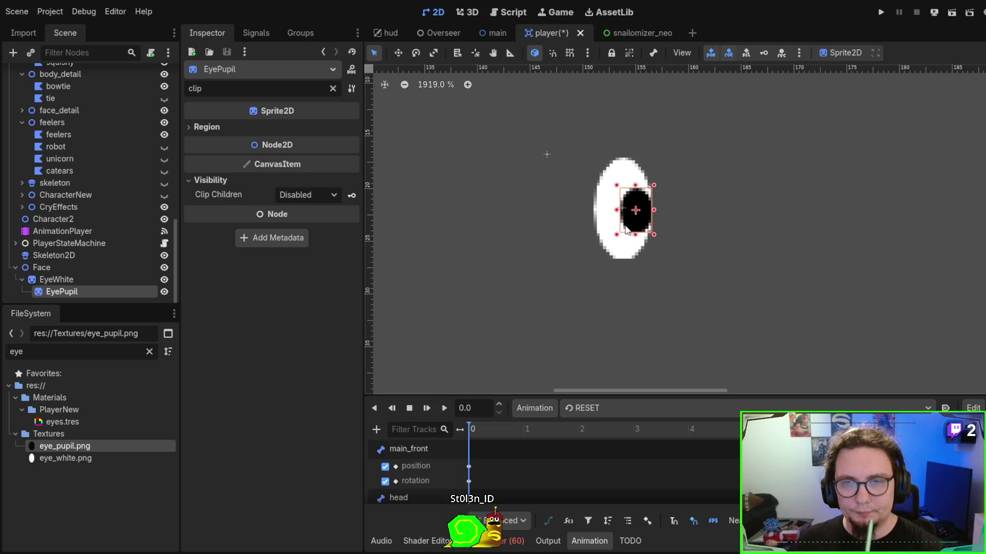
click(73, 277)
drag(70, 253, 75, 269)
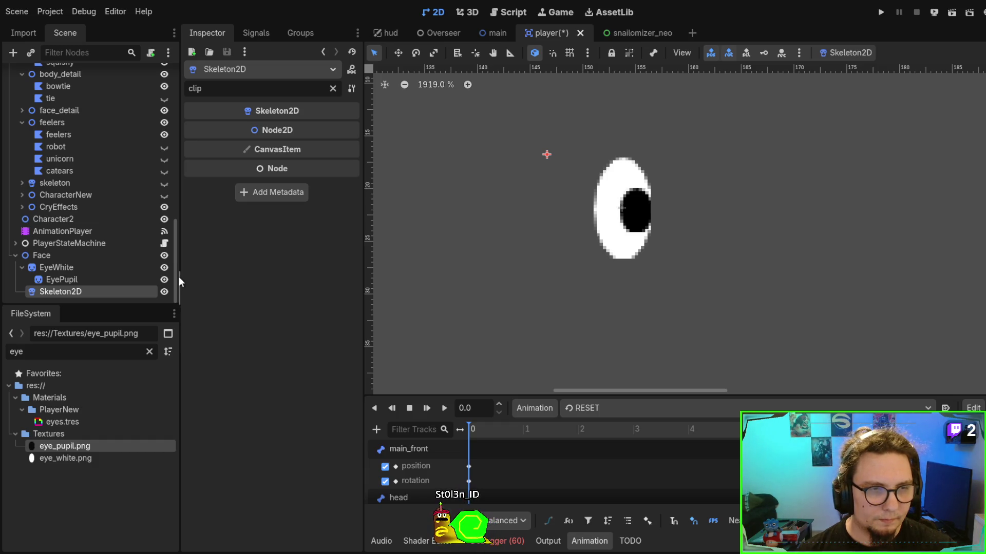
Rename the Skeleton2D under Face to FaceSkeleton, then select the Face node.
text(Face_Skeleton)
key(Return)
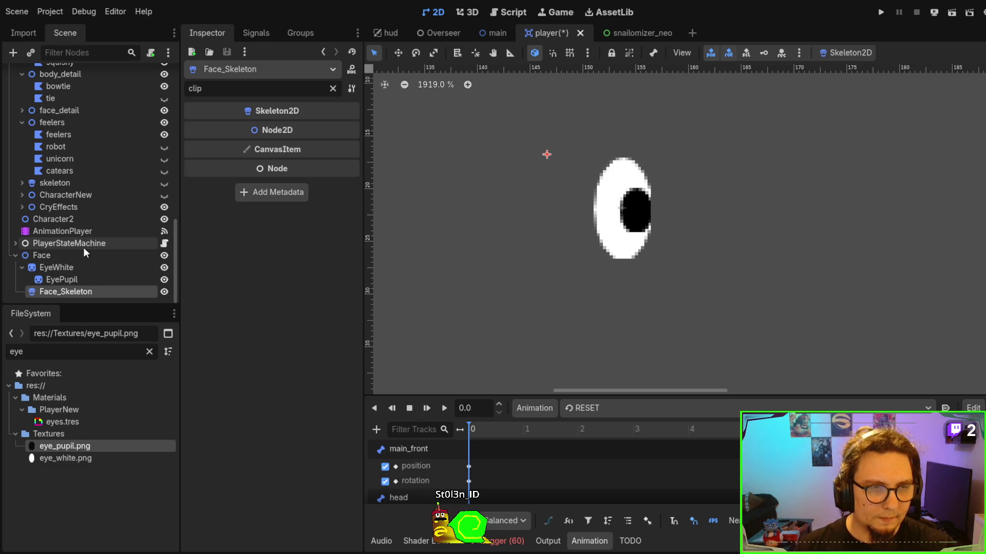
key(ctrl+z)
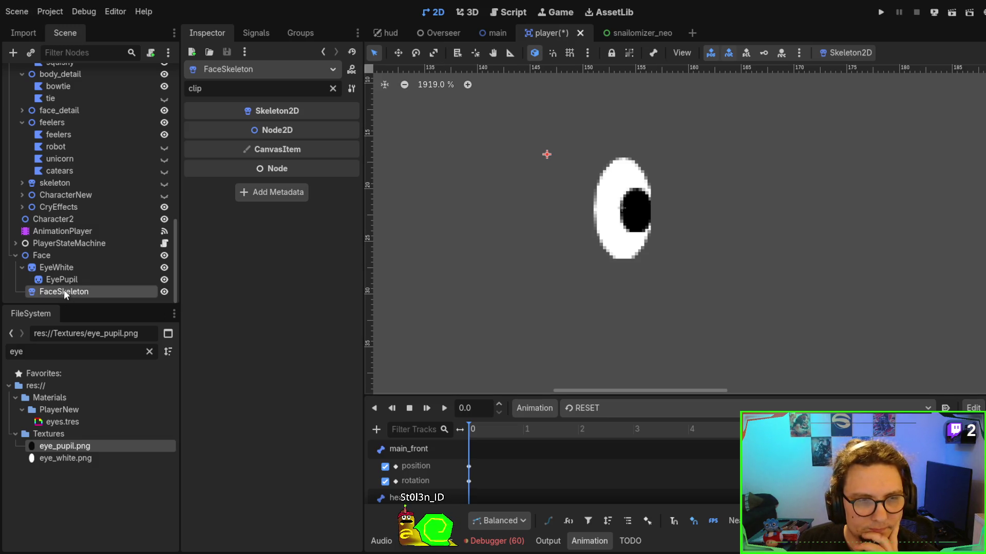
click(48, 252)
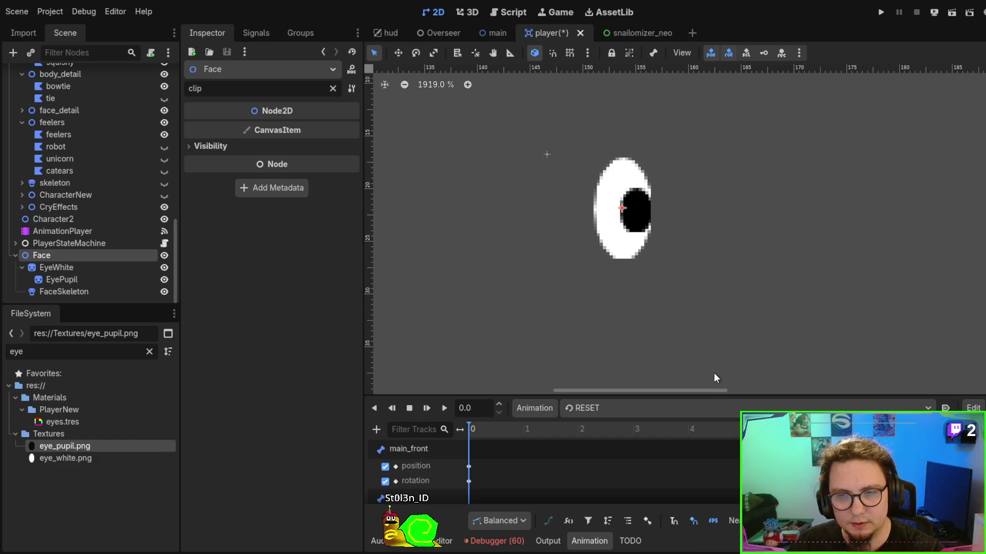
Add an AnimationPlayer under Face and name it FaceAP.
key(ctrl+v)
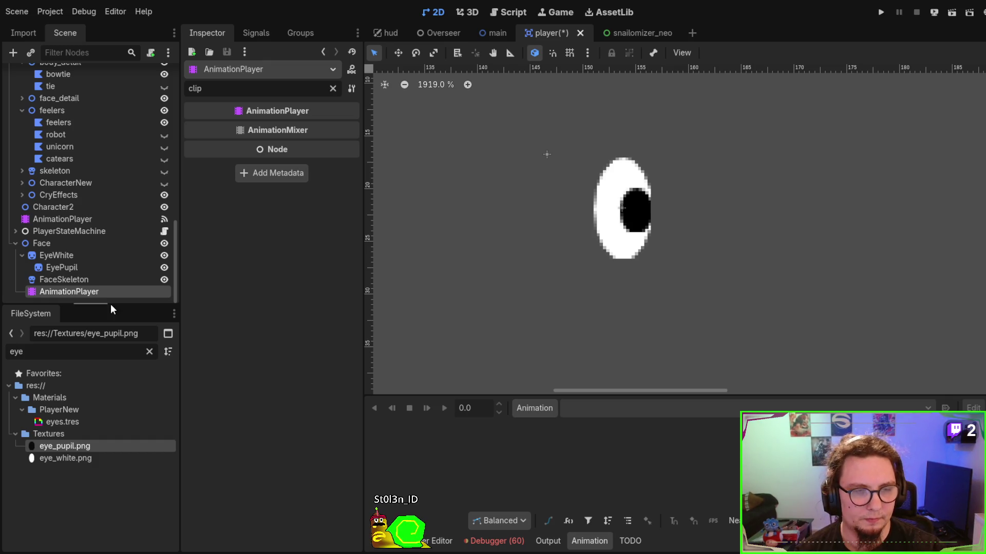
key(F2)
text(FaceAP)
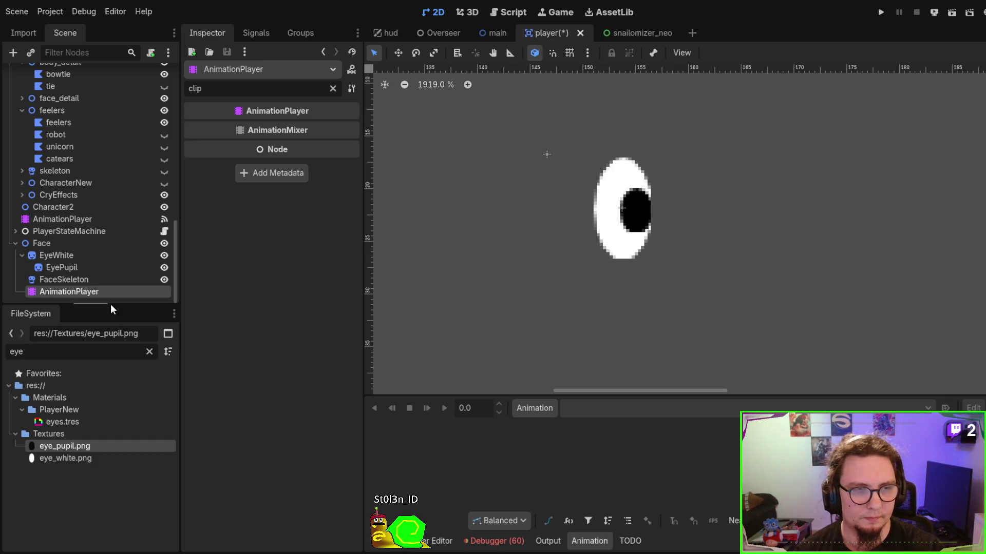
key(Return)
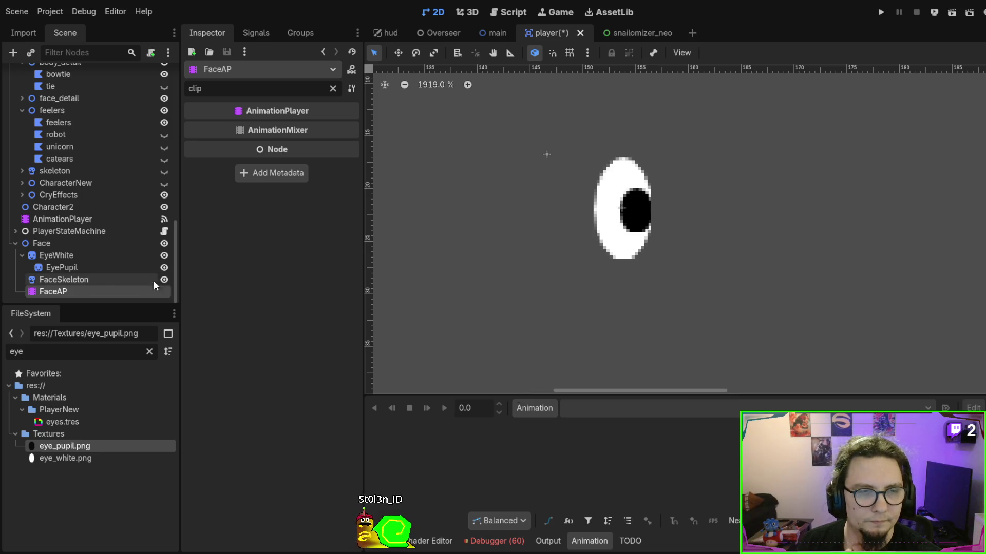
Delete the FaceSkeleton node and select FaceAP to show its idle animation.
click(78, 278)
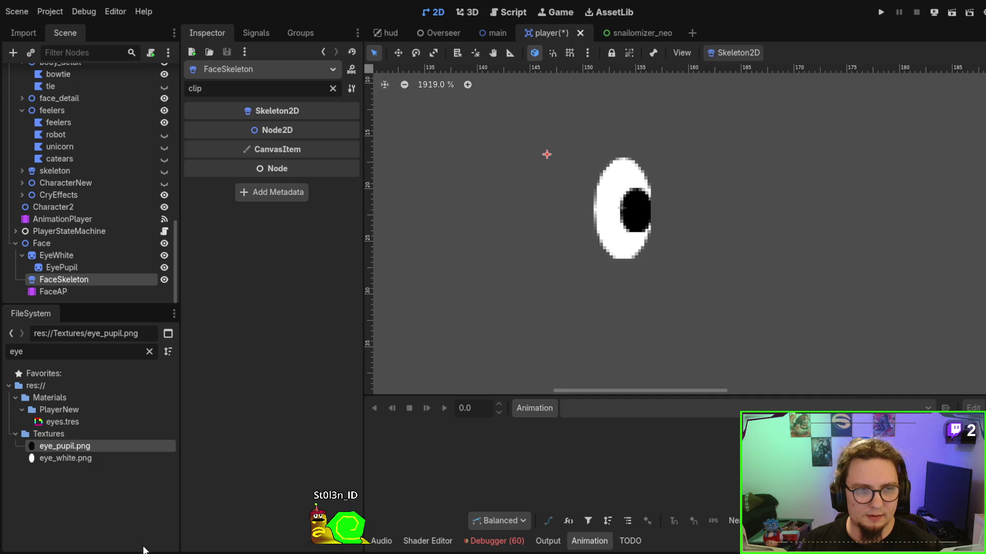
key(Delete)
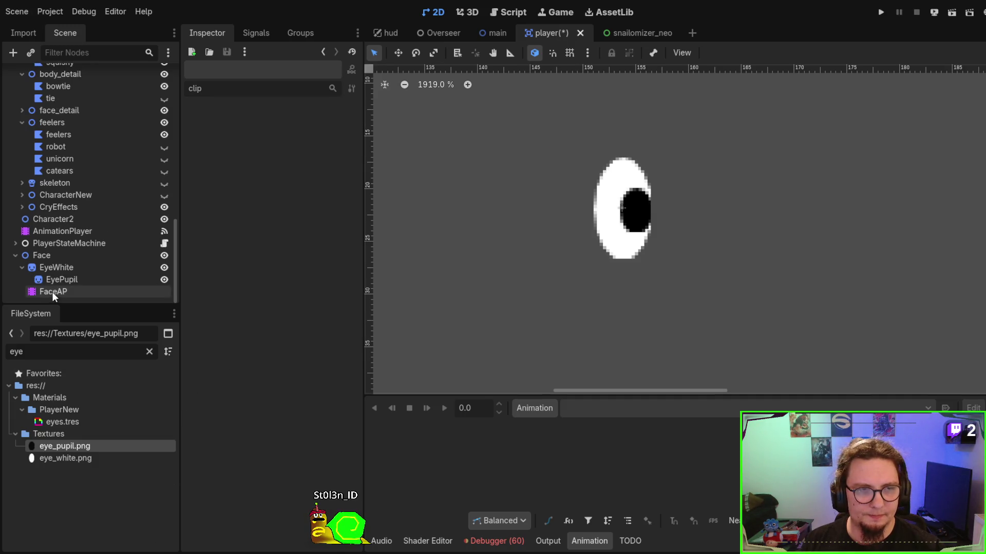
click(52, 292)
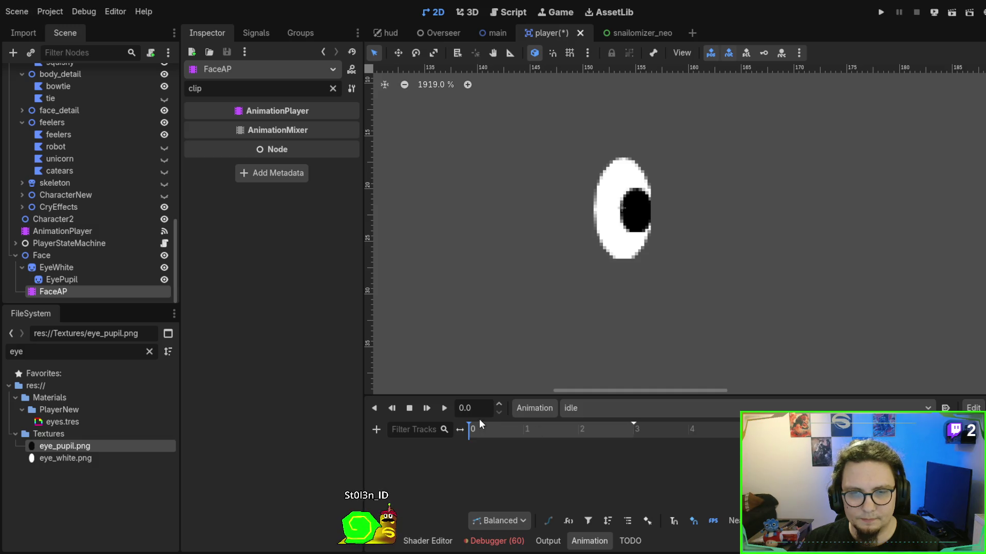
Enable position keying and insert EyePupil position and rotation keys at time 0.
click(635, 227)
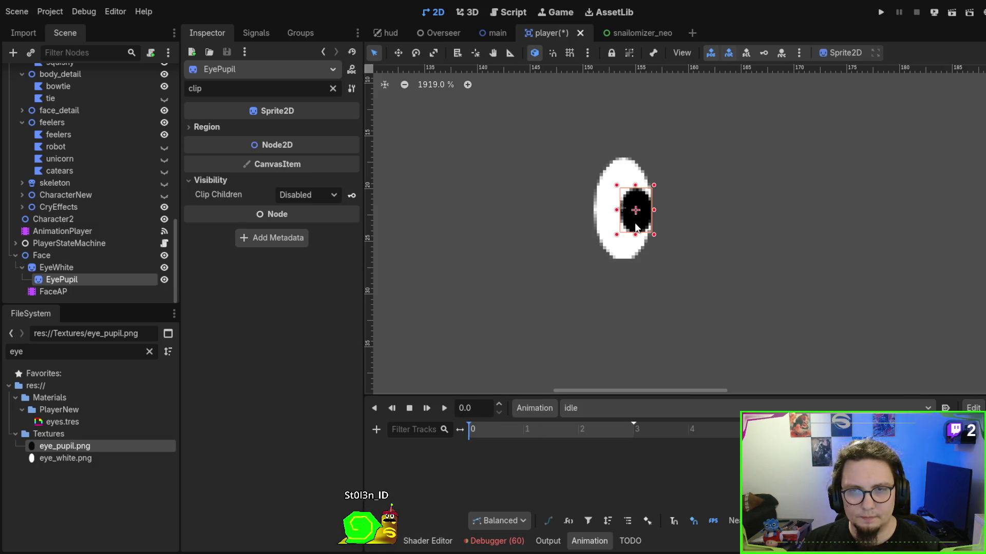
drag(631, 227, 624, 230)
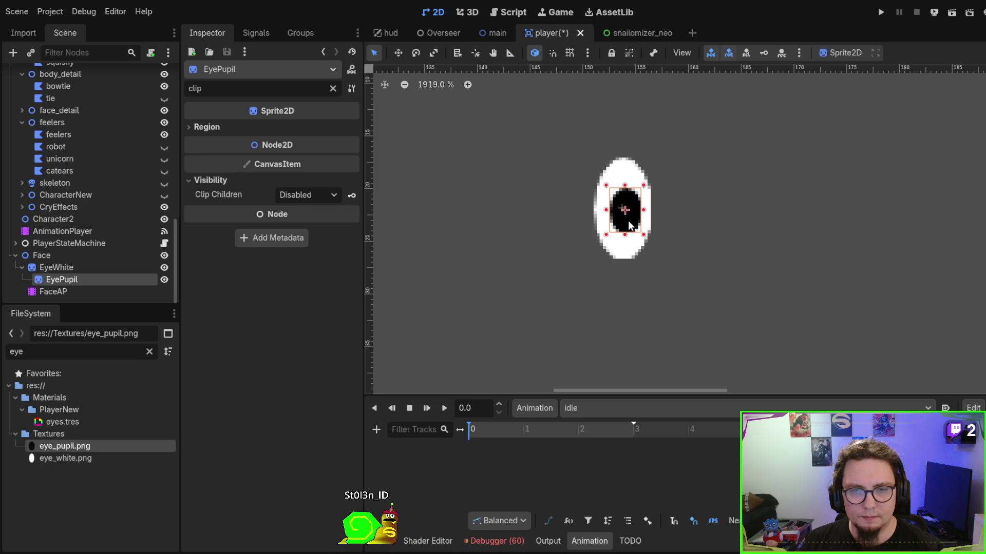
key(Escape)
click(710, 53)
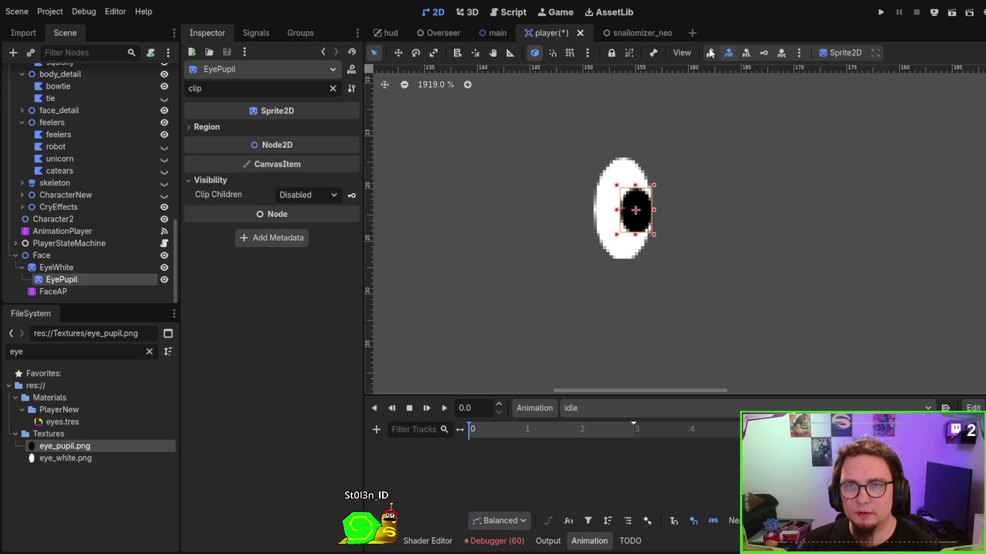
drag(627, 212, 614, 219)
key(Escape)
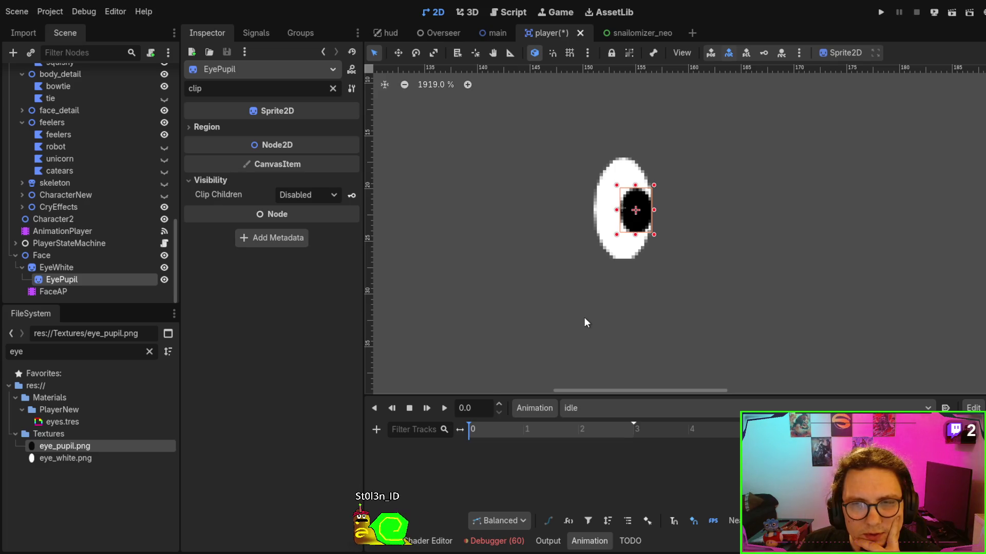
click(710, 53)
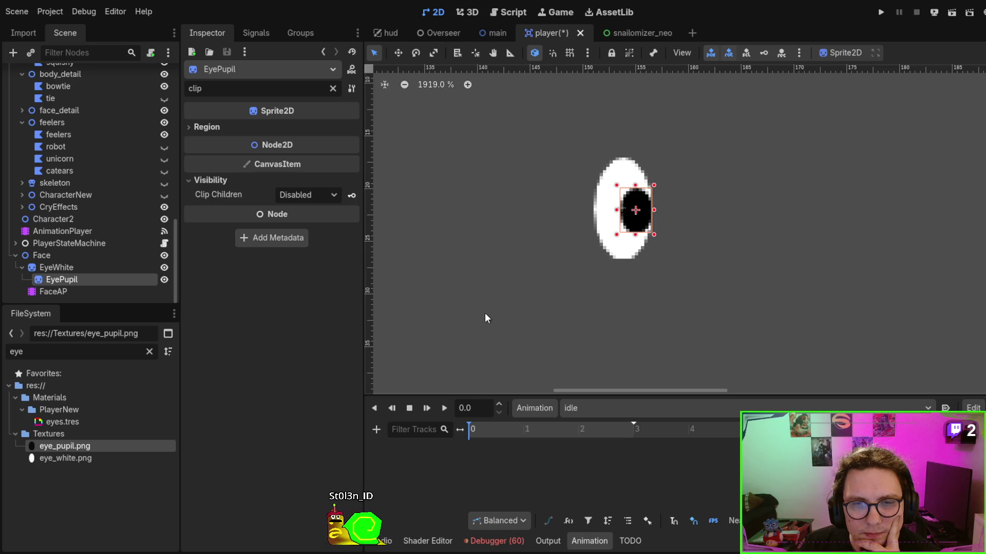
key(k)
Key the pupil shifted left at about 1.7 s and back at 3.0 s, then preview.
drag(633, 220, 623, 220)
click(561, 429)
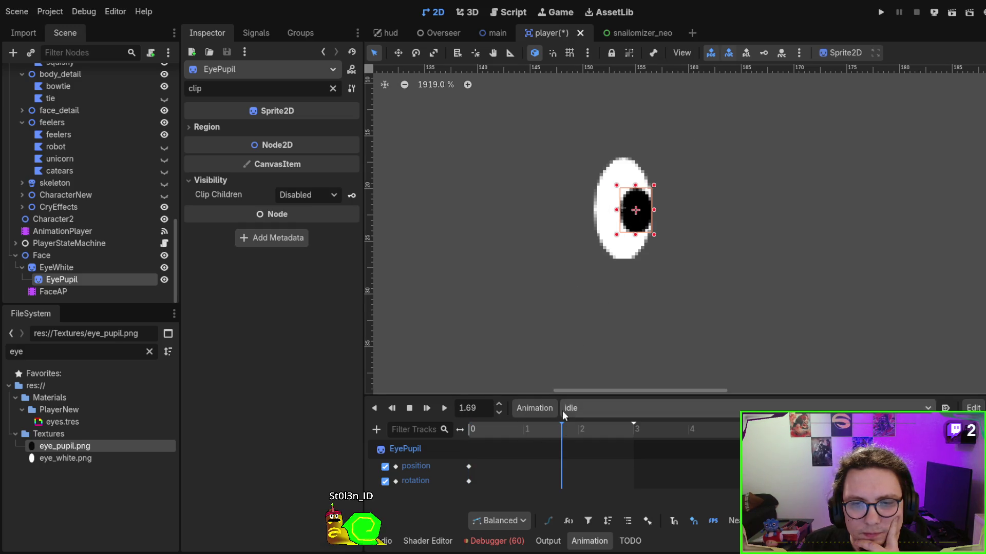
mouse_move(562, 430)
mouse_down()
mouse_move(439, 427)
mouse_move(564, 429)
mouse_up()
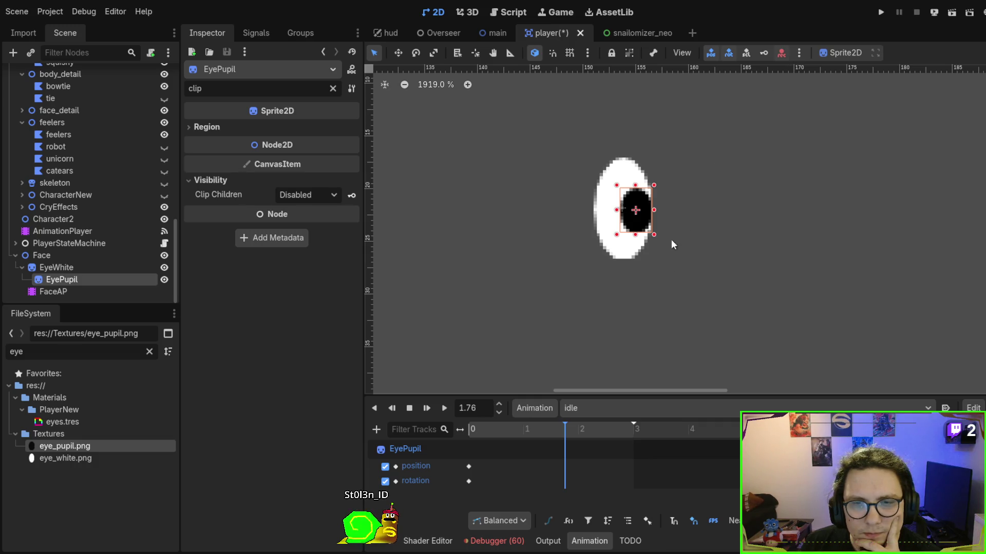
drag(636, 217, 628, 218)
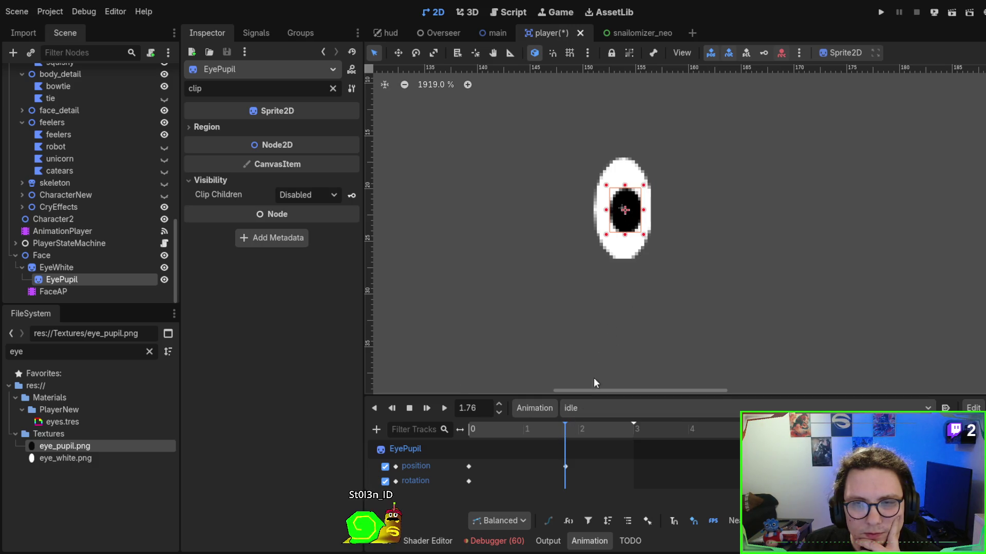
mouse_move(565, 426)
mouse_down()
mouse_move(495, 420)
mouse_move(641, 414)
mouse_up()
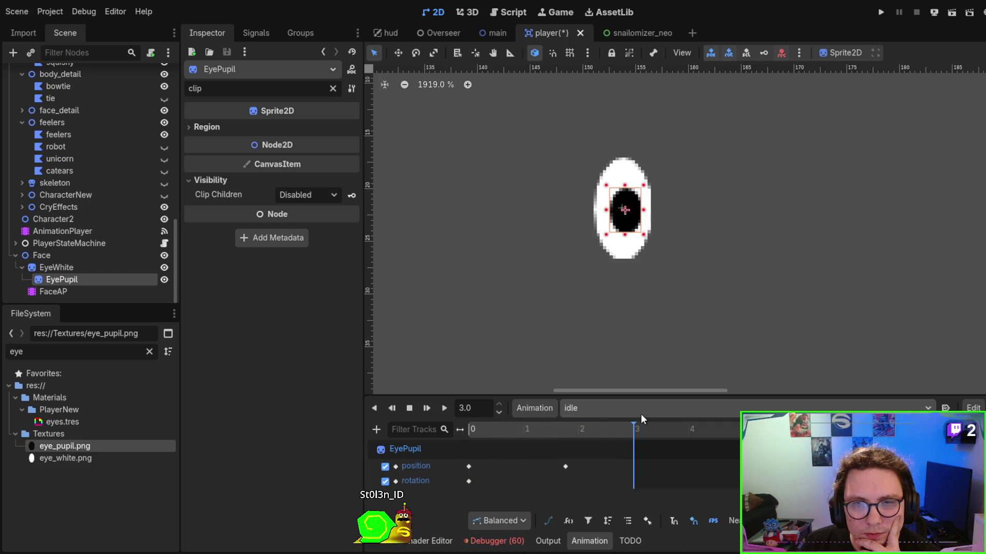
drag(625, 226, 637, 226)
scroll(586, 325, down, 2)
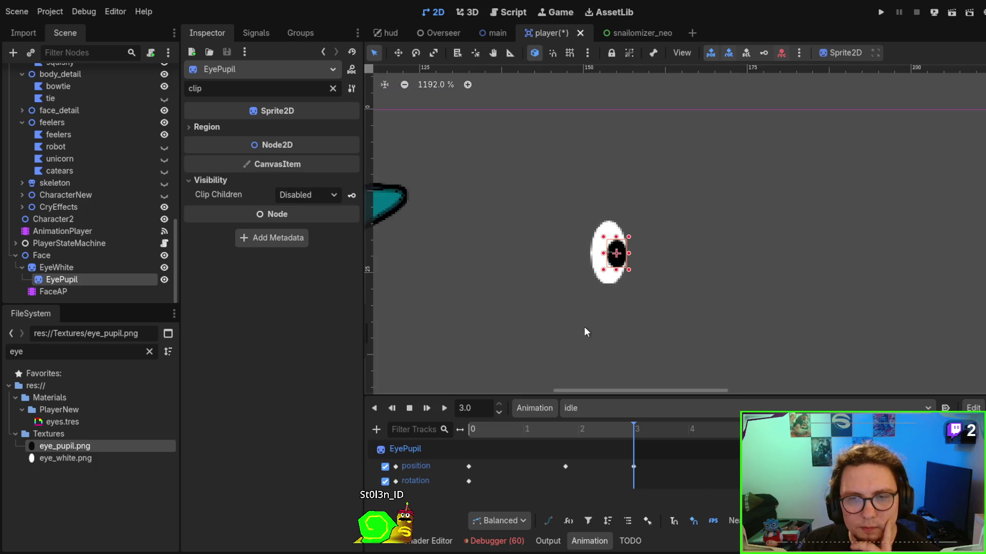
click(444, 408)
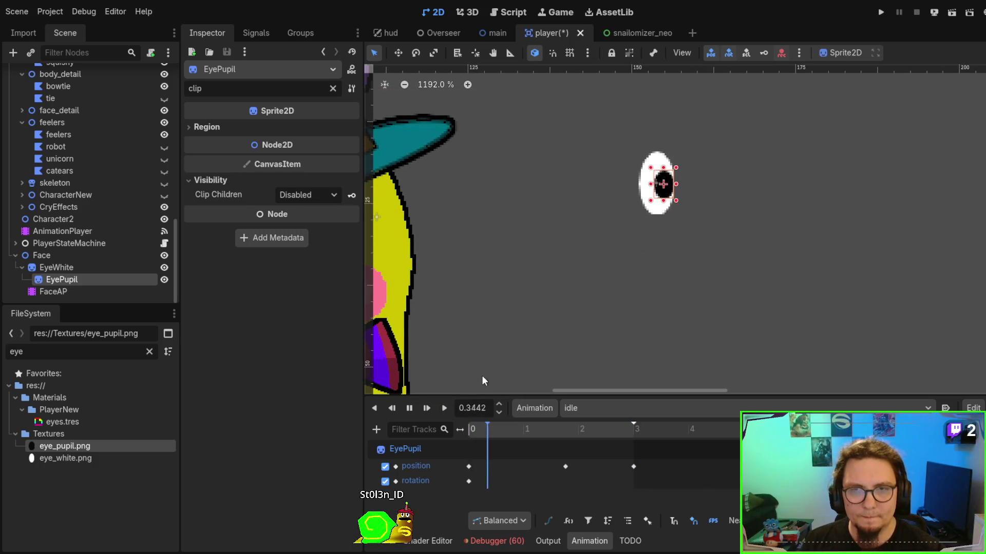
scroll(560, 285, down, 1)
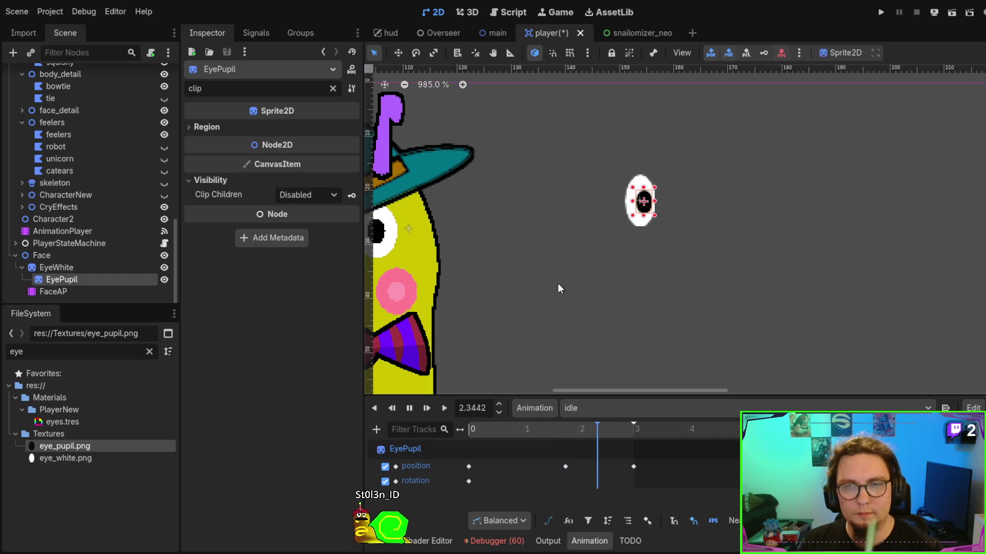
drag(564, 282, 587, 289)
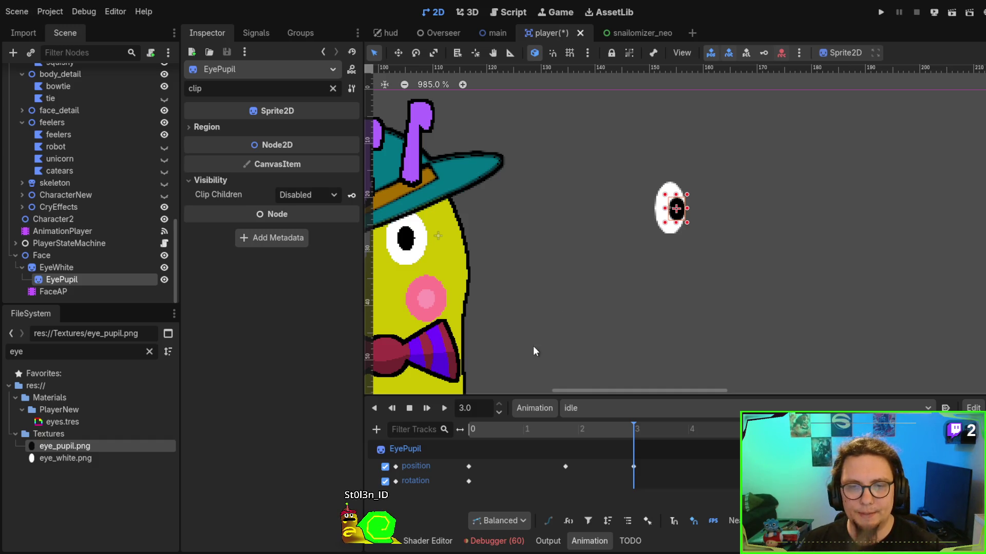
click(59, 269)
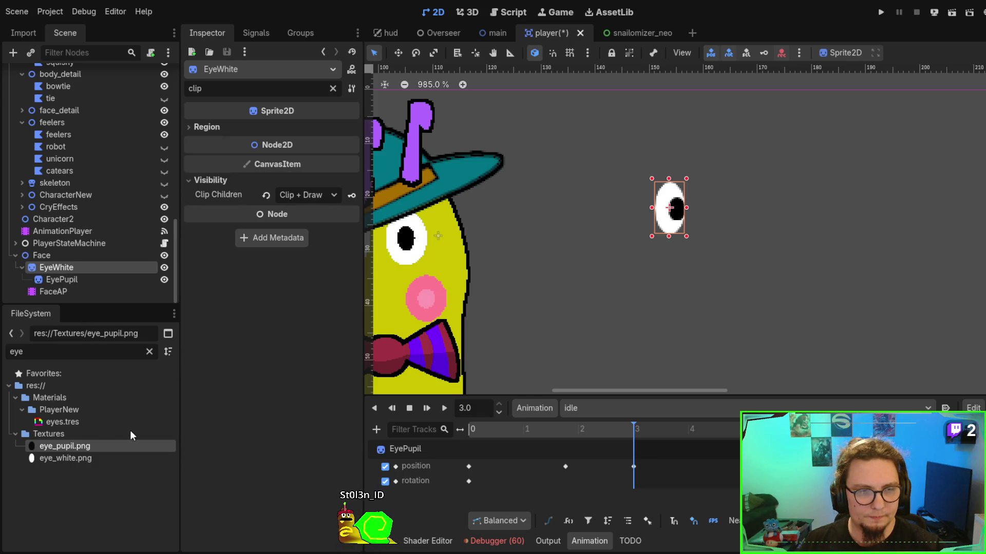
Duplicate EyeWhite with its pupil and rename the copy EyeWhiteLeft.
key(ctrl+d)
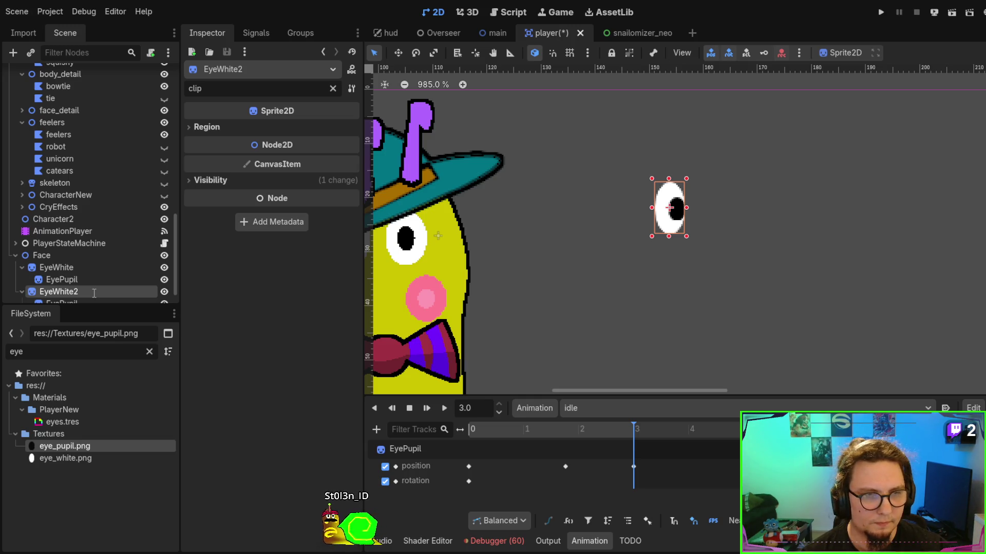
key(BackSpace)
text(Left)
key(Return)
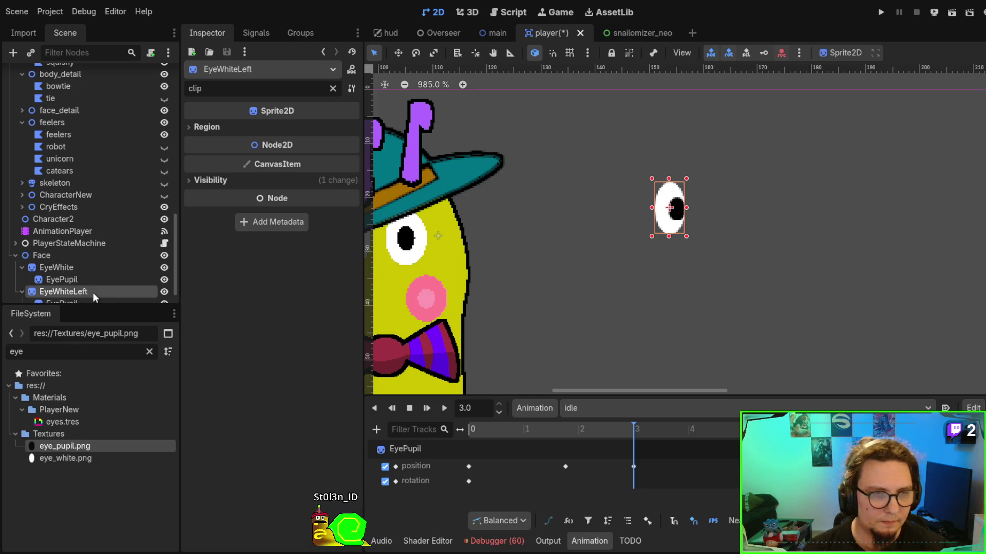
click(88, 268)
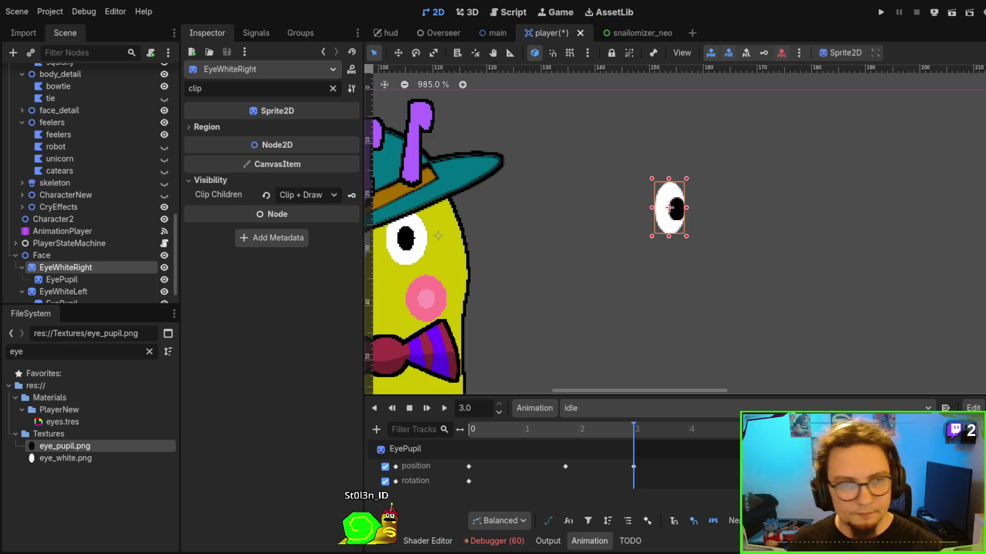
Try moving both eyes onto the snail's face, then undo the move.
scroll(683, 206, up, 1)
mouse_move(667, 222)
mouse_down()
mouse_move(694, 223)
mouse_move(625, 225)
mouse_up()
scroll(675, 231, down, 2)
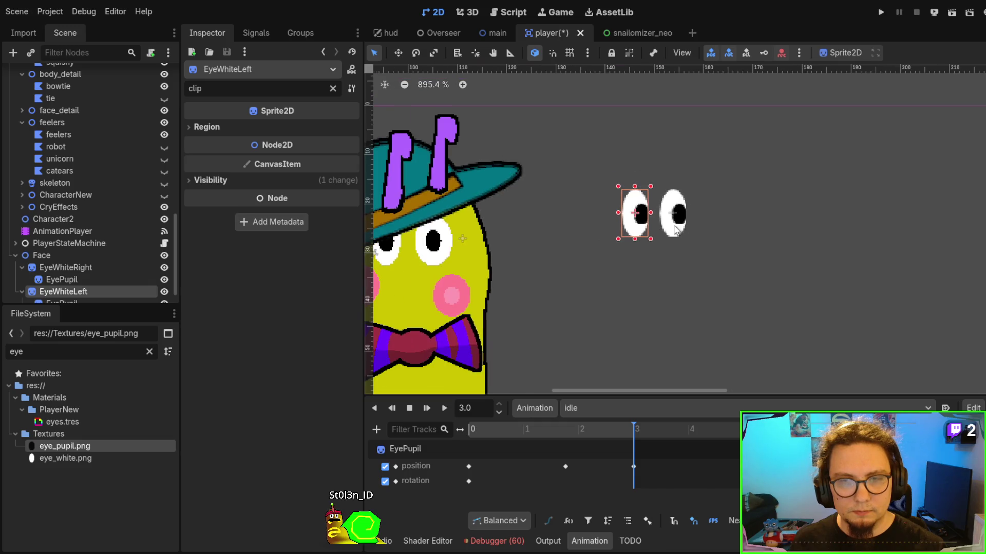
shift+click(676, 231)
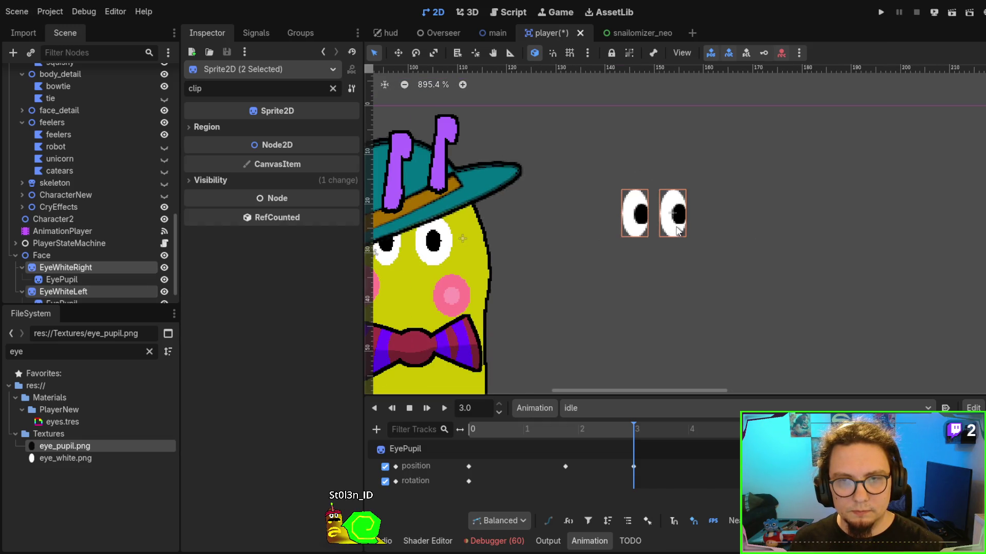
drag(674, 229, 441, 231)
mouse_move(495, 250)
mouse_down()
mouse_move(672, 220)
mouse_move(585, 254)
mouse_move(599, 256)
mouse_up()
key(ctrl+z)
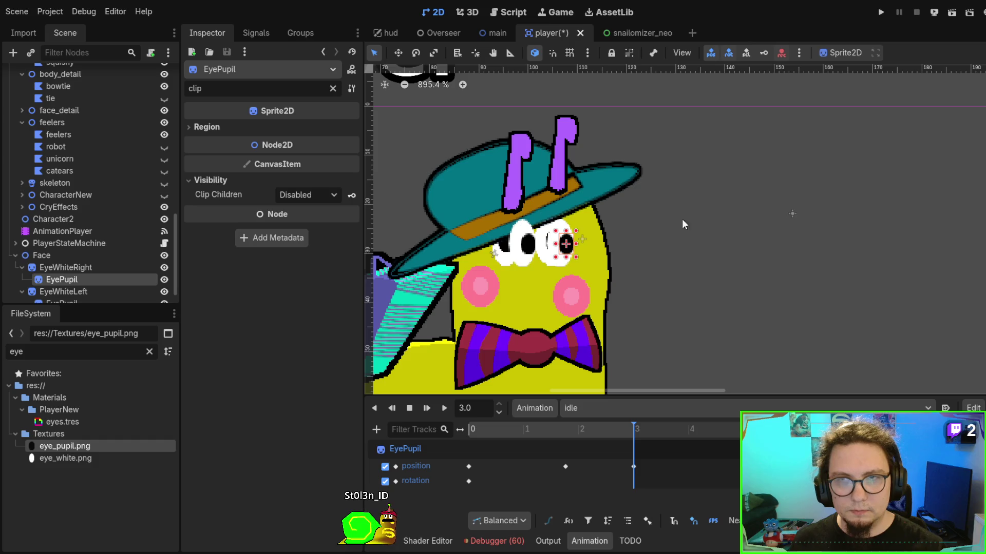
key(ctrl+z)
key(ctrl+z)
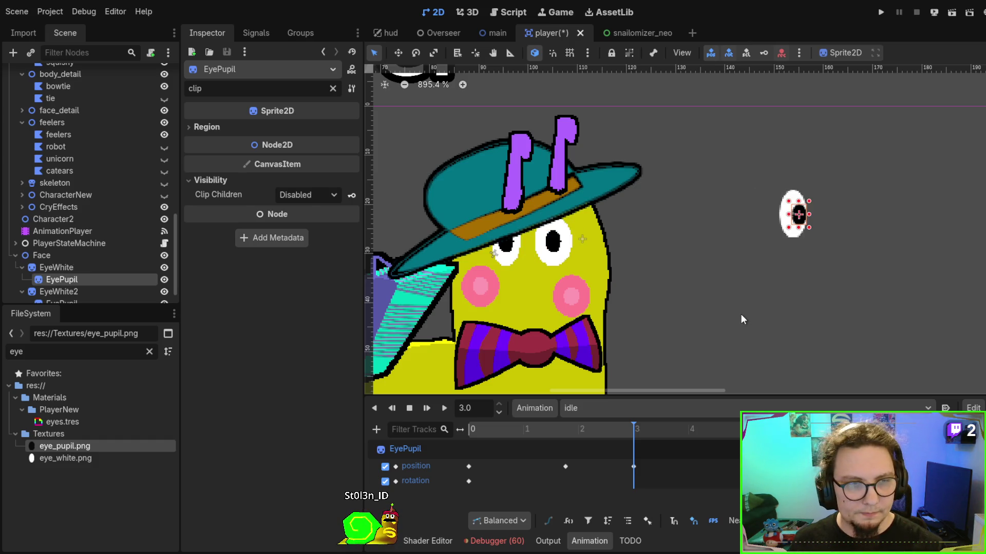
Rename the two eye-white nodes to EyeWhiteLeft and EyeWhiteRight.
click(92, 290)
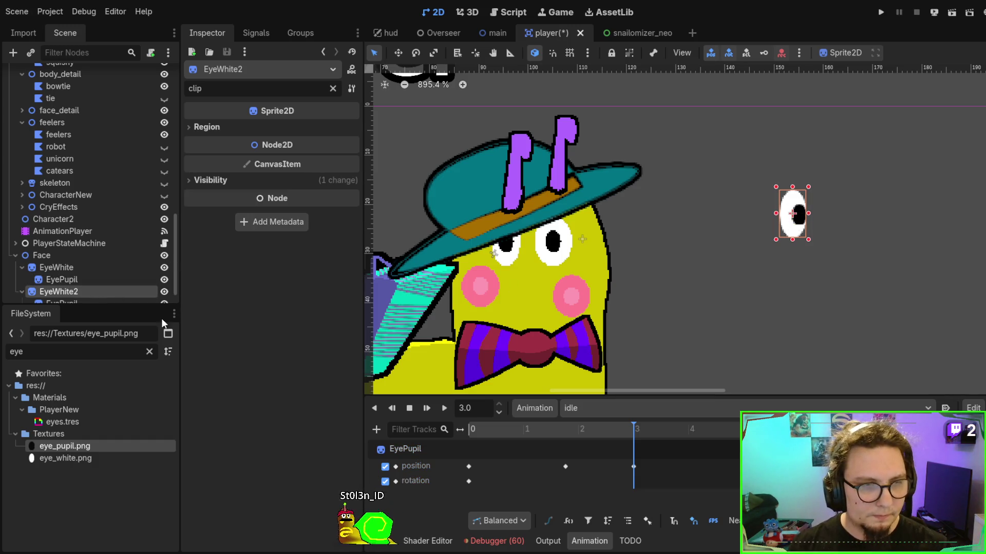
key(F2)
text(EyeWhiteLeft)
key(Return)
click(96, 267)
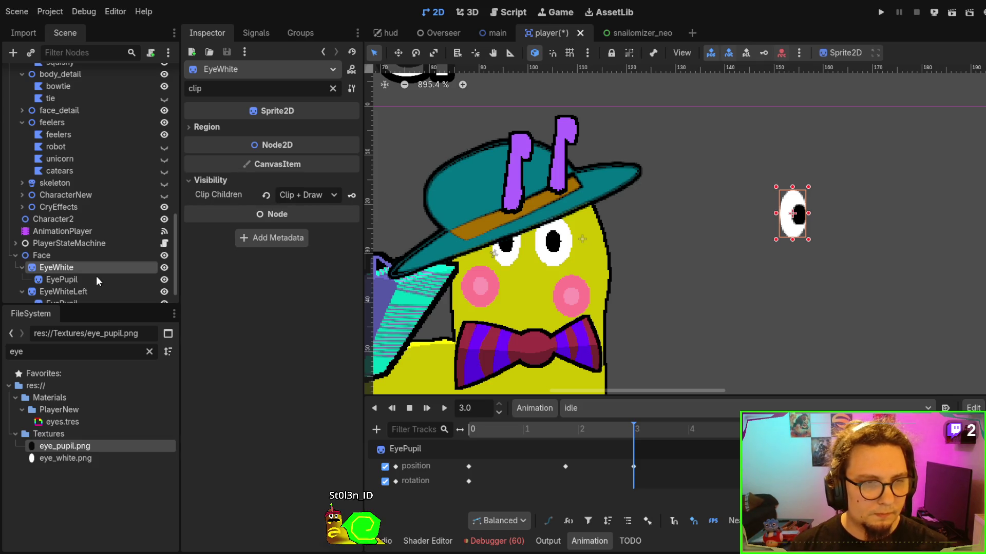
key(F2)
text(EyeWhiteRight)
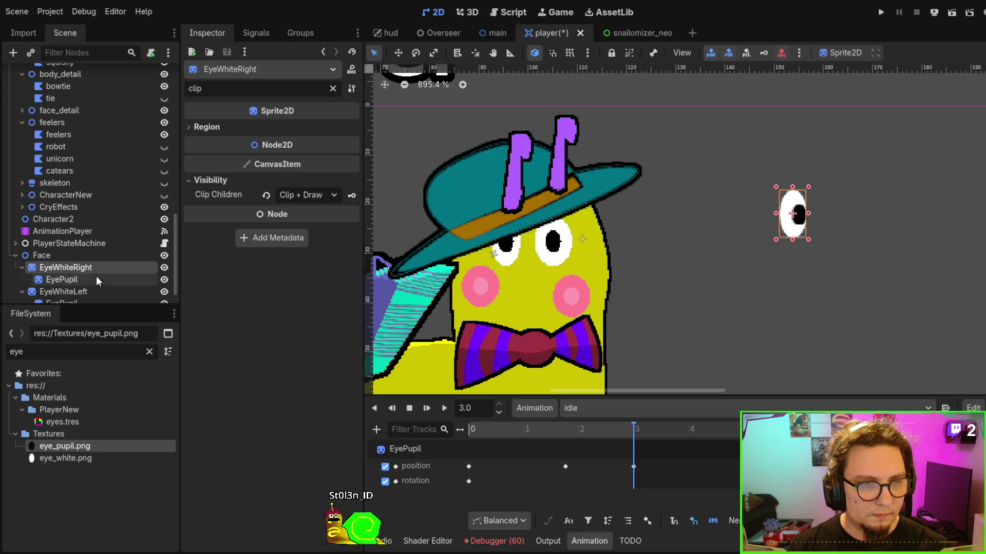
key(Return)
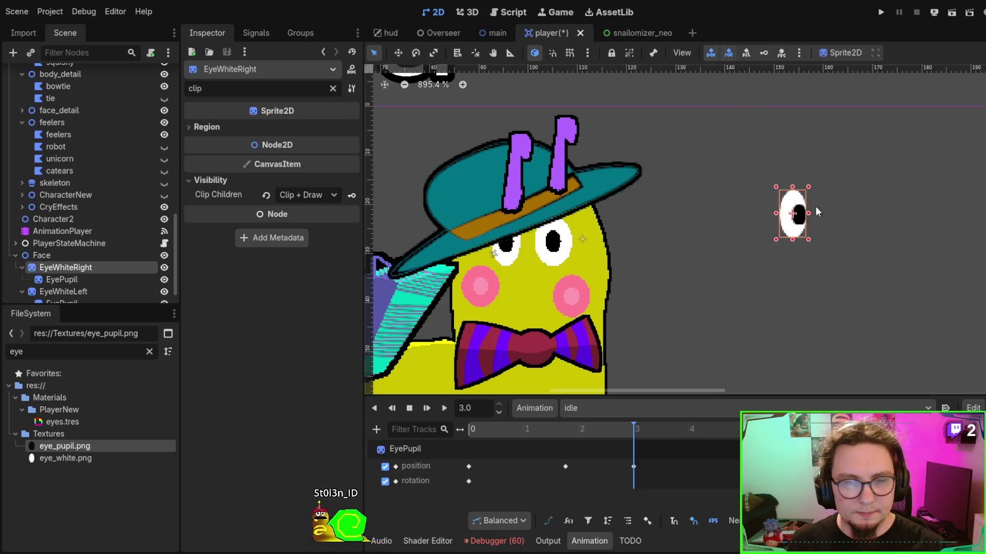
Drag both eye whites onto the snail's face beside the right cheek, about 18 px lower.
mouse_move(798, 199)
mouse_down()
mouse_move(825, 199)
mouse_move(760, 198)
mouse_up()
shift+click(800, 211)
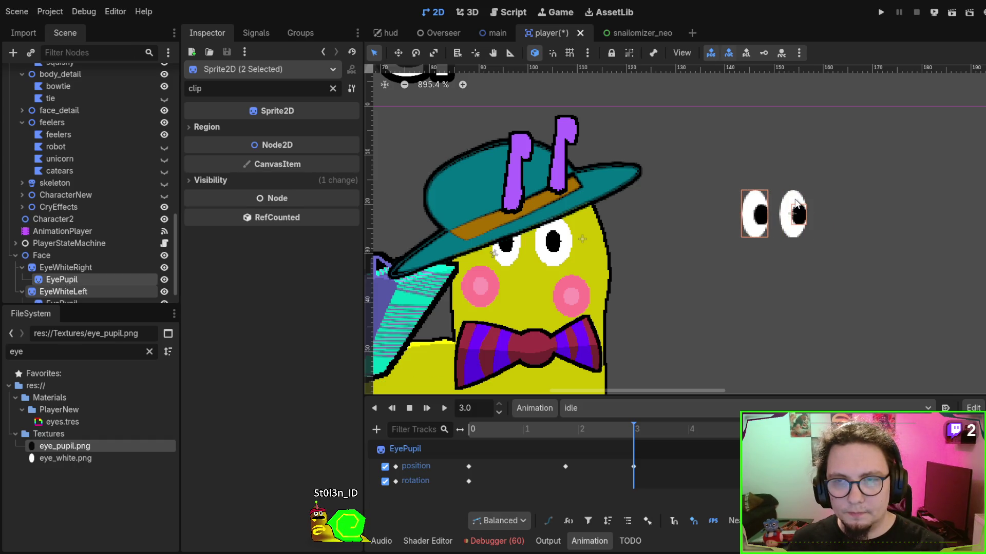
click(780, 202)
shift+click(757, 200)
mouse_move(757, 200)
mouse_down()
mouse_move(655, 221)
mouse_move(518, 220)
mouse_move(542, 220)
mouse_move(525, 280)
mouse_move(548, 280)
mouse_up()
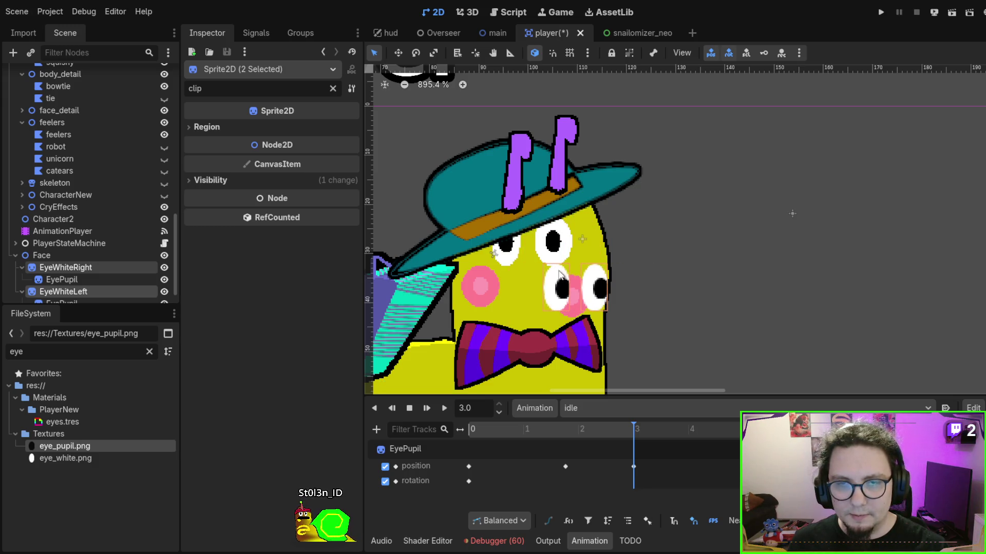
scroll(598, 293, down, 3)
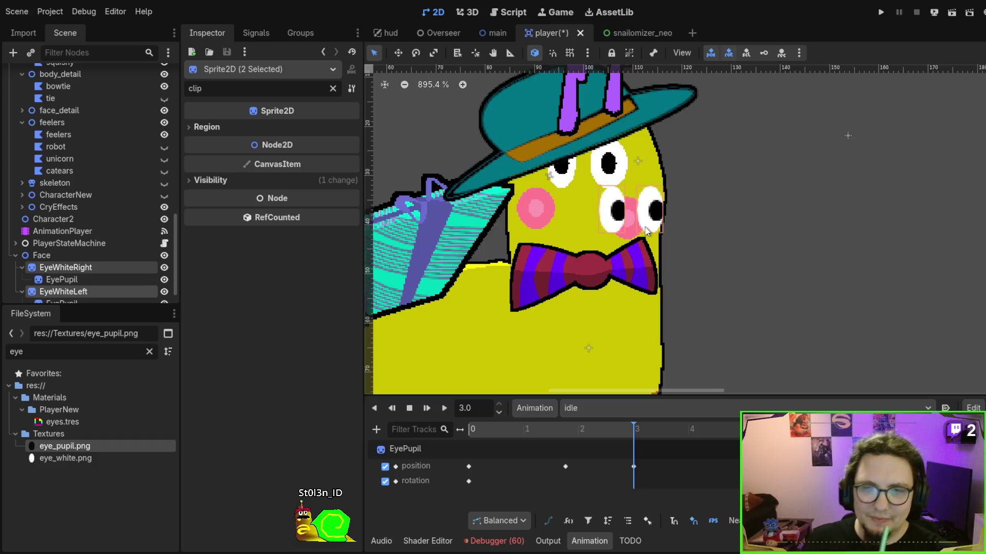
drag(615, 205, 608, 212)
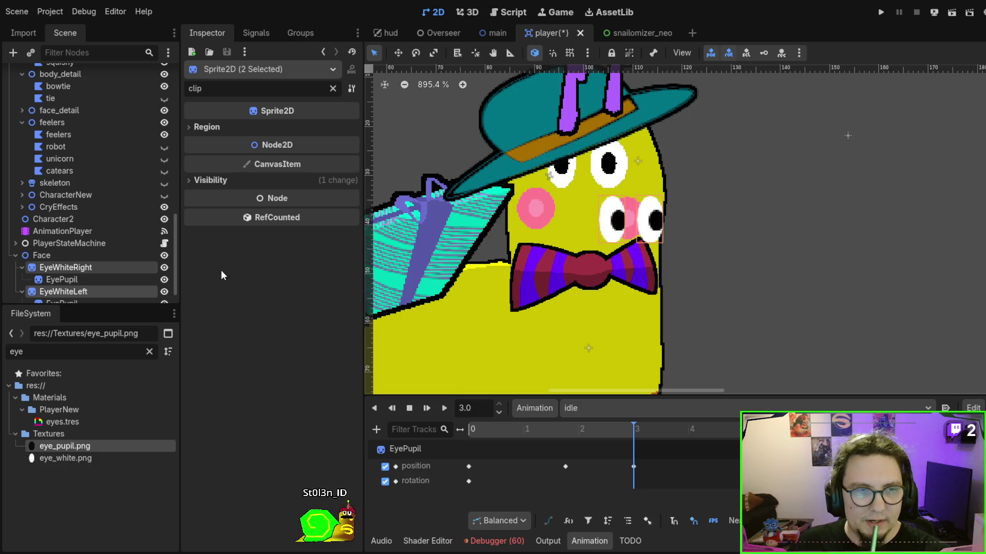
Select the Face node and clear the Inspector property filter.
click(58, 259)
scroll(57, 258, down, 1)
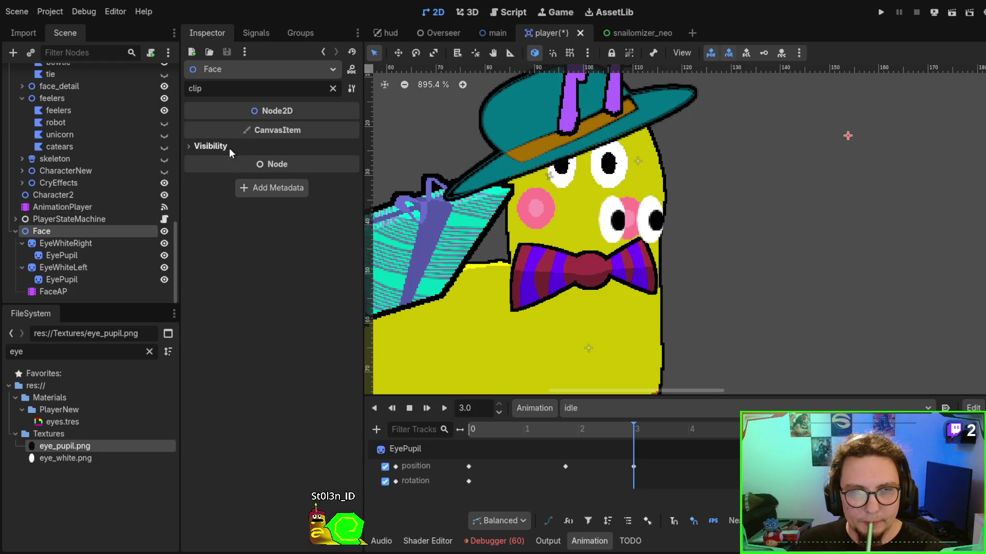
click(333, 88)
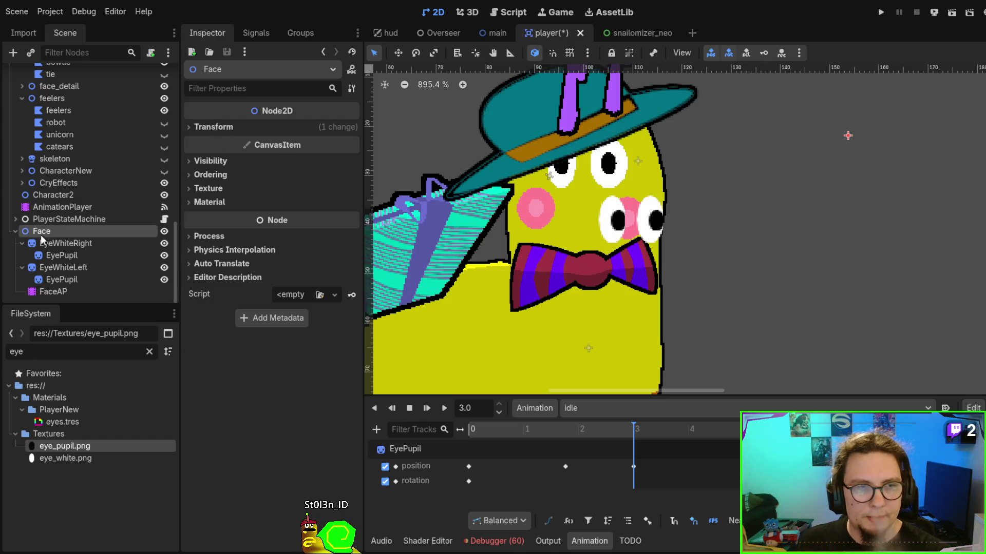
Reparent Face with its eyes into Character's body node, expanding body and Face to check.
mouse_move(40, 236)
mouse_down()
mouse_move(72, 208)
mouse_move(71, 108)
mouse_move(67, 115)
mouse_up()
click(23, 124)
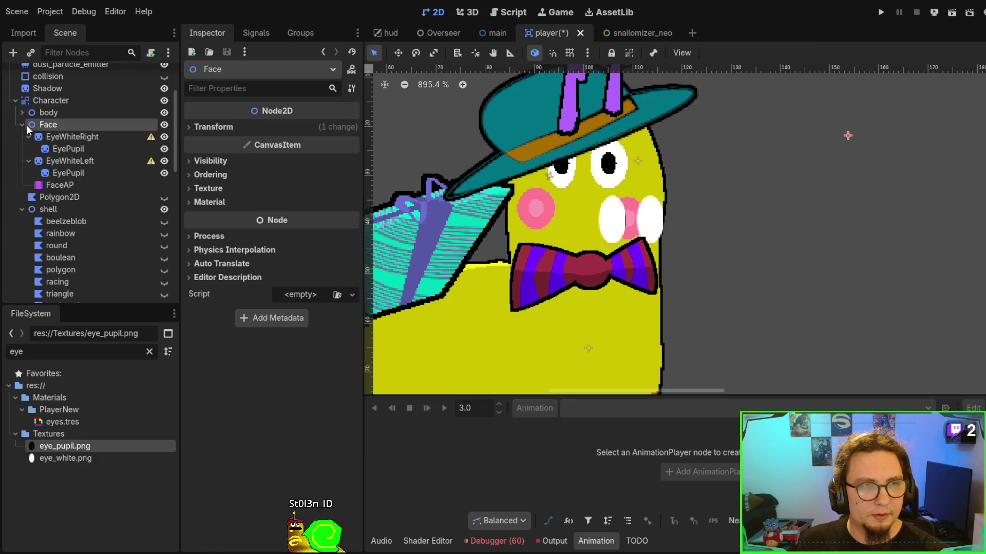
click(22, 113)
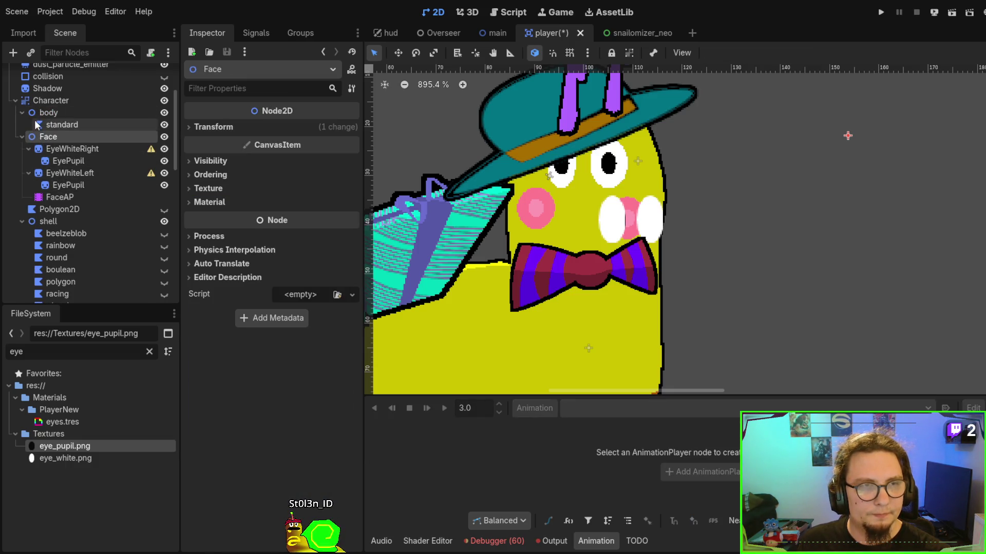
drag(51, 134, 66, 128)
Set the standard body shape's Visibility > Clip Children to Clip + Draw, filtering the Inspector by 'cli'.
click(66, 125)
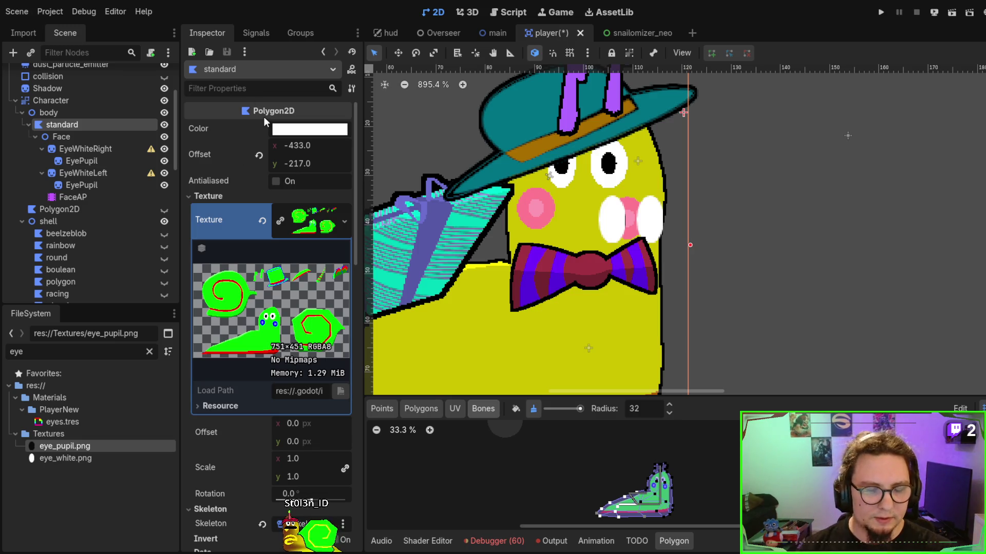
text(c)
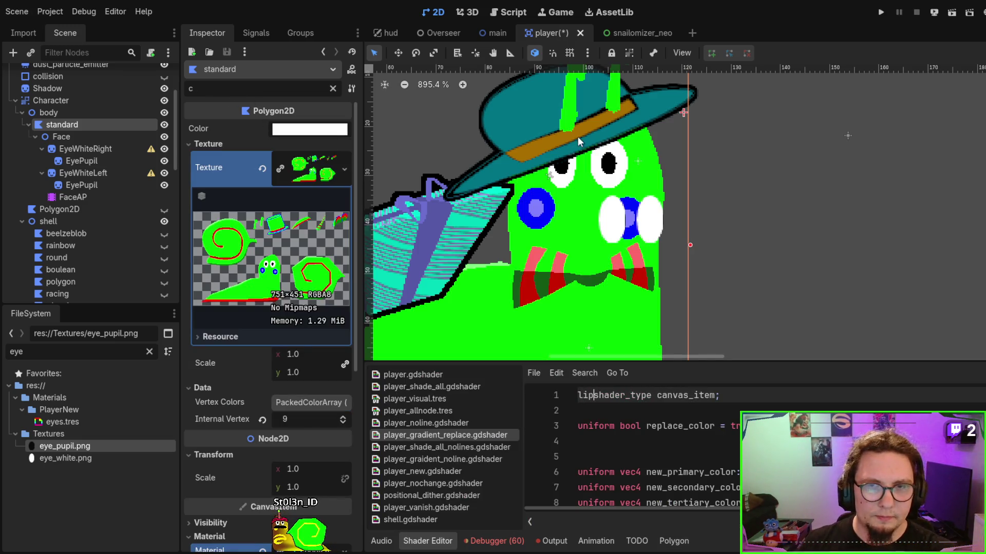
click(729, 247)
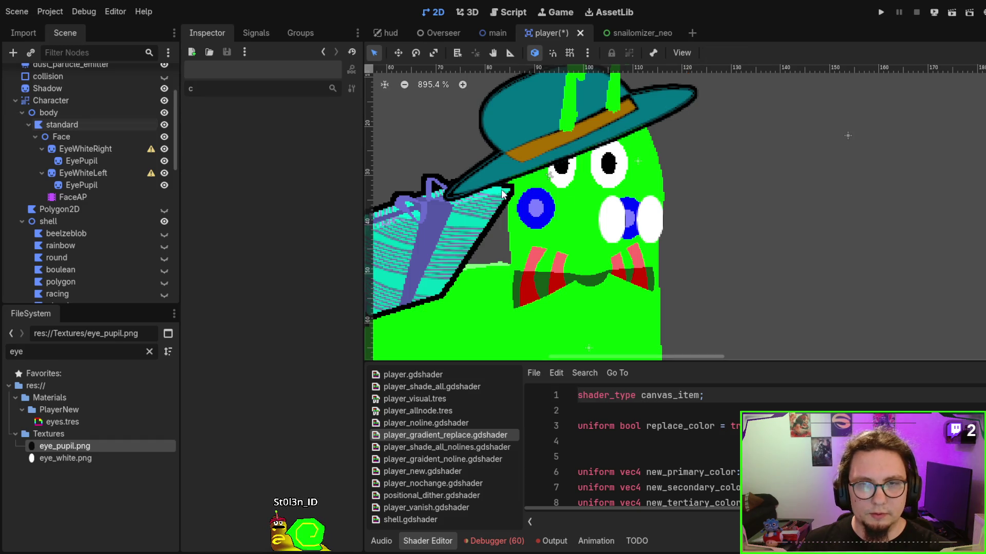
click(100, 127)
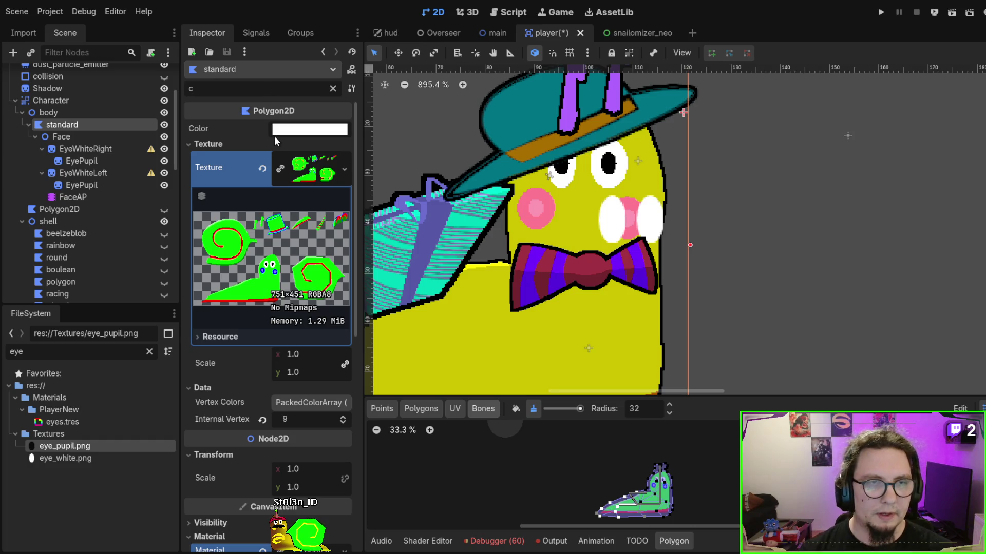
text(l)
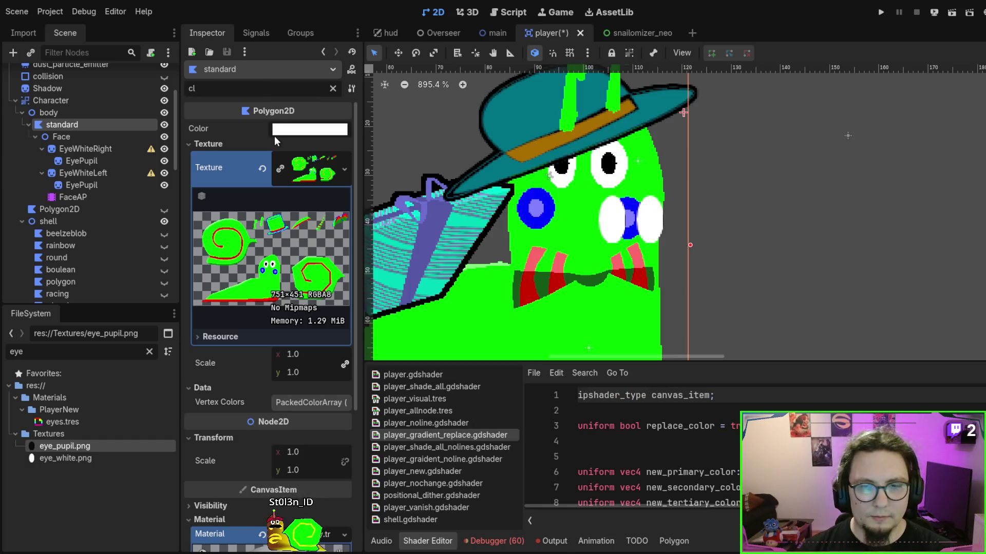
click(217, 93)
text(i)
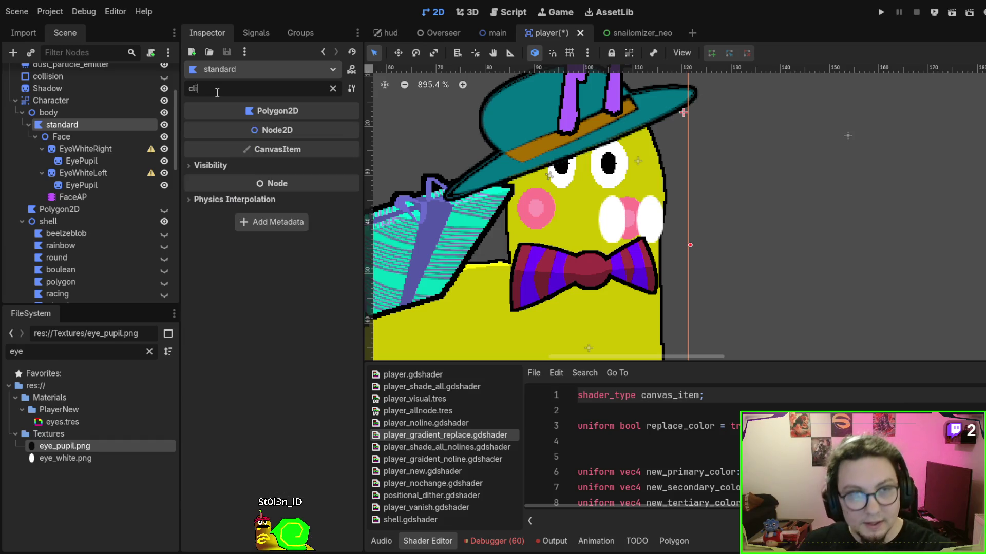
click(186, 165)
click(298, 222)
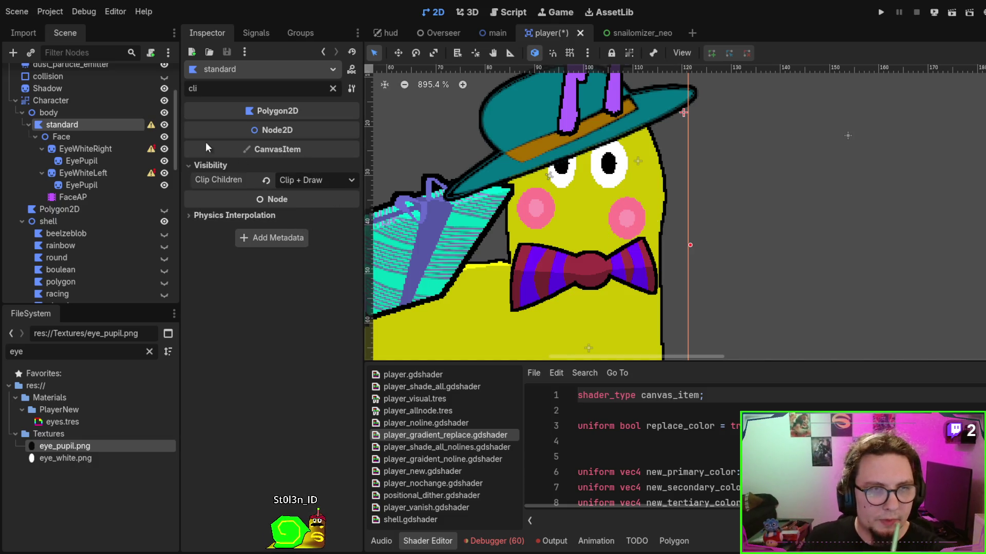
Undo the last reparent so Face sits directly under body beside standard.
click(109, 150)
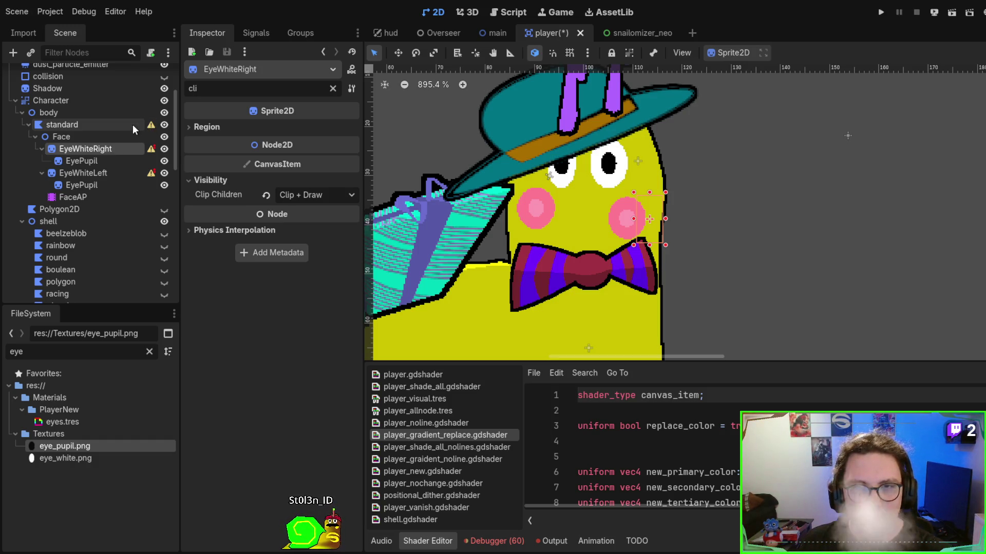
click(125, 125)
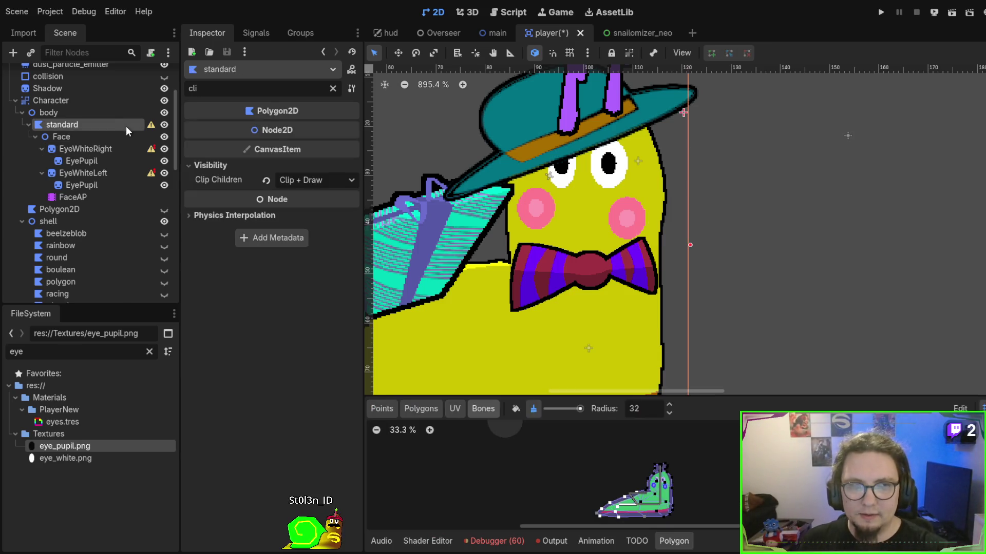
key(ctrl+z)
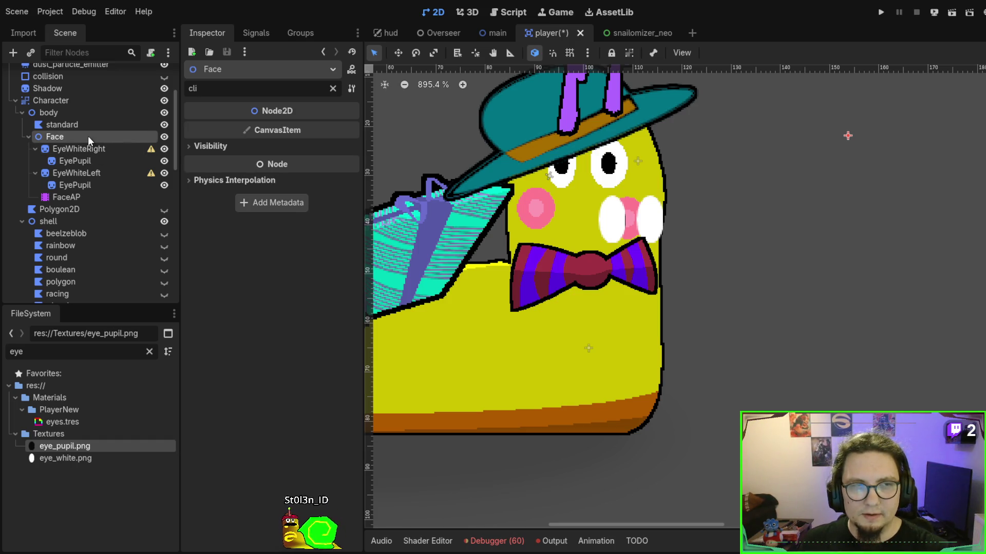
Preview the celebrating animation on the AnimationPlayer.
scroll(82, 224, down, 10)
click(82, 280)
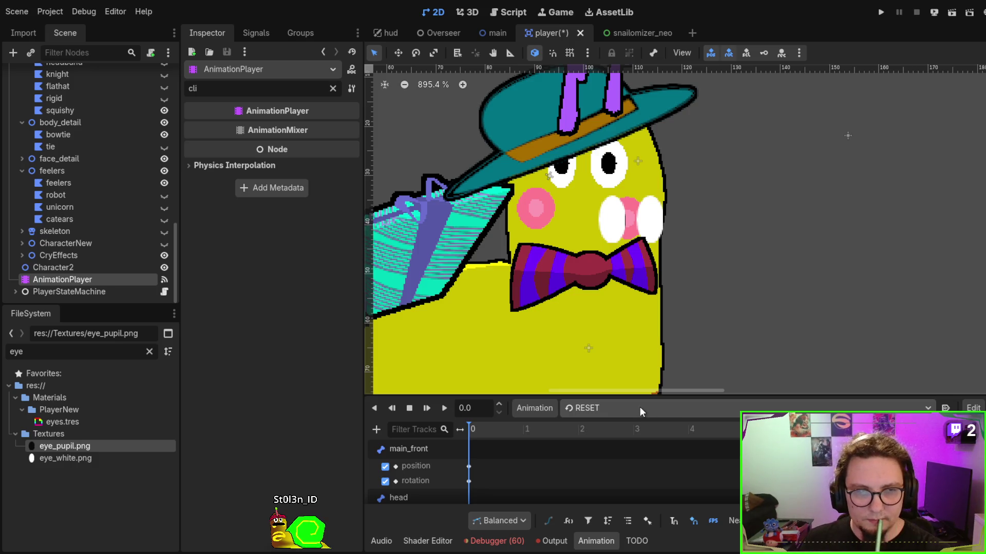
key(Down)
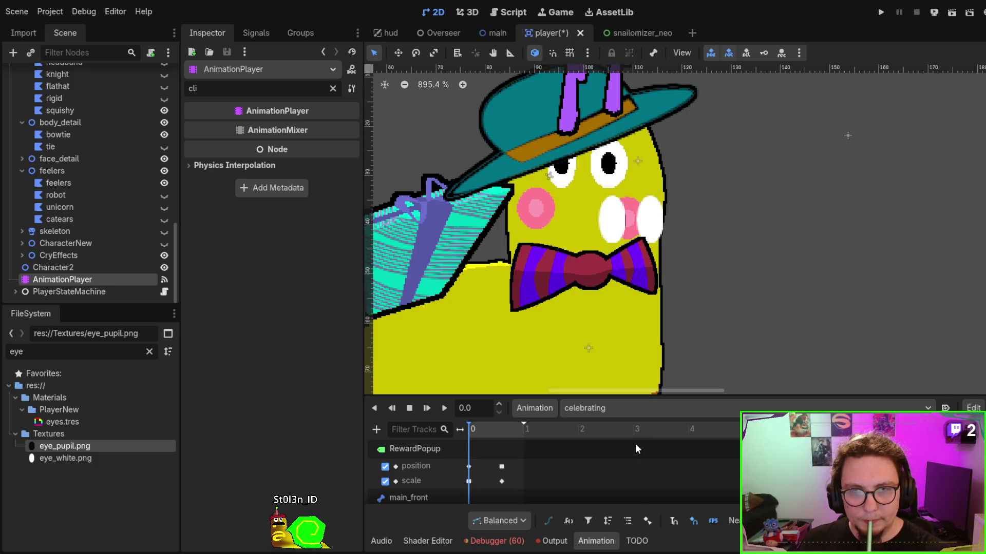
click(444, 409)
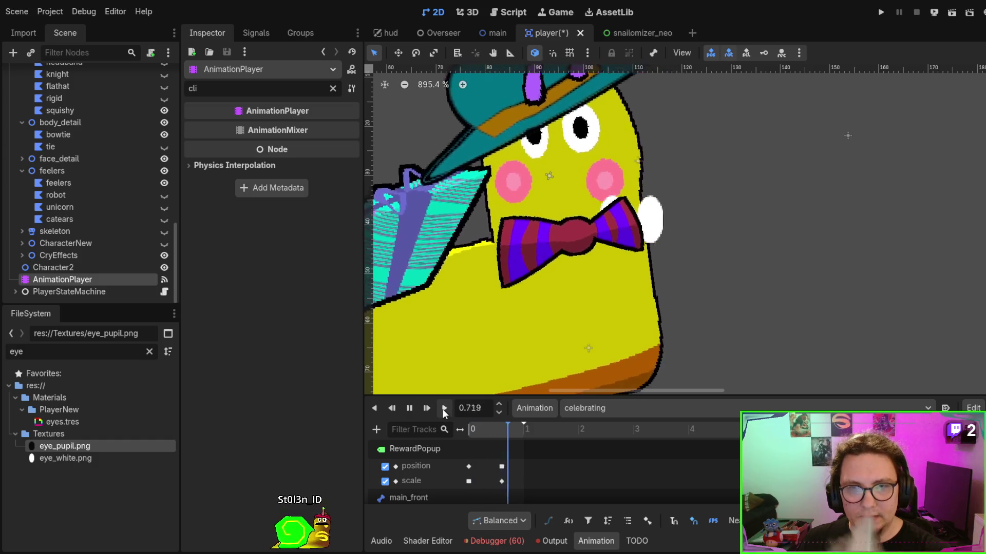
click(409, 410)
Move Face out of the body group to sit right after Character under Player.
scroll(77, 144, up, 6)
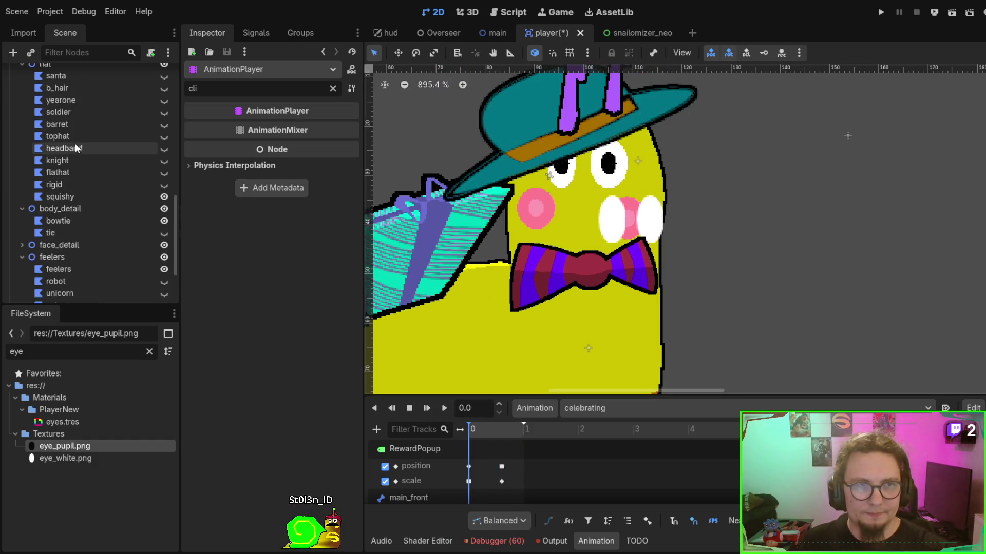
scroll(77, 144, up, 5)
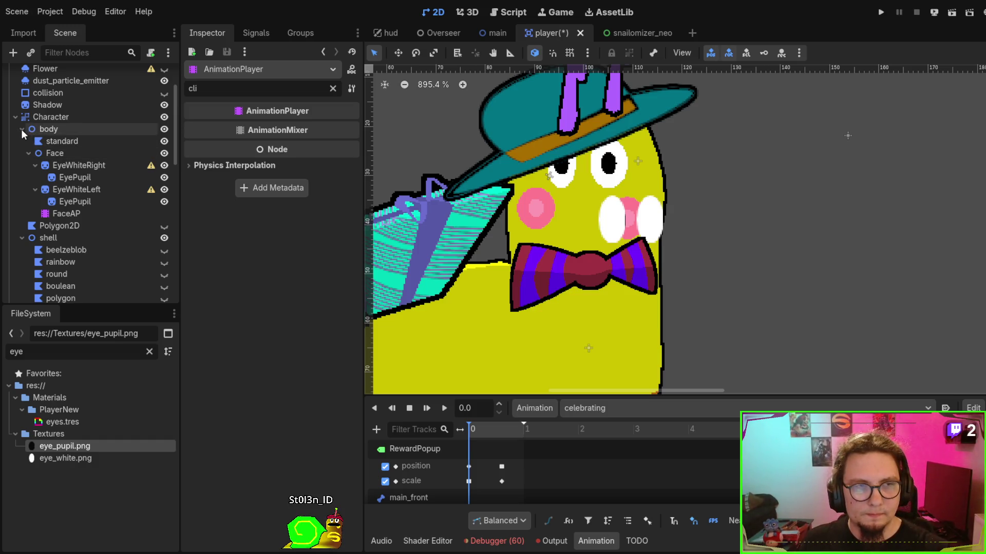
drag(57, 153, 51, 111)
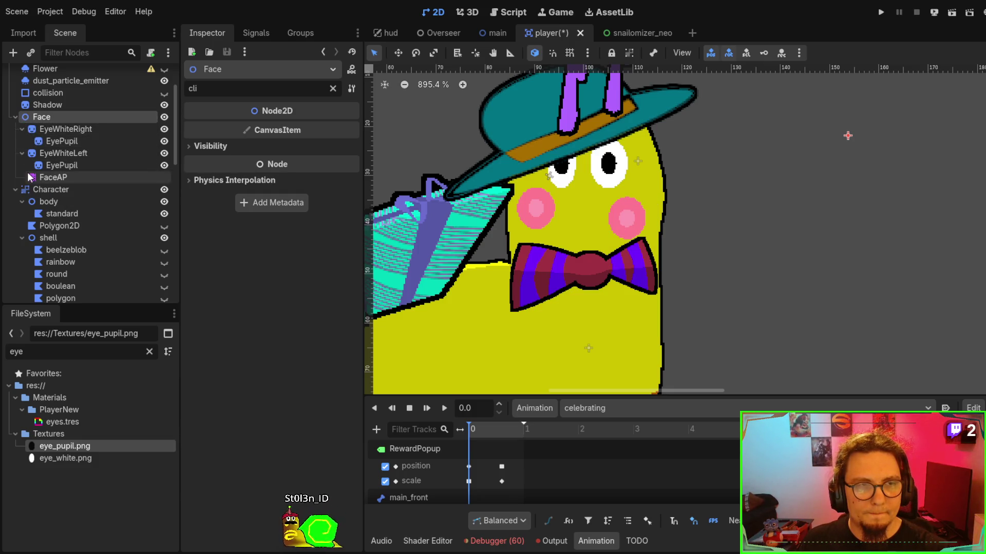
click(16, 190)
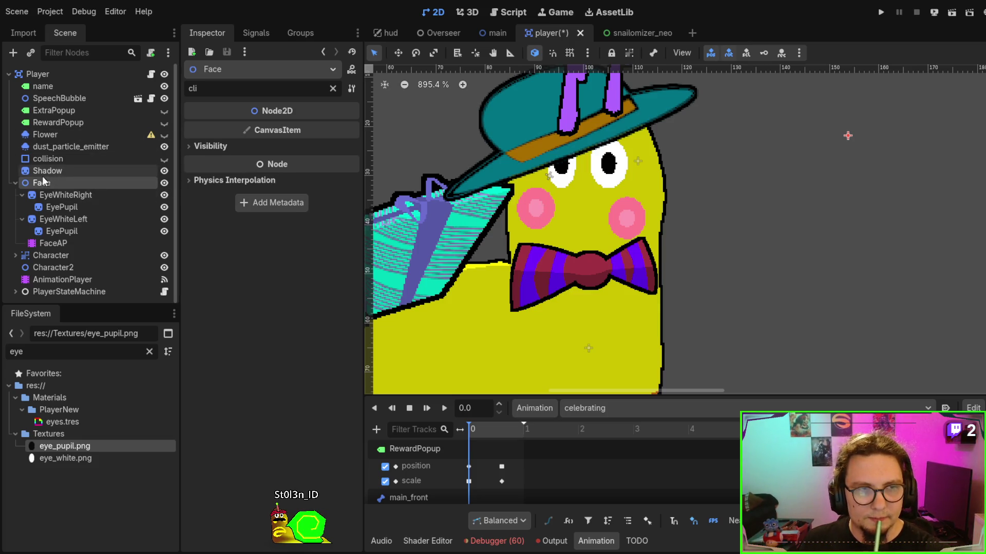
drag(45, 179, 54, 260)
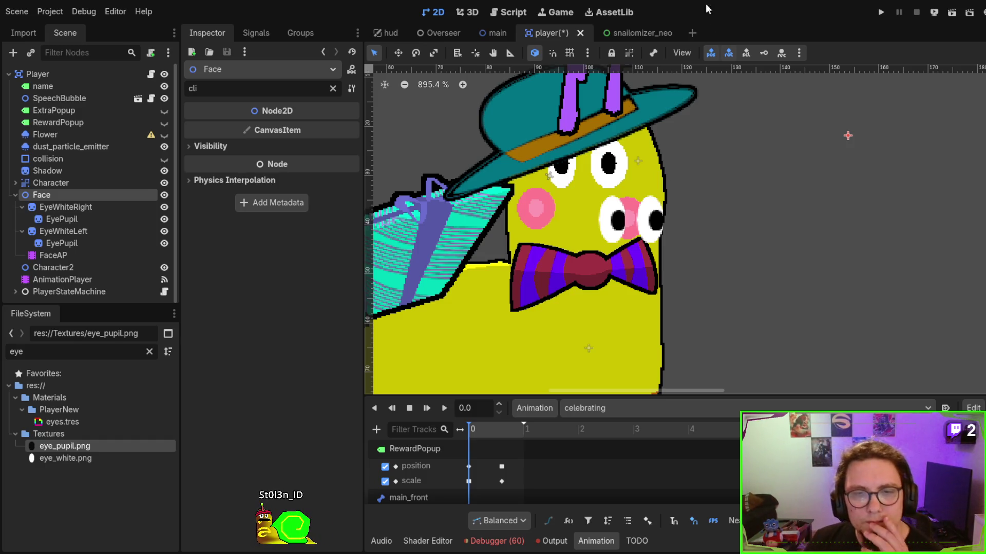
Move the skeleton node below CryEffects, just above Face.
click(88, 279)
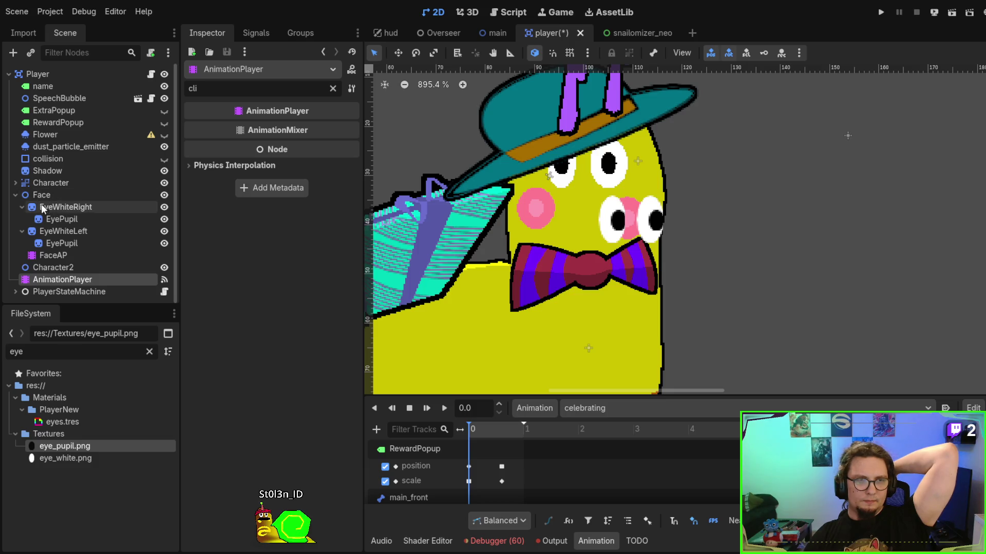
click(16, 184)
scroll(16, 184, down, 10)
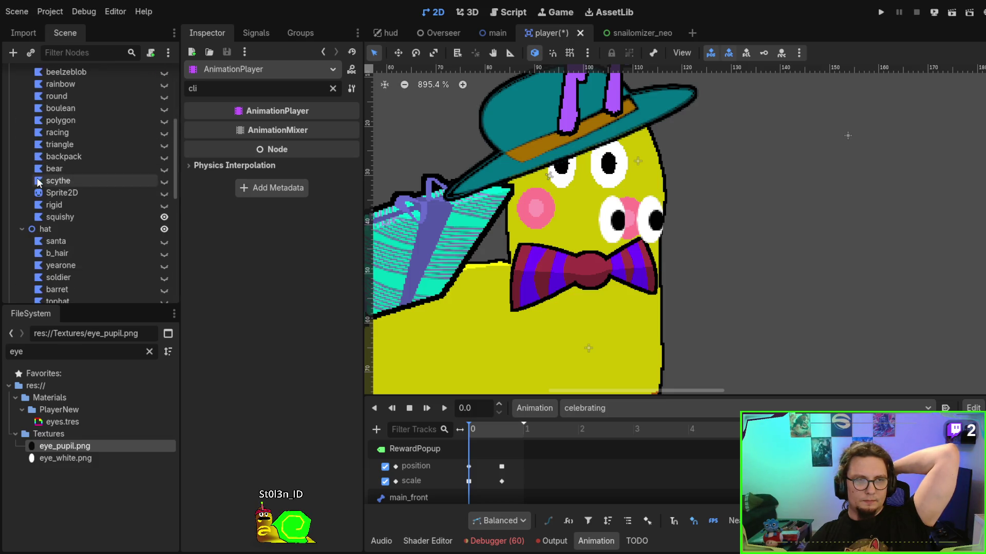
scroll(41, 176, down, 3)
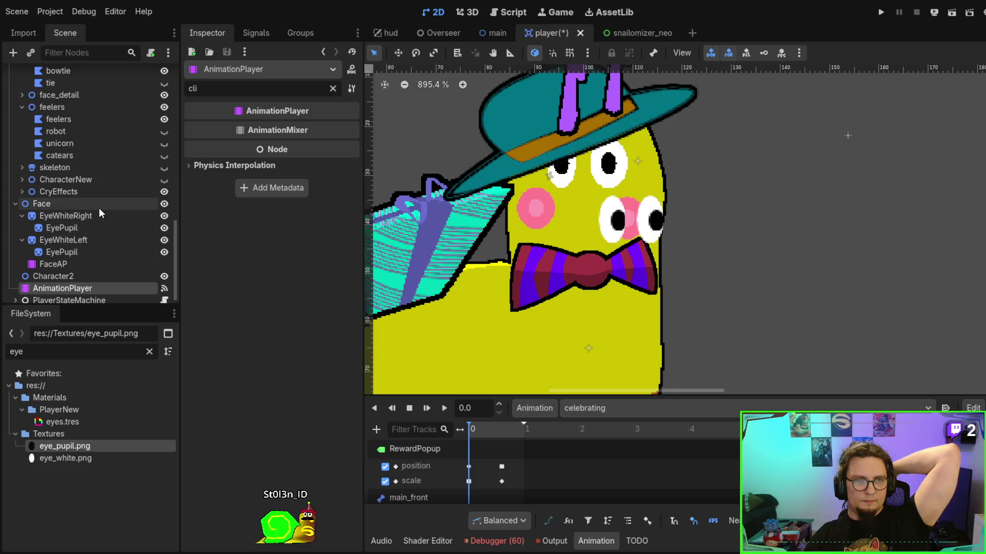
click(55, 168)
drag(54, 170, 48, 197)
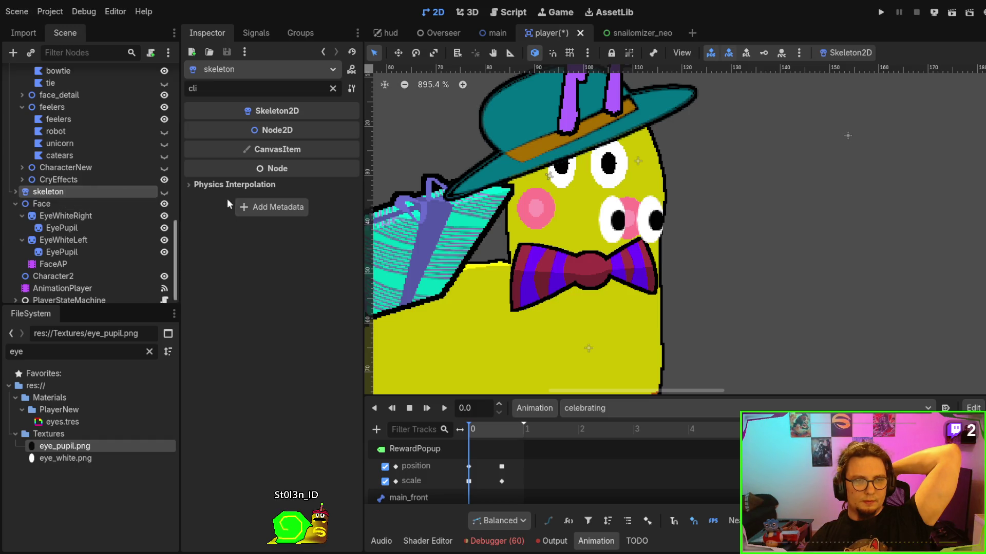
Make Face a child of the skeleton's head bone after a quick celebrating preview.
click(425, 408)
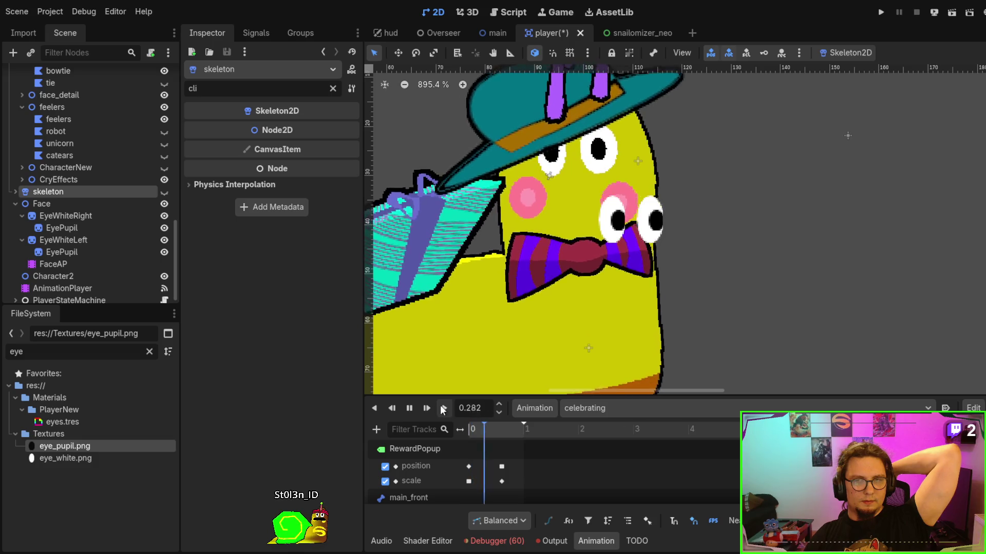
click(411, 408)
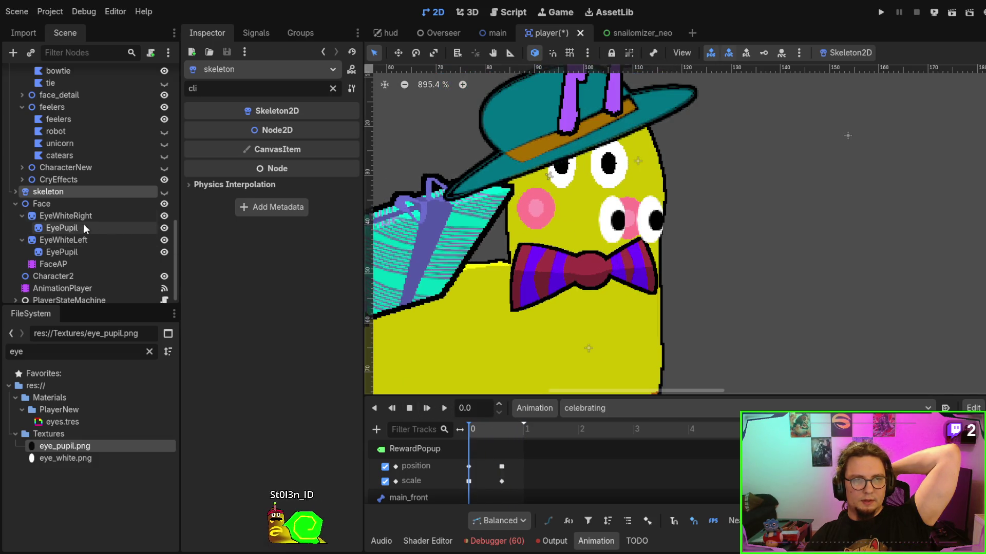
click(15, 192)
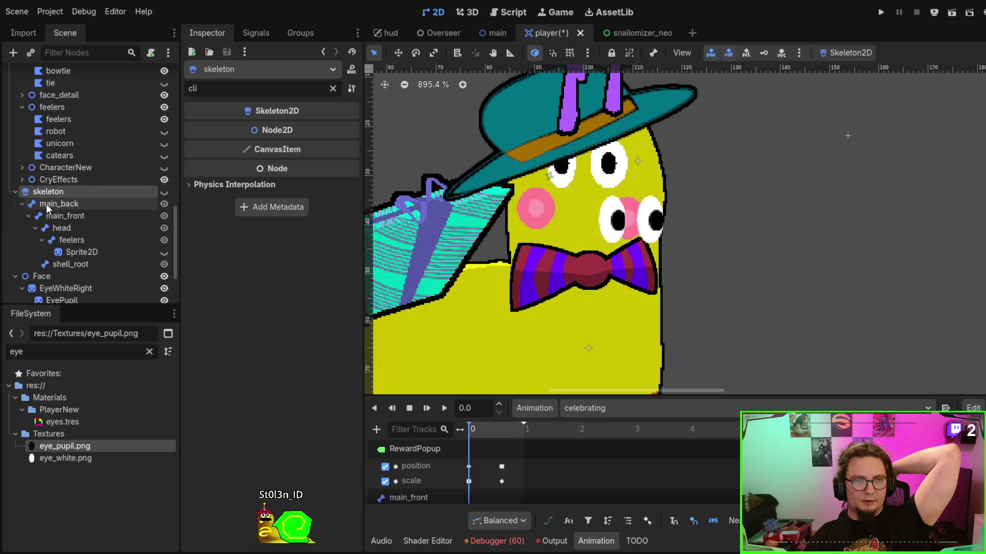
click(73, 226)
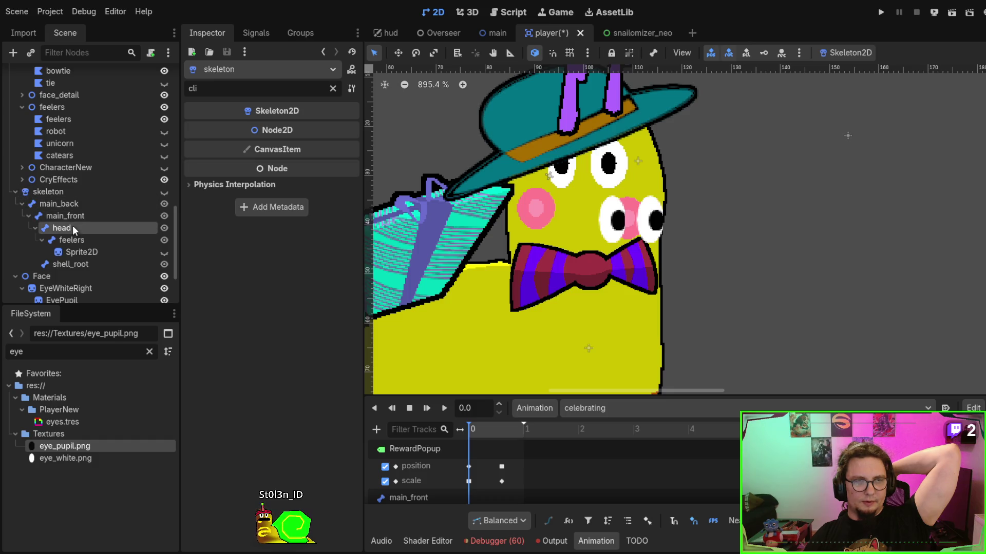
click(43, 275)
drag(48, 276, 78, 226)
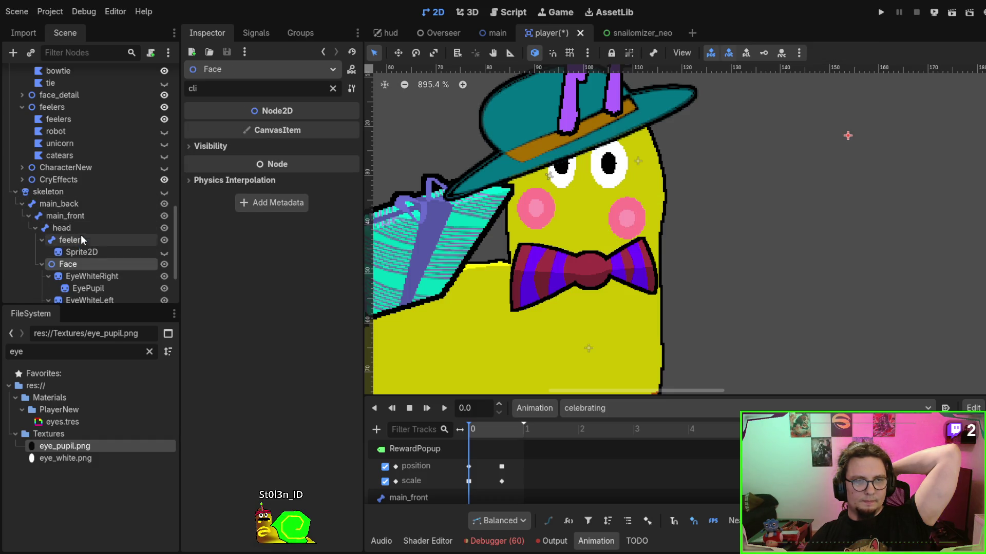
Show the skeleton bones, replay celebrating, and run the scene with F6 to test it.
scroll(134, 233, down, 2)
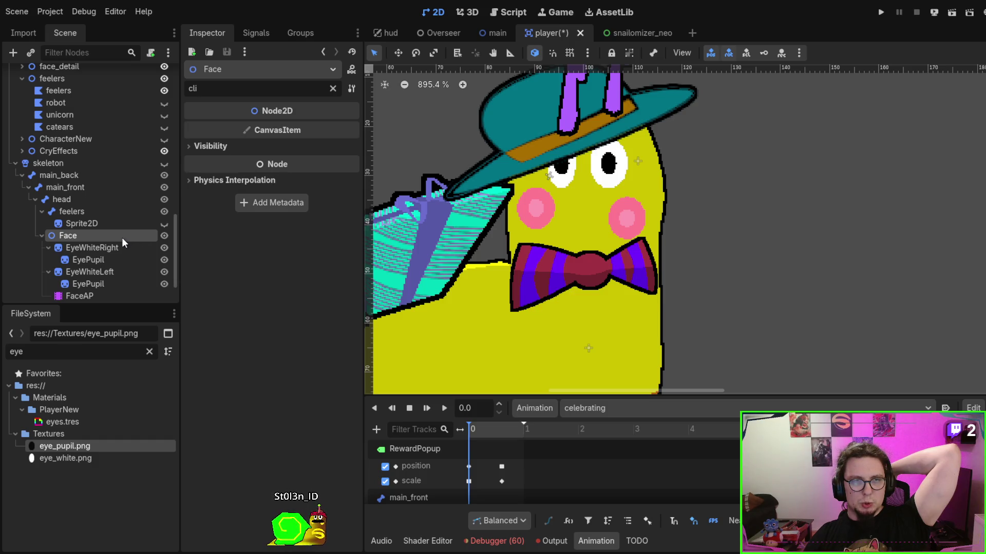
click(164, 163)
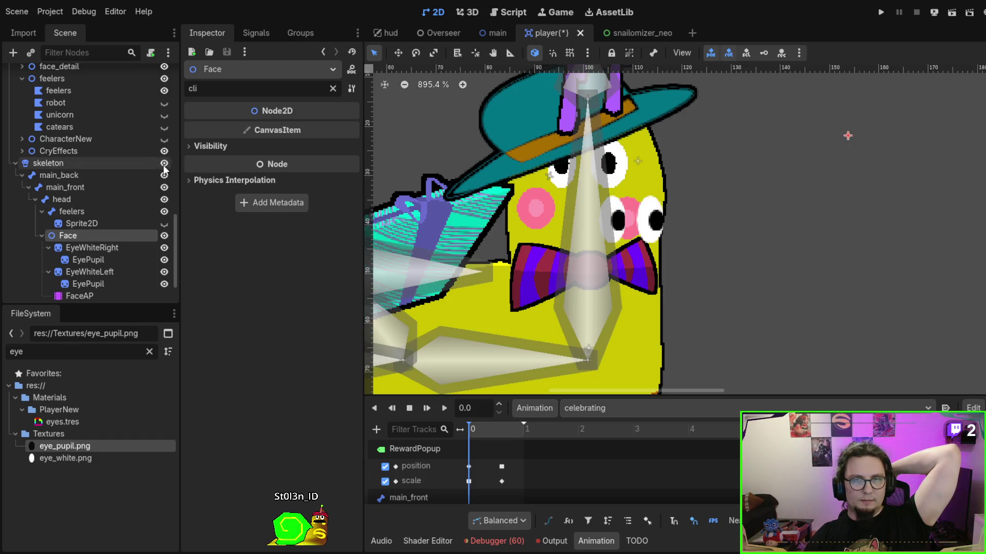
click(164, 163)
click(165, 163)
scroll(678, 192, down, 2)
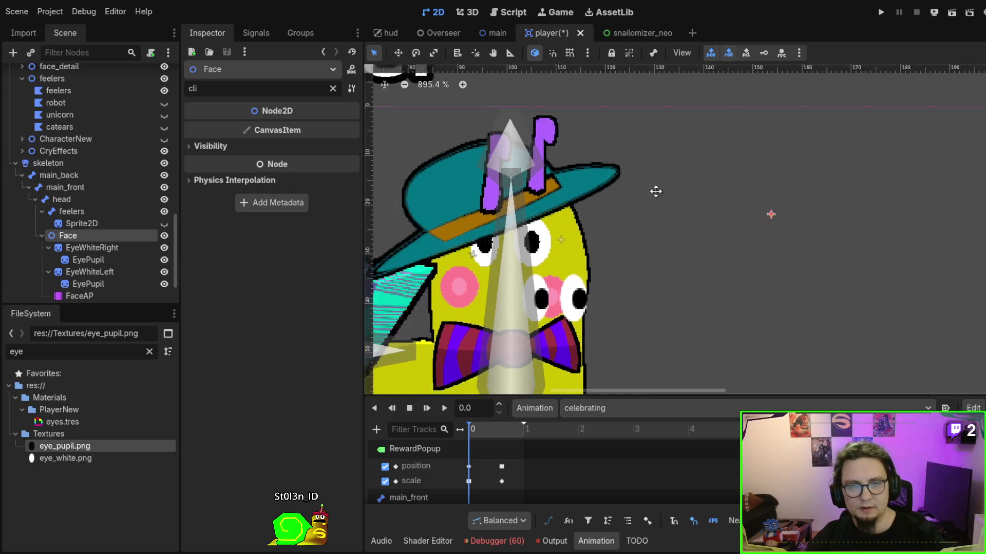
click(439, 411)
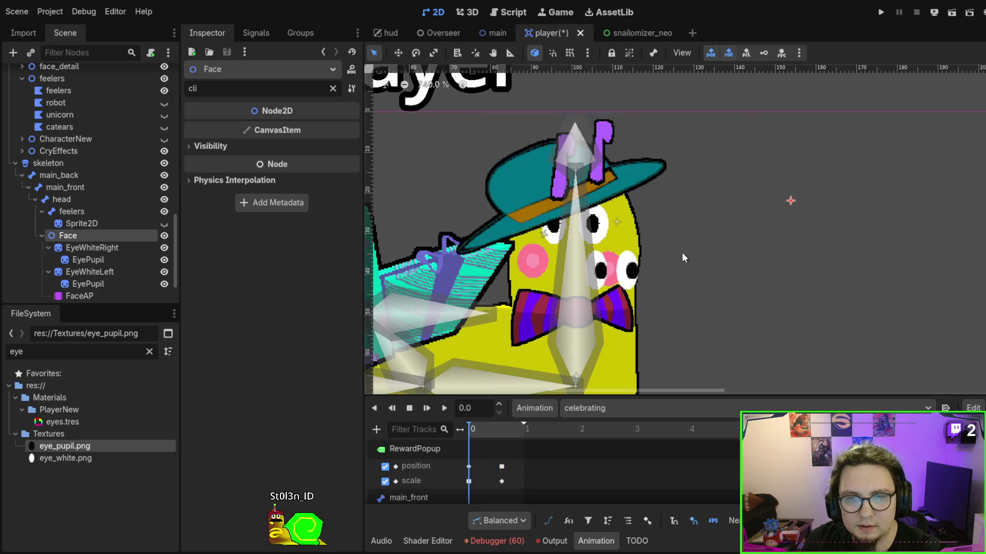
key(F6)
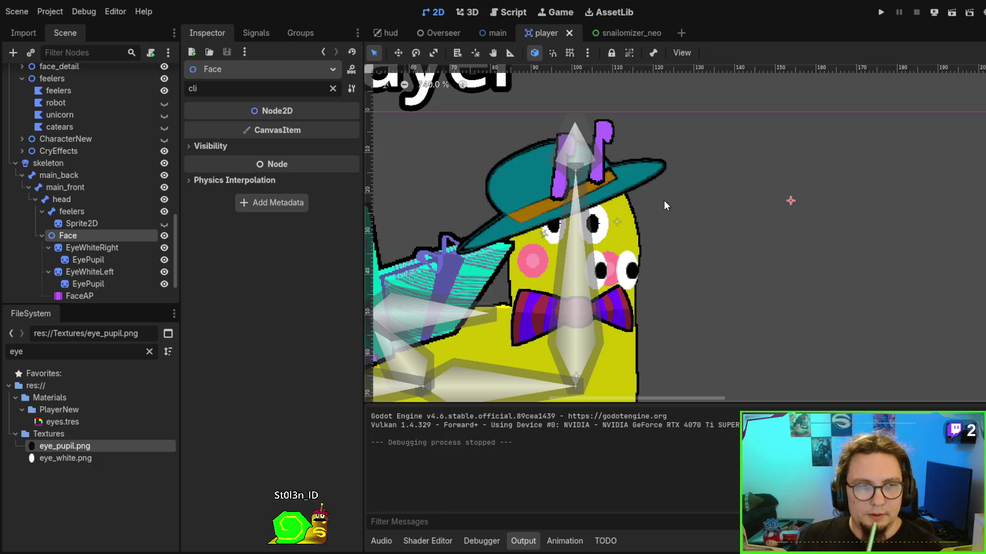
Select FaceAP and play its idle animation.
scroll(659, 247, up, 2)
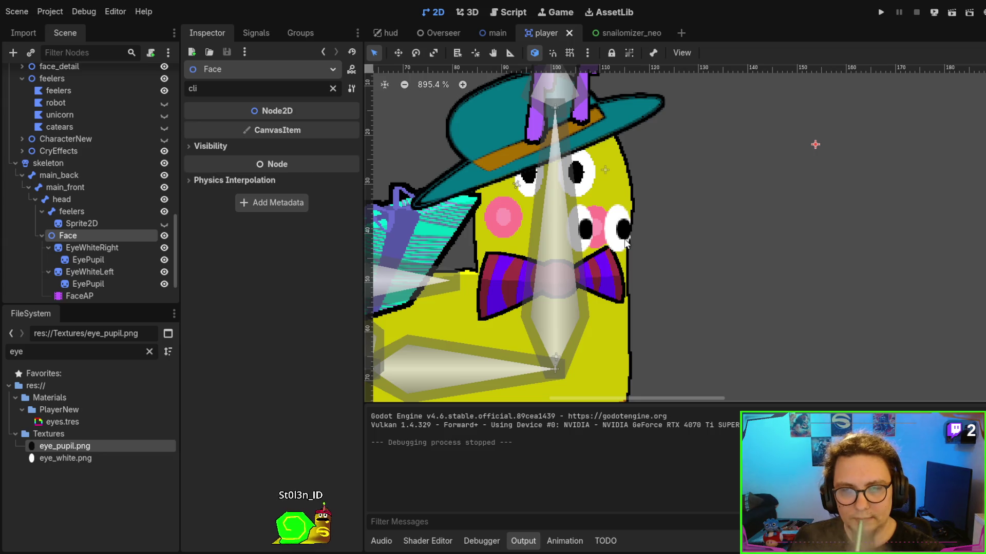
scroll(135, 239, down, 3)
click(109, 245)
click(446, 408)
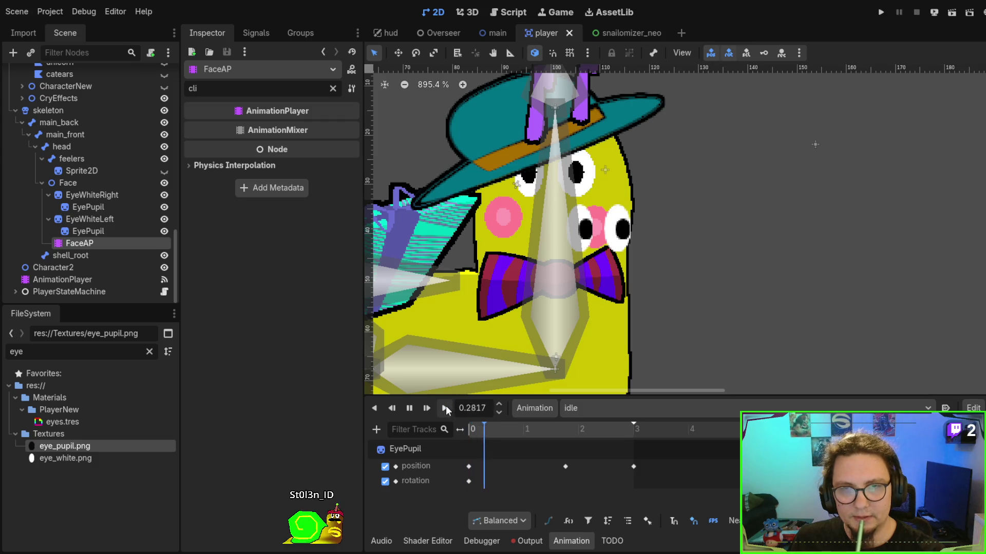
With auto-keying on, move the left pupil one pixel left at 1.77 s and back right near 3 s.
click(411, 408)
click(414, 449)
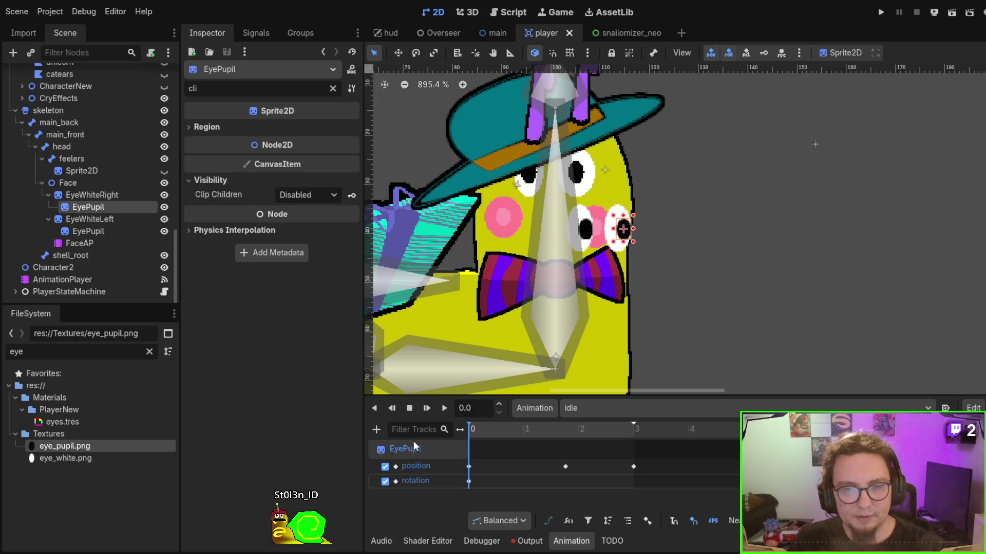
click(91, 232)
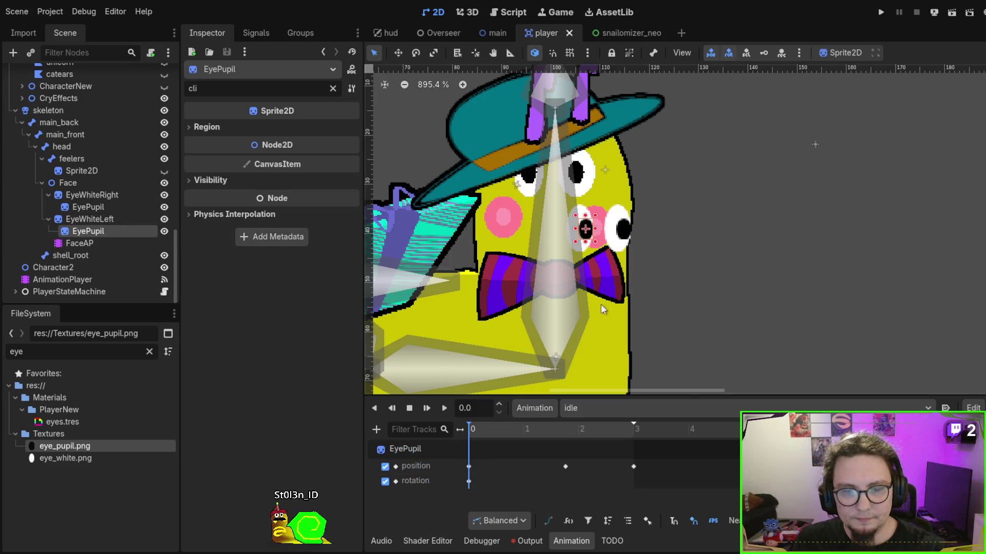
scroll(657, 276, up, 4)
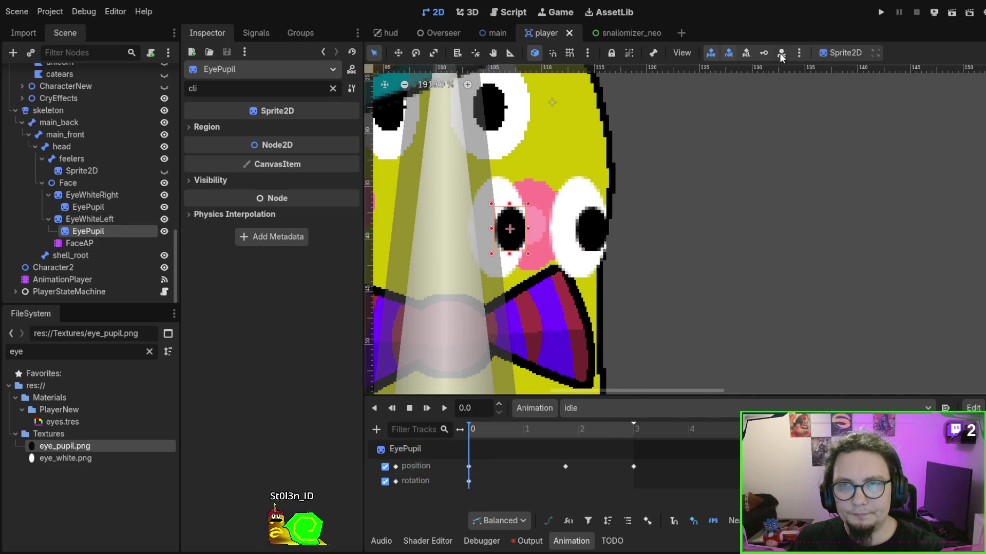
click(782, 53)
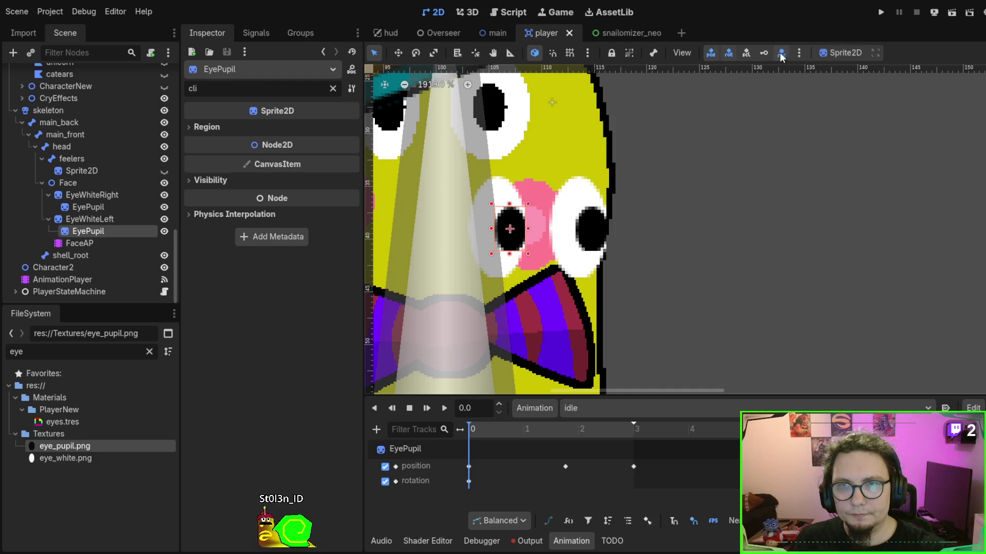
click(566, 426)
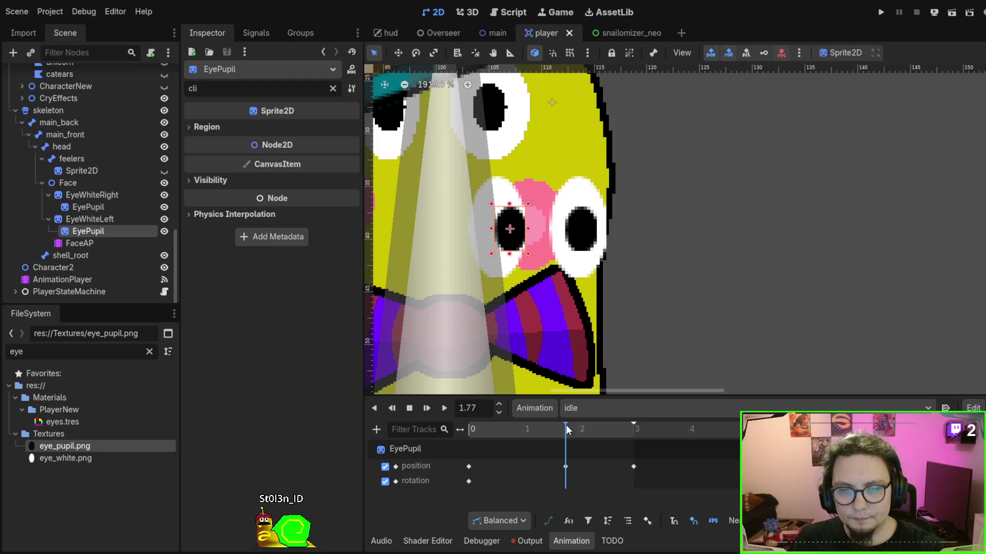
key(Left)
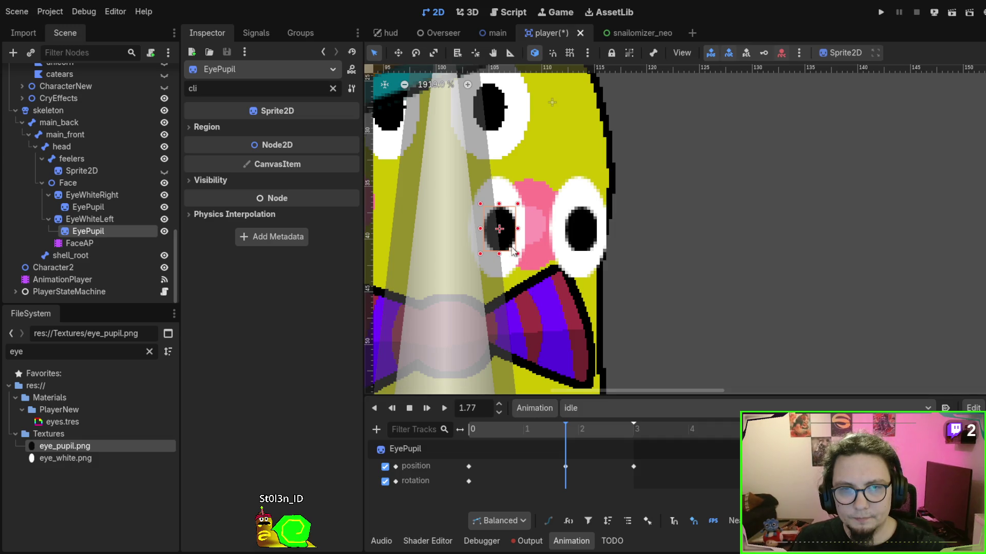
click(632, 432)
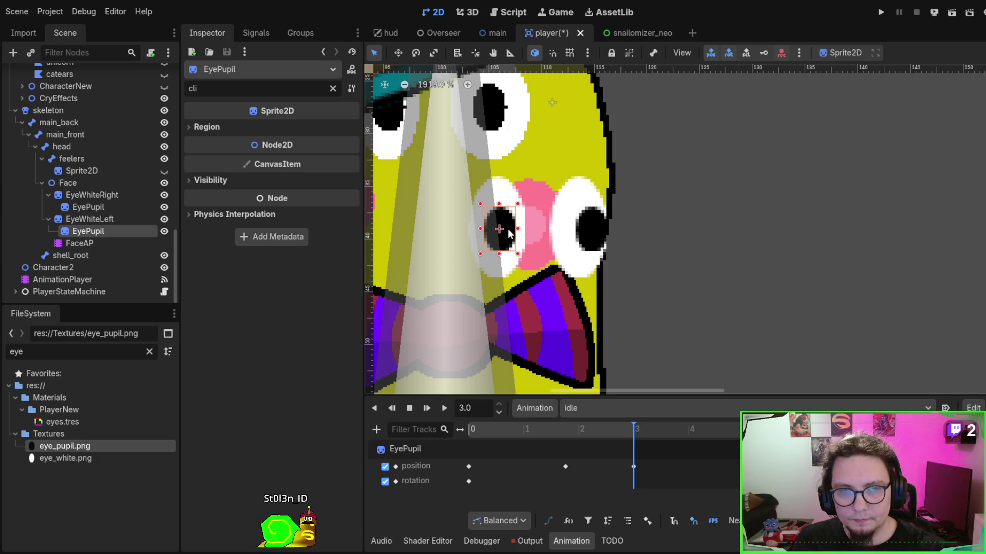
drag(512, 235, 519, 234)
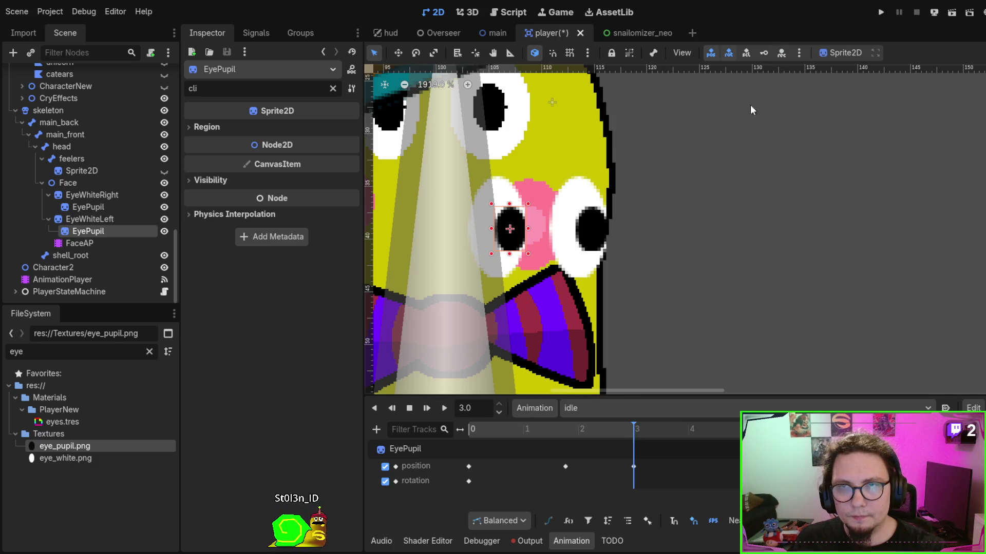
scroll(688, 215, down, 5)
click(430, 408)
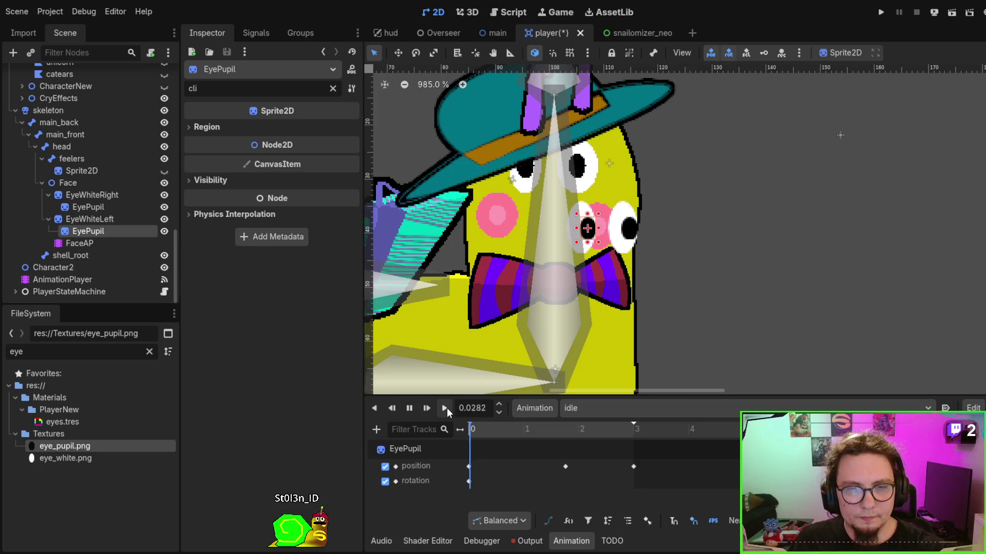
click(412, 410)
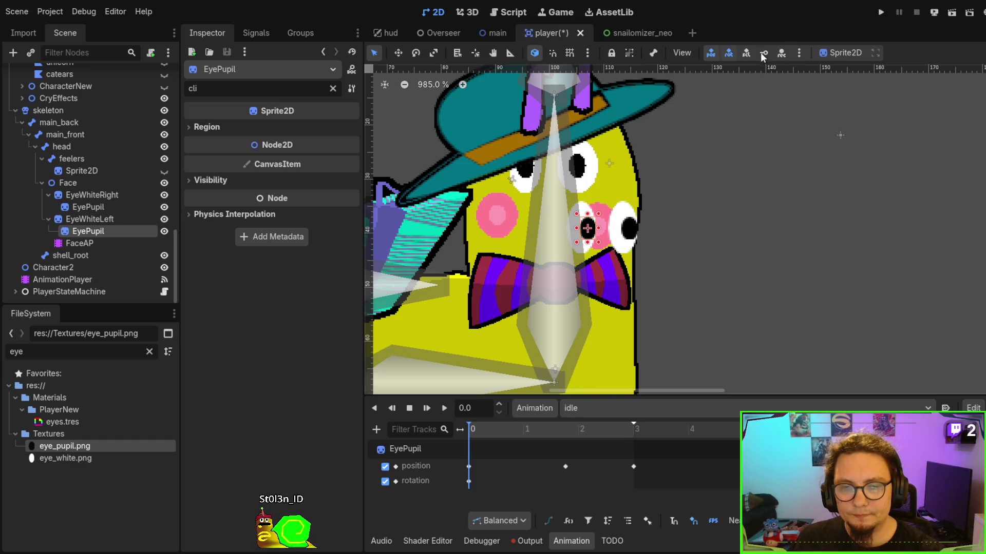
Add a key track for the left pupil, keying its position at 1.77 s and 3.0 s, then review.
key(k)
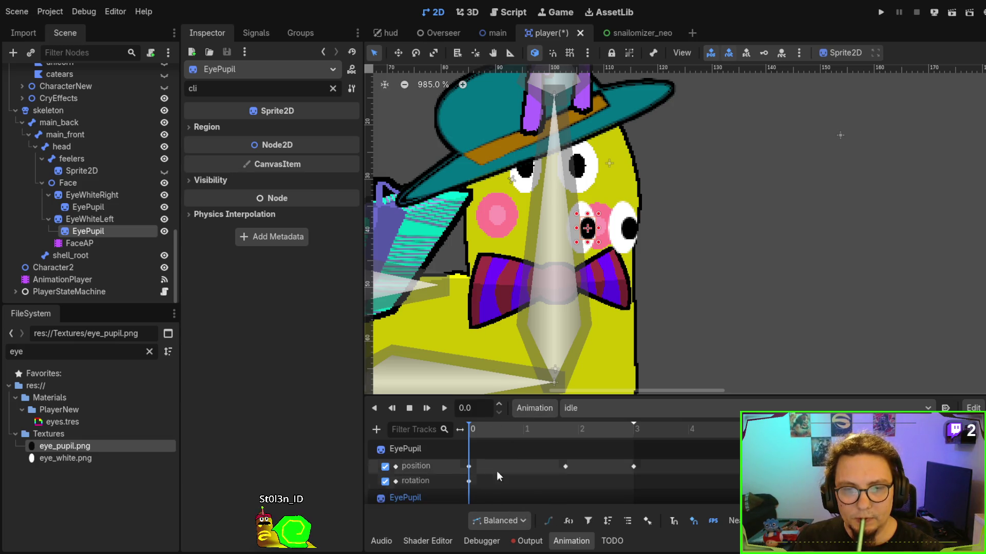
scroll(598, 223, up, 3)
click(567, 428)
drag(567, 428, 565, 429)
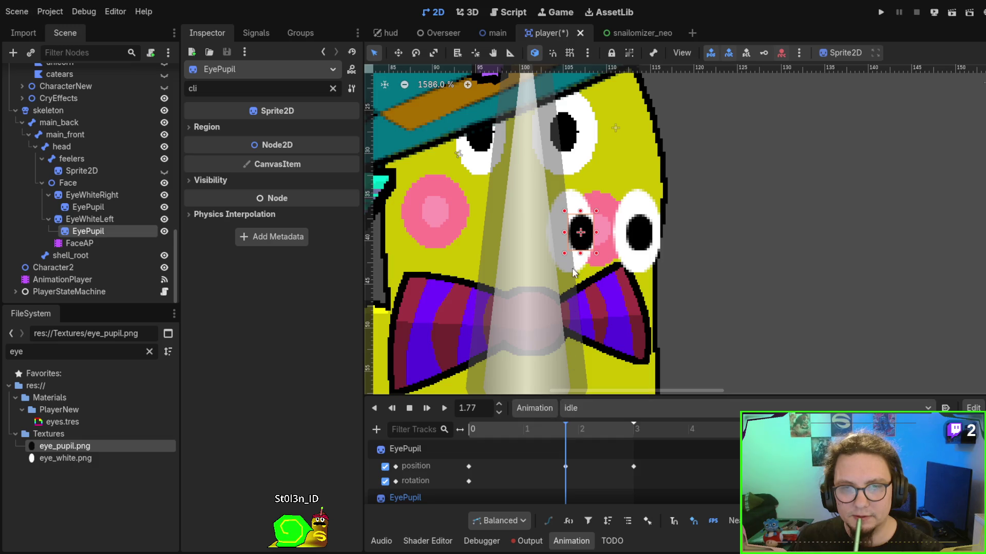
drag(580, 236, 572, 235)
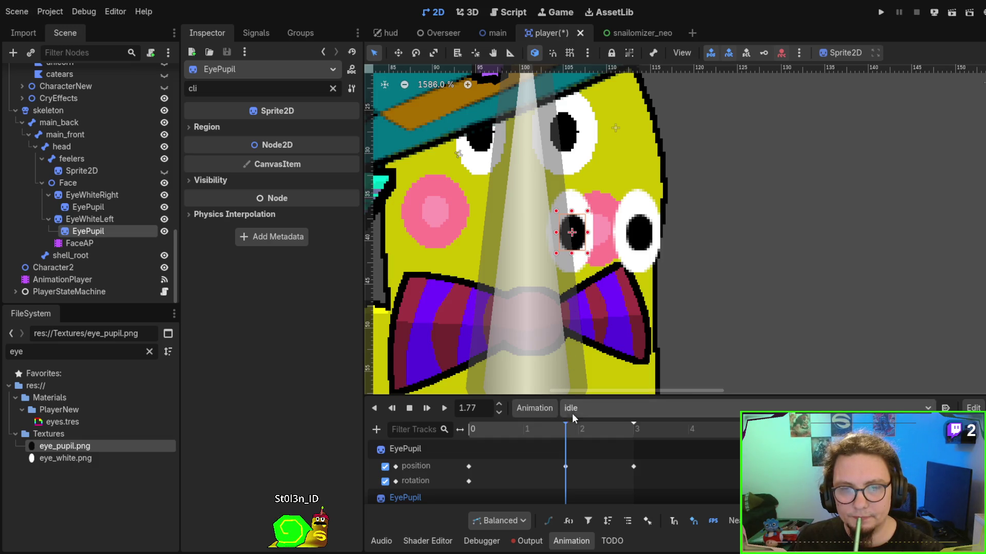
scroll(581, 467, down, 2)
drag(584, 434, 633, 430)
scroll(621, 444, down, 1)
key(Insert)
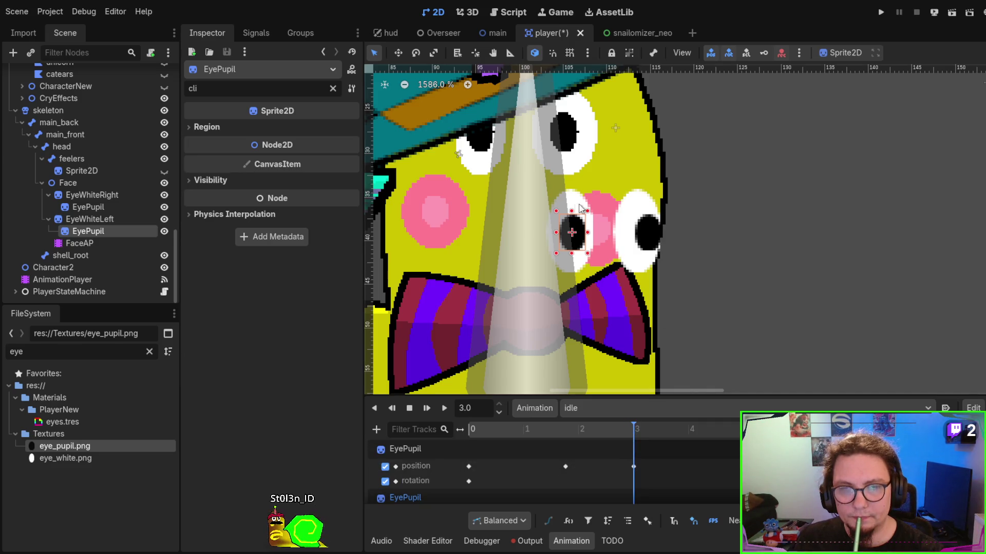
drag(574, 243, 590, 249)
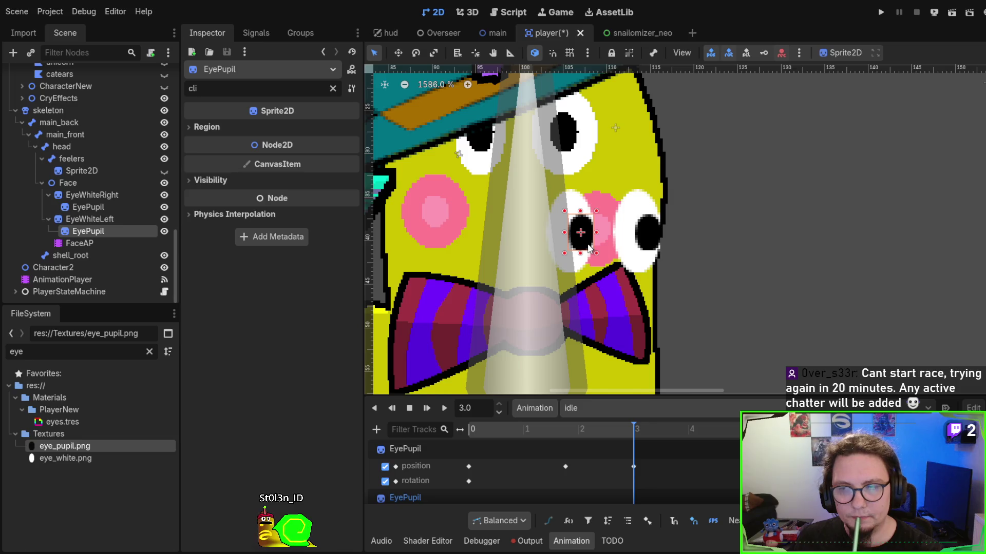
click(443, 409)
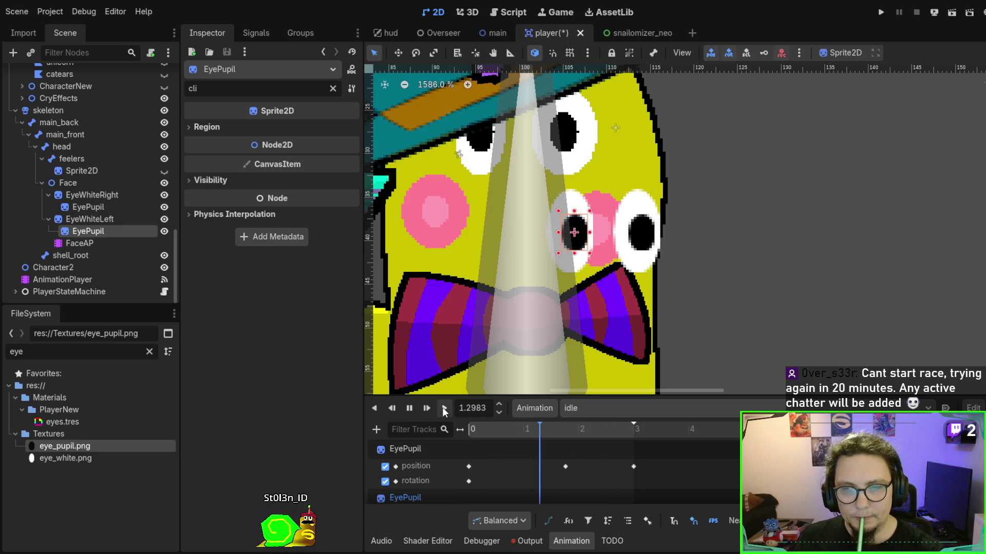
click(409, 409)
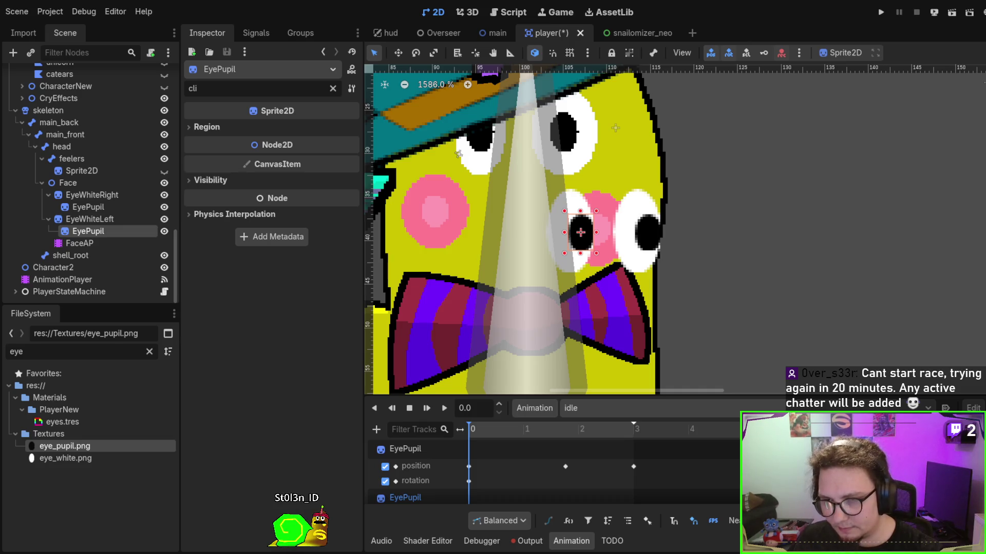
Resize the animation panel and canvas, then play the idle animation on the whole snail.
drag(943, 396, 931, 296)
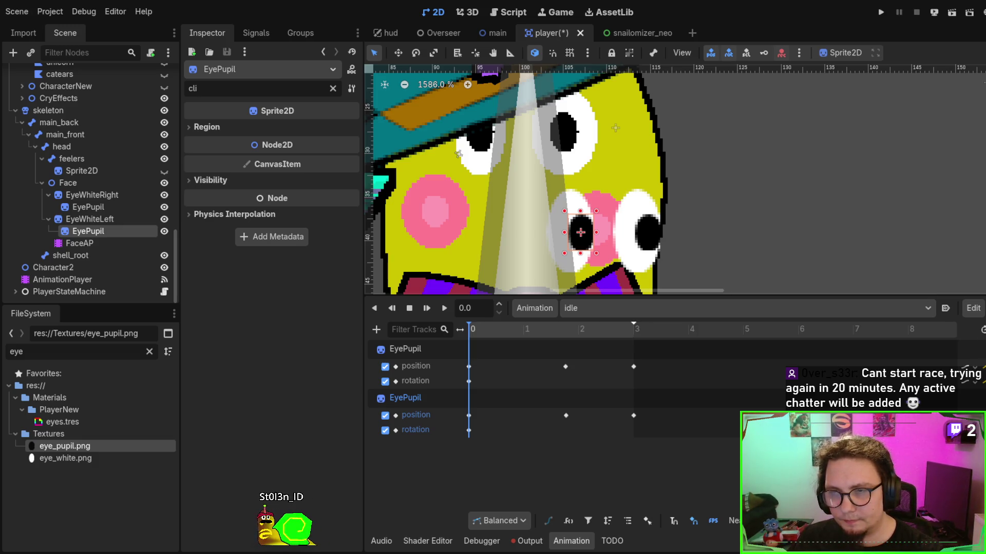
drag(807, 295, 805, 409)
click(444, 409)
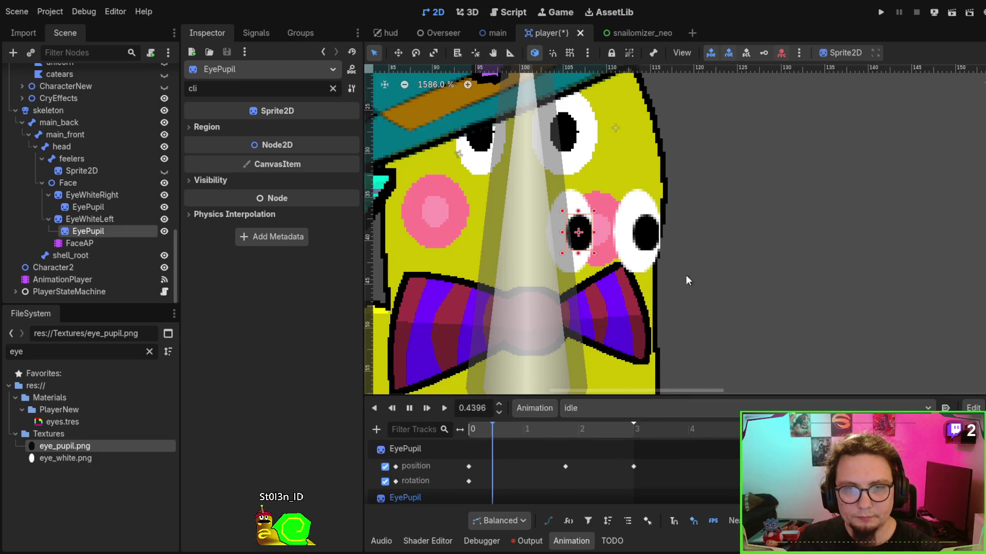
scroll(695, 270, down, 4)
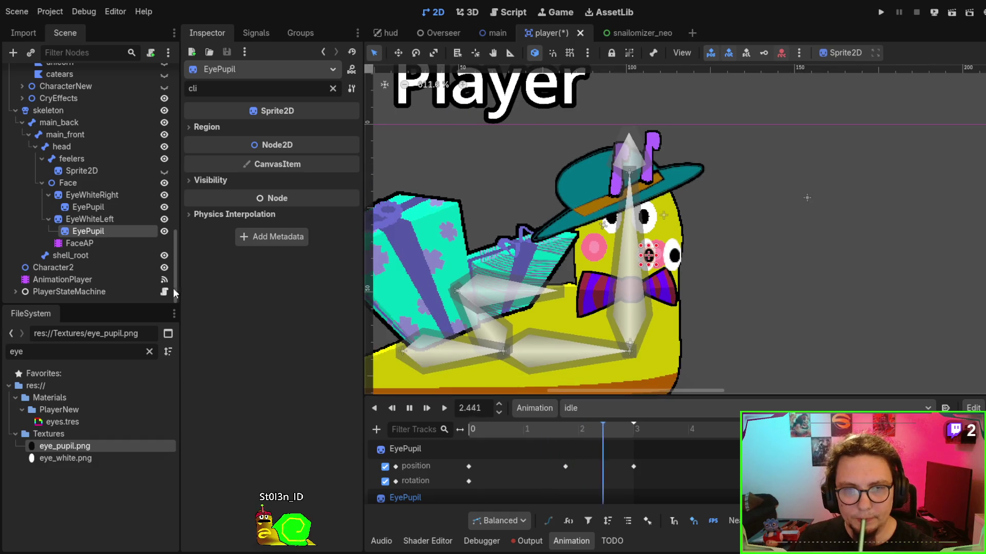
Preview the celebrating and celebrating_loop animations on the main AnimationPlayer, then stop.
click(66, 280)
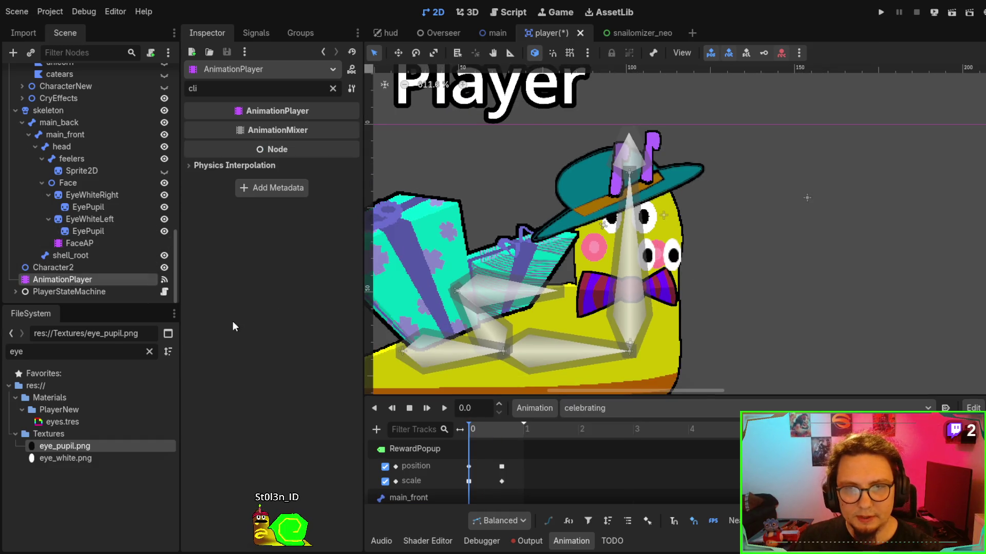
click(450, 411)
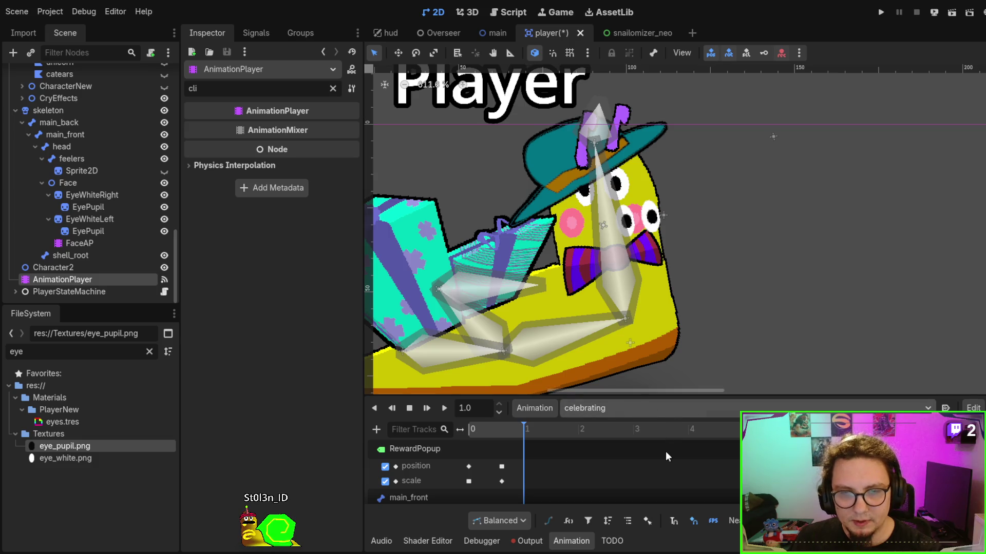
click(442, 410)
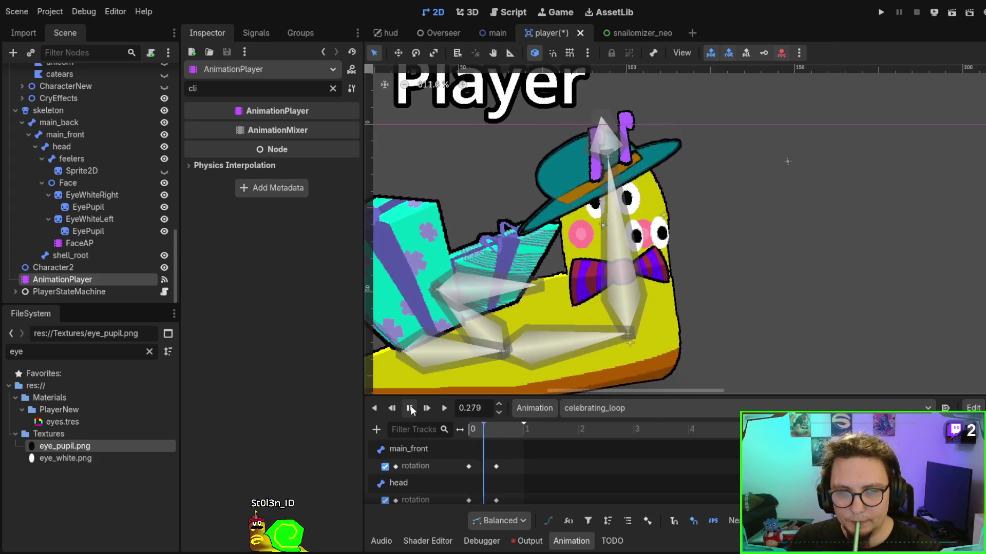
click(411, 406)
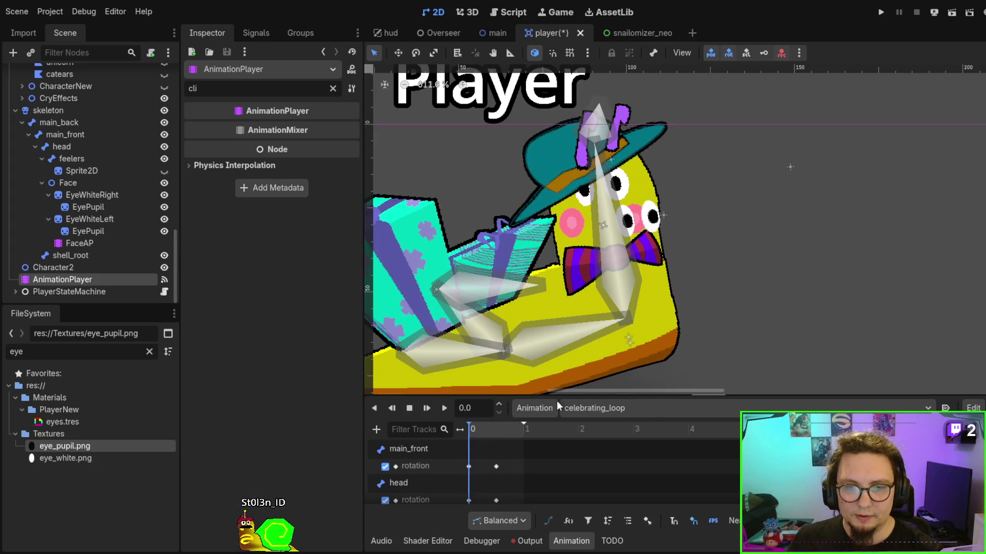
Switch the AnimationPlayer to RESET and select FaceAP to show its idle animation.
click(603, 411)
click(595, 429)
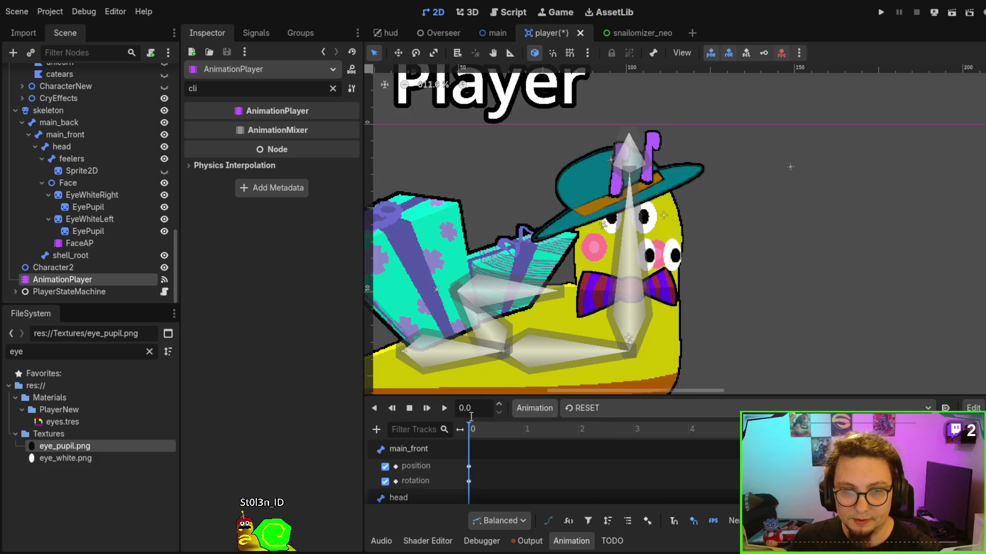
click(94, 242)
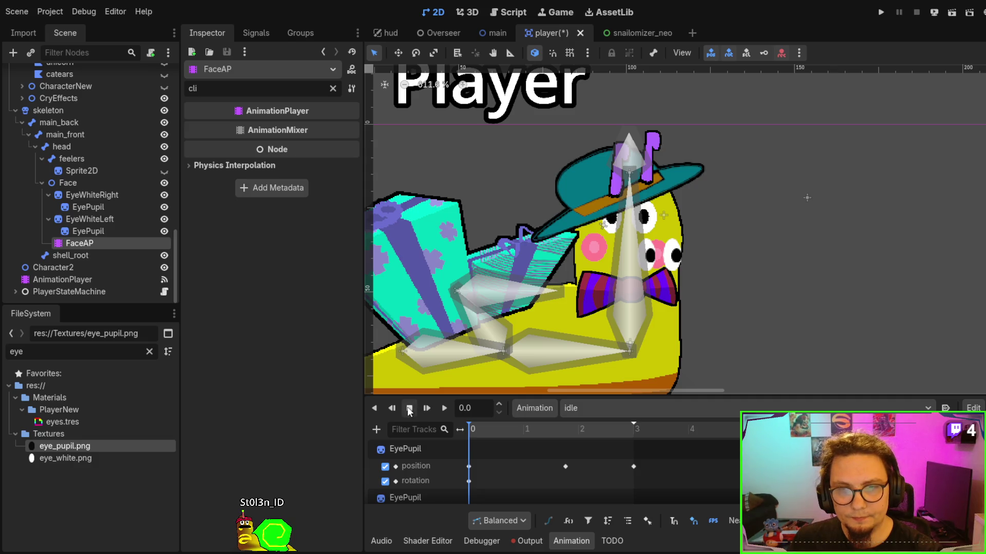
Switch FaceAP to its RESET animation.
click(606, 413)
click(609, 426)
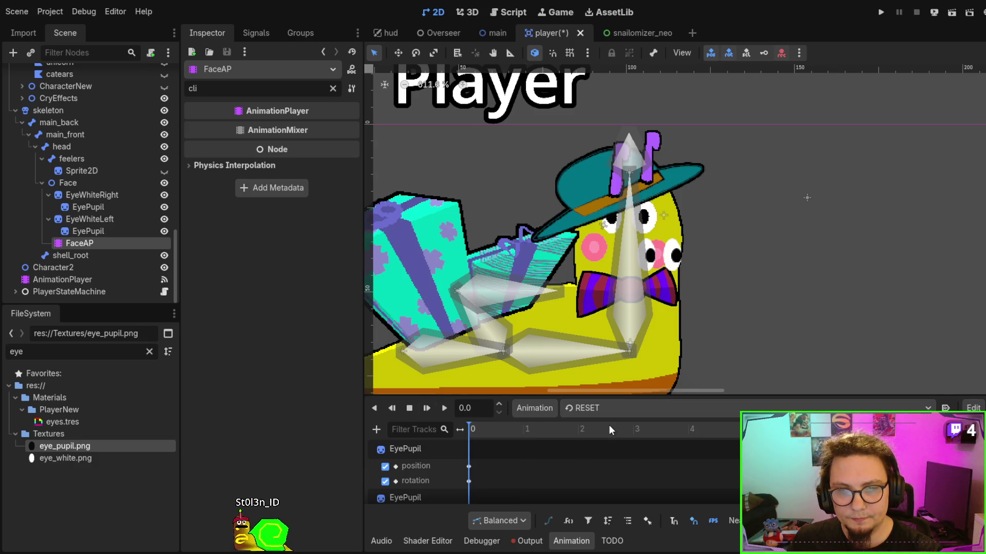
scroll(546, 469, down, 2)
scroll(544, 464, down, 1)
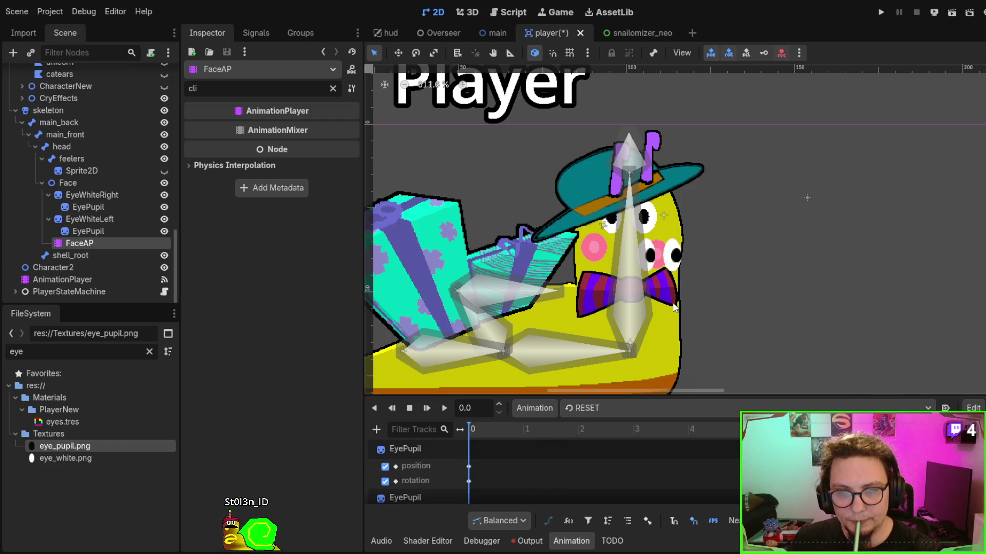
scroll(680, 279, down, 1)
scroll(659, 271, up, 1)
Reposition the eye sprites and Face node back onto the snail's face.
click(658, 270)
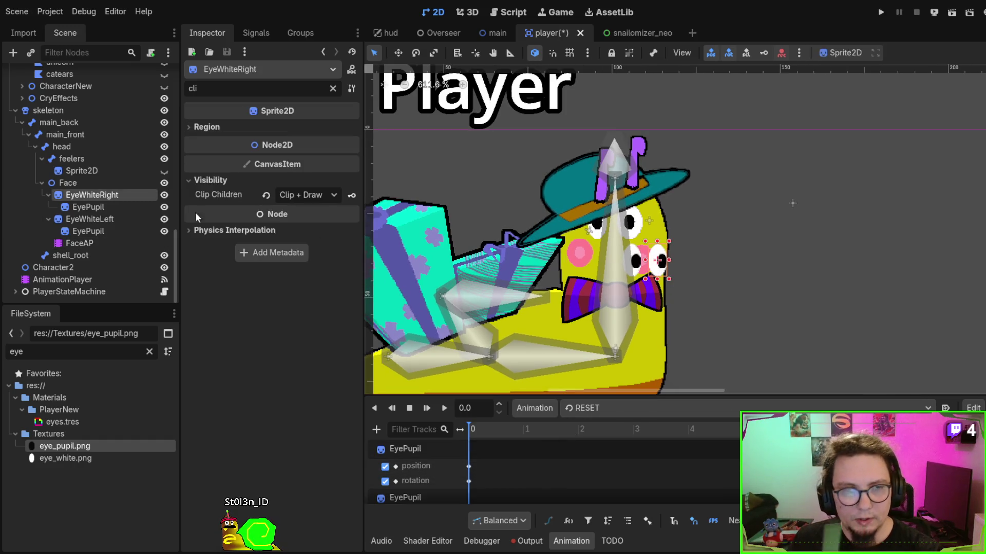
click(66, 183)
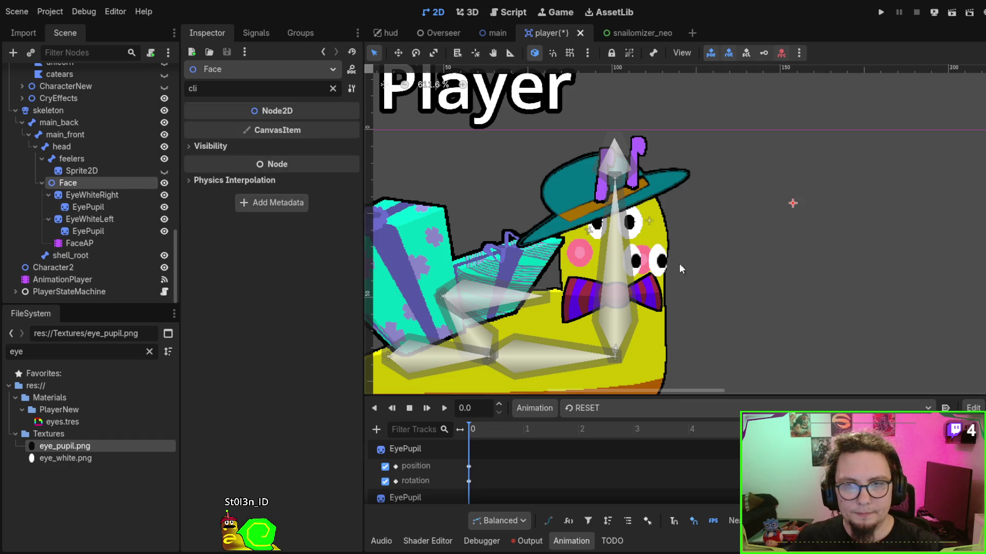
click(80, 196)
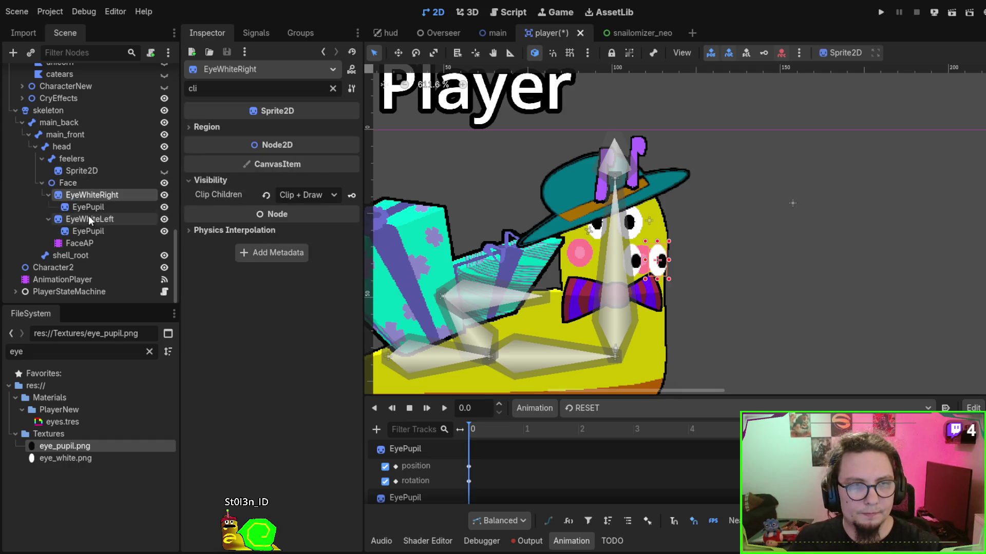
shift+click(89, 217)
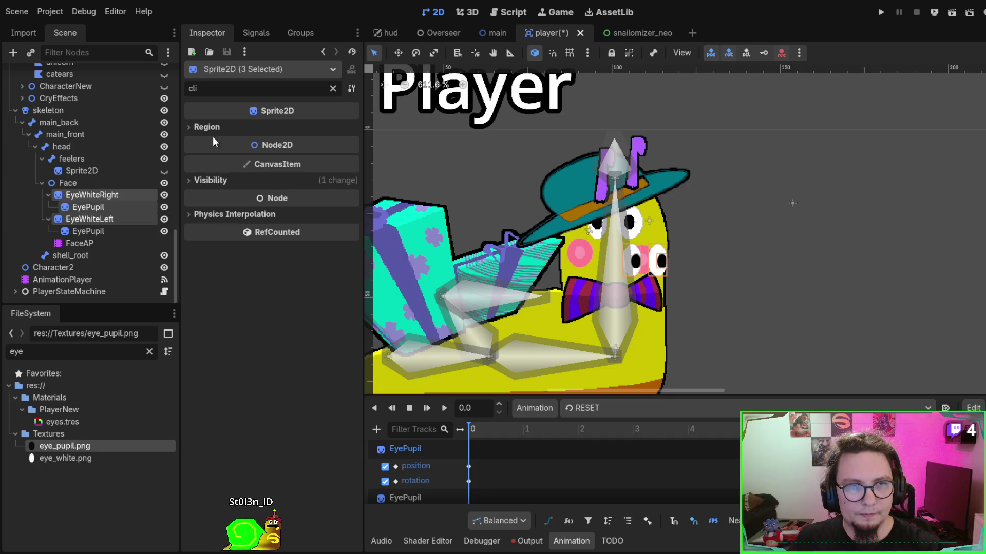
mouse_move(660, 273)
mouse_down()
mouse_move(870, 231)
mouse_move(825, 225)
mouse_move(850, 235)
mouse_move(833, 230)
mouse_up()
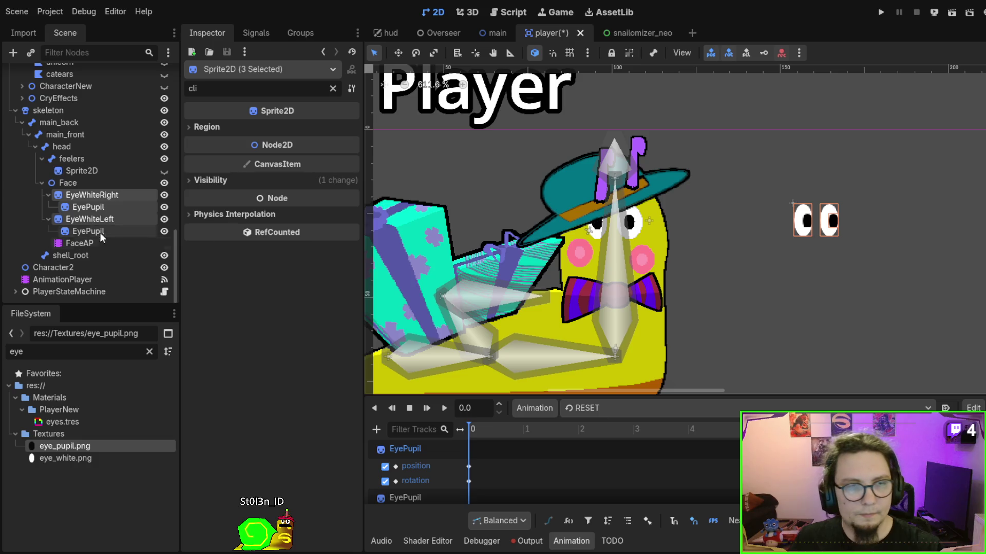
click(69, 183)
mouse_move(781, 202)
mouse_down()
mouse_move(588, 215)
mouse_move(587, 207)
mouse_up()
Shift EyeWhiteRight slightly to the right.
scroll(625, 220, up, 4)
click(633, 219)
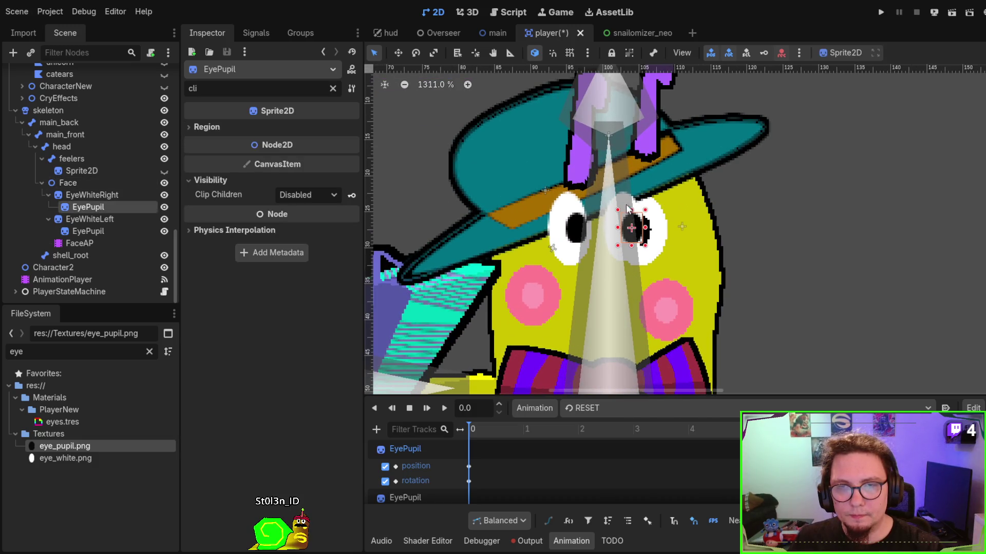
click(625, 202)
drag(623, 201, 638, 200)
scroll(633, 302, up, 1)
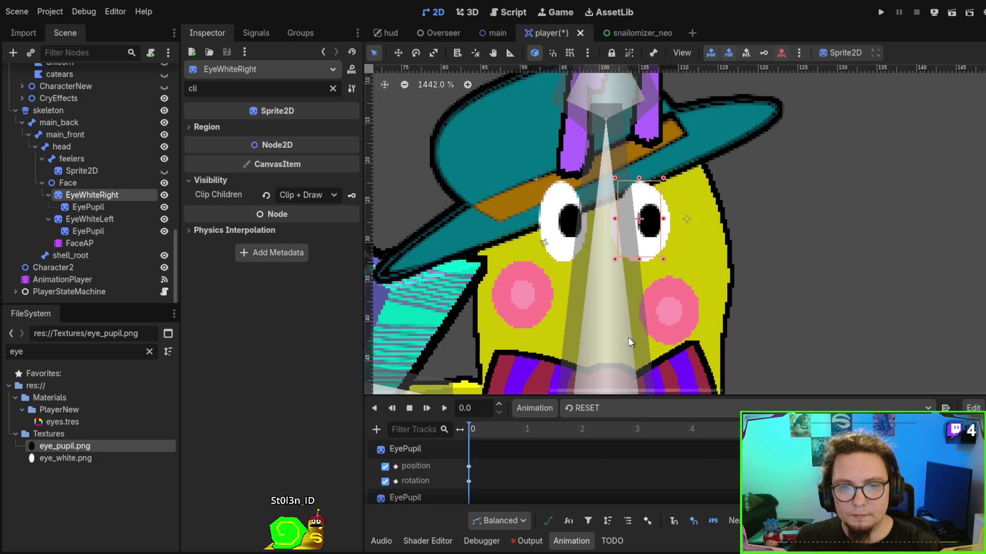
scroll(654, 305, down, 5)
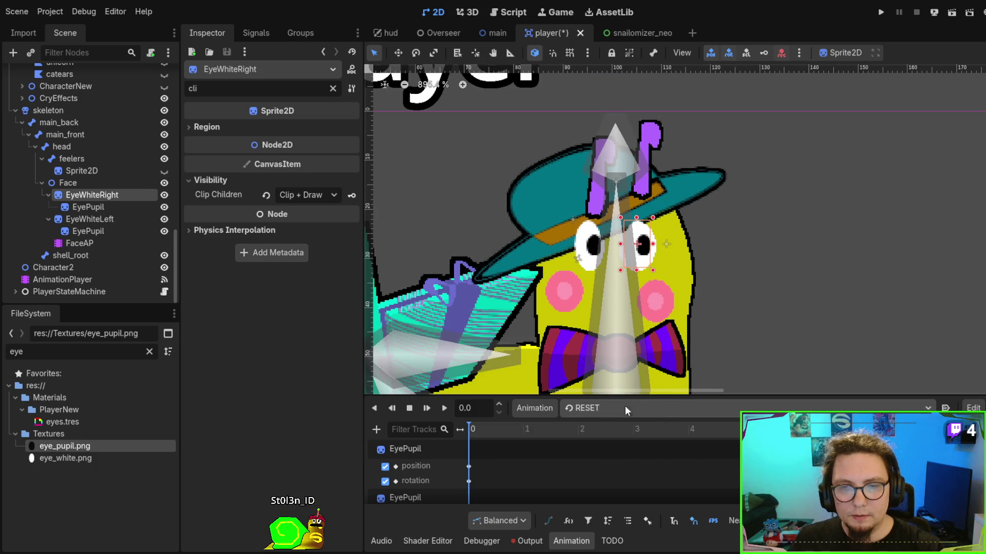
Play FaceAP's idle pupil animation, then stop it at 0.0 seconds.
click(103, 251)
click(102, 248)
click(655, 413)
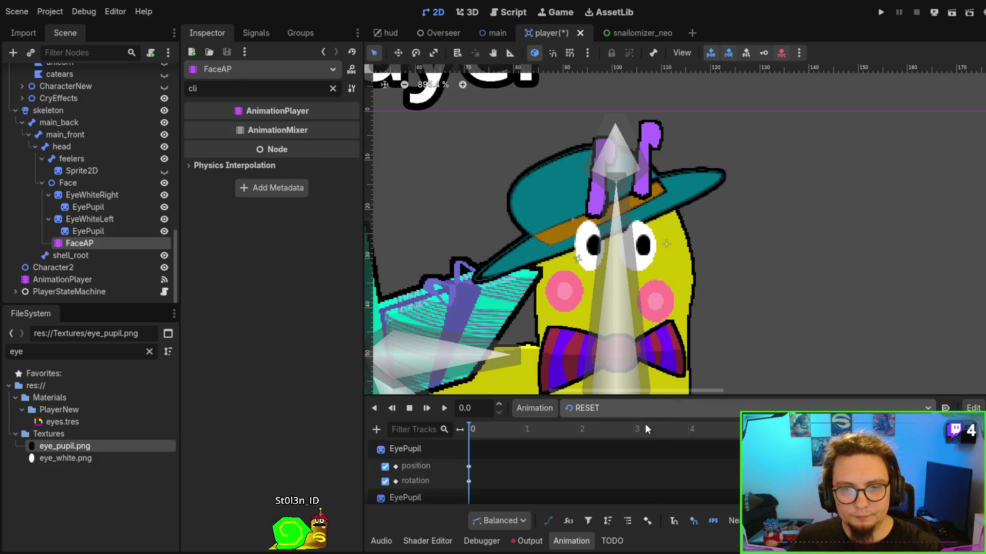
click(642, 438)
click(442, 406)
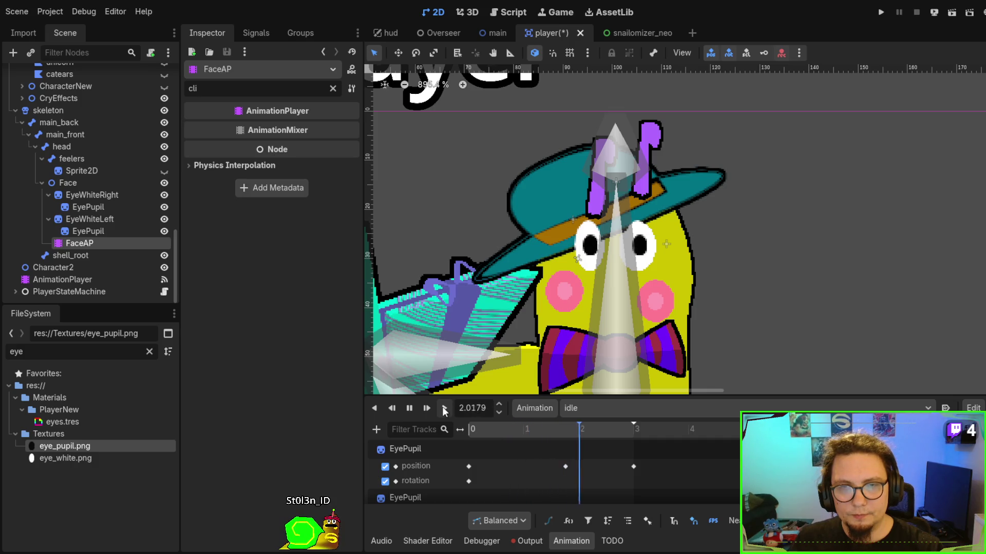
click(409, 408)
Undo the accidental move of the skeleton node in the Scene tree.
scroll(89, 201, up, 2)
scroll(93, 195, up, 8)
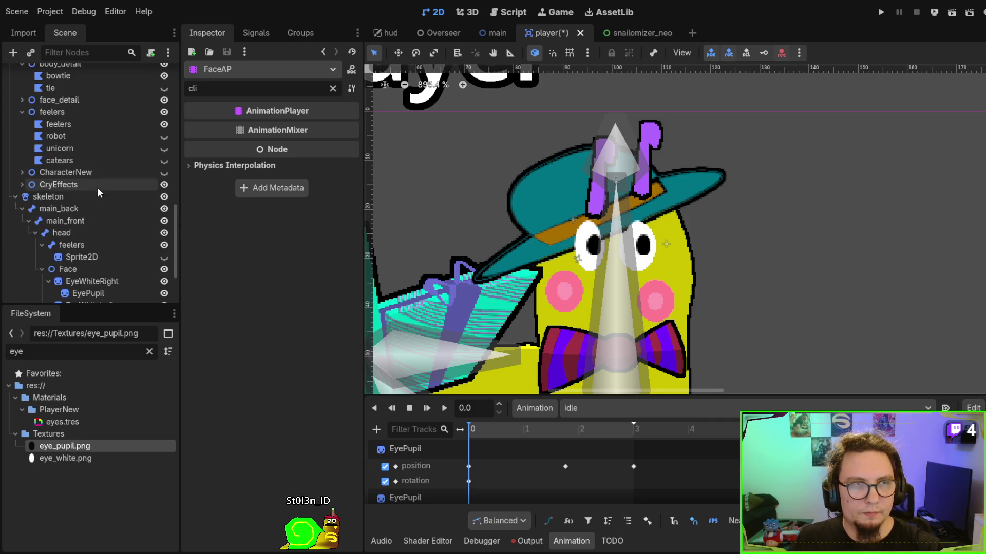
mouse_move(83, 251)
mouse_down()
mouse_move(51, 257)
mouse_move(72, 256)
mouse_move(90, 157)
mouse_move(57, 98)
mouse_up()
scroll(85, 160, up, 5)
scroll(79, 134, up, 2)
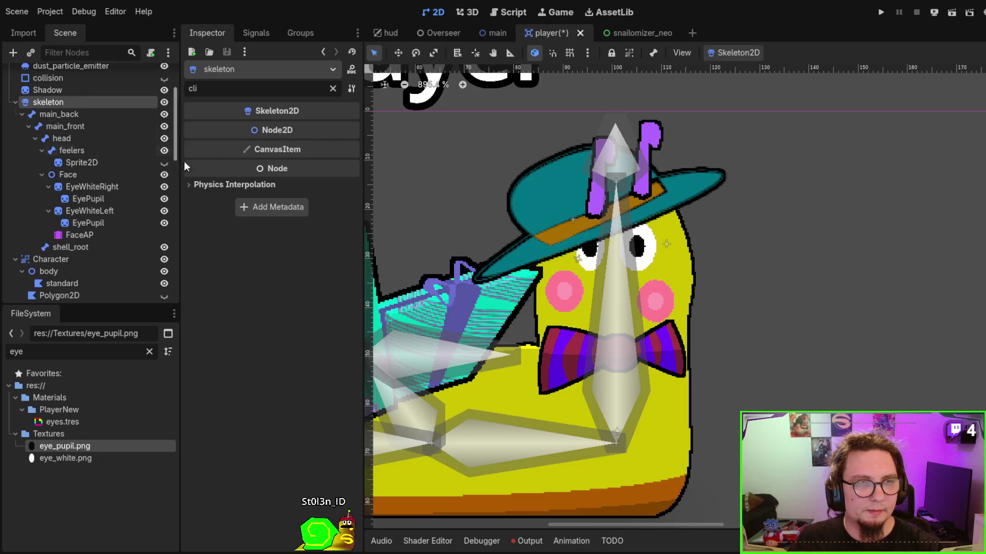
key(ctrl+z)
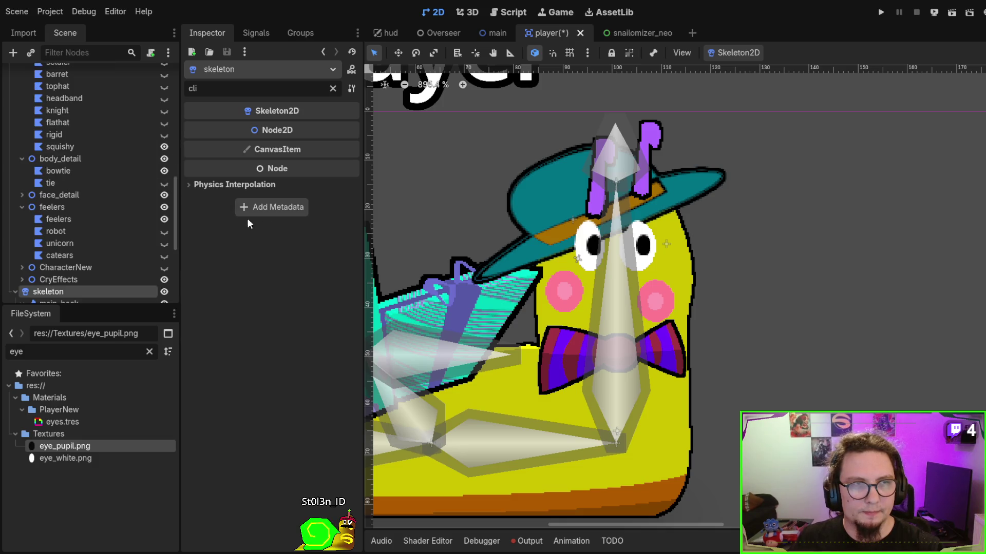
scroll(118, 199, up, 8)
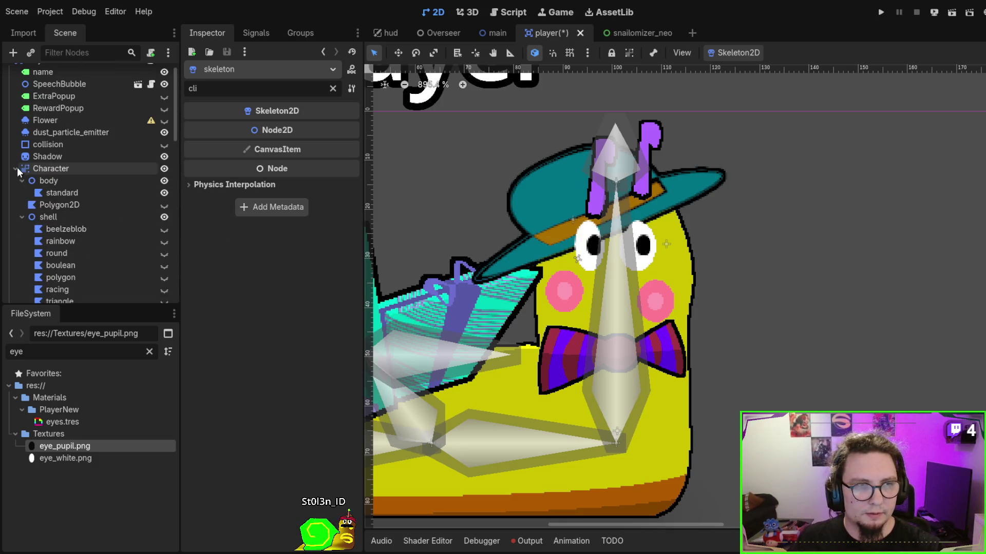
Select the standard body polygon and filter its Inspector with 'z' to show Ordering.
click(16, 169)
click(15, 180)
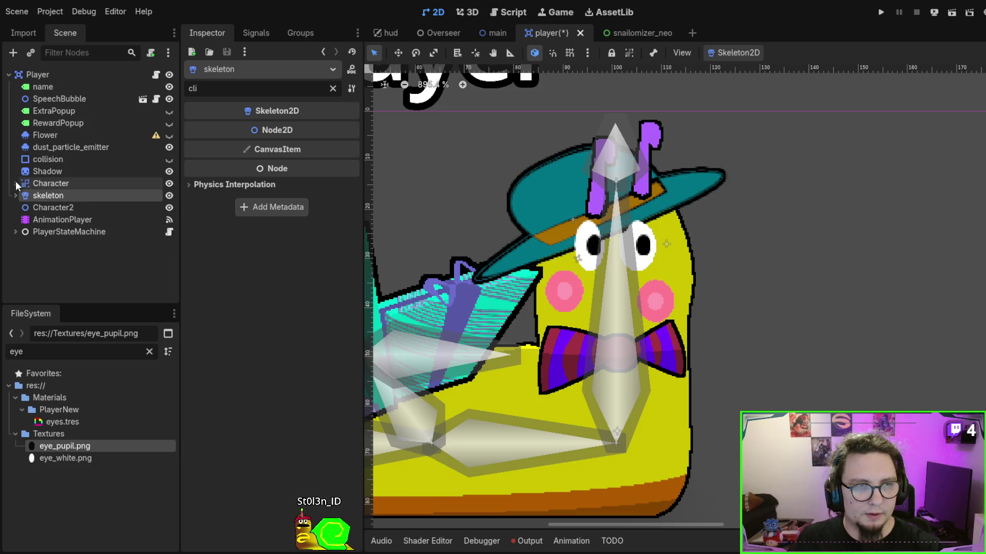
click(15, 184)
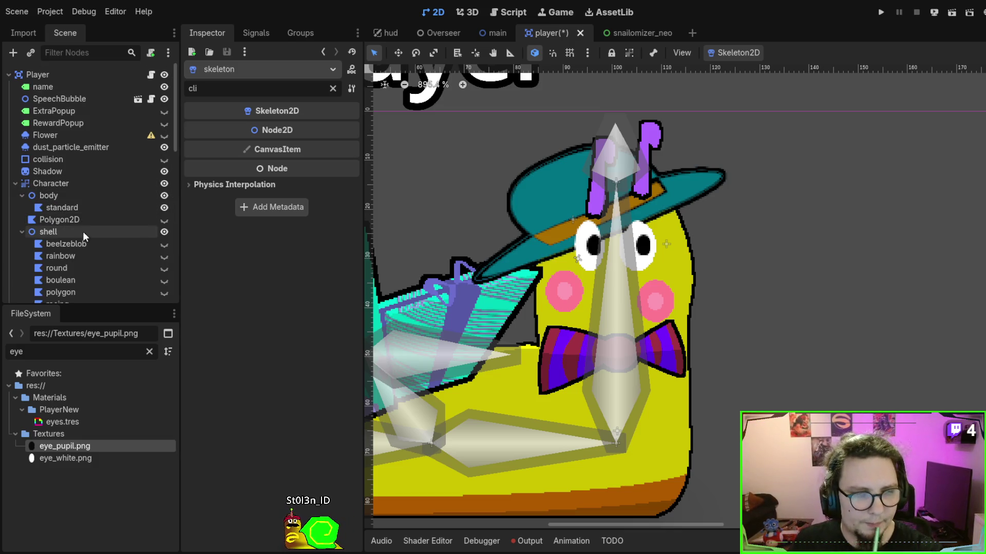
click(75, 209)
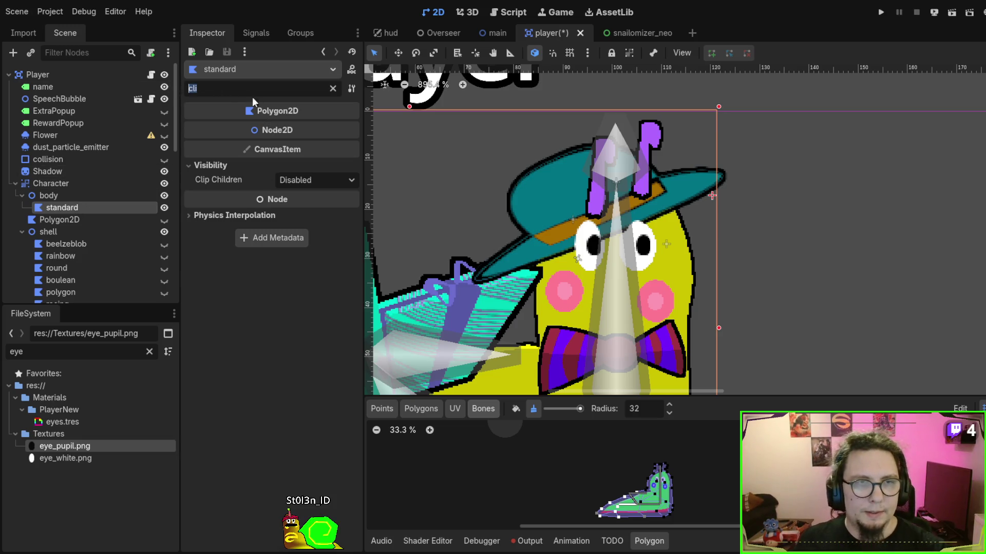
text(draw)
key(ctrl+z)
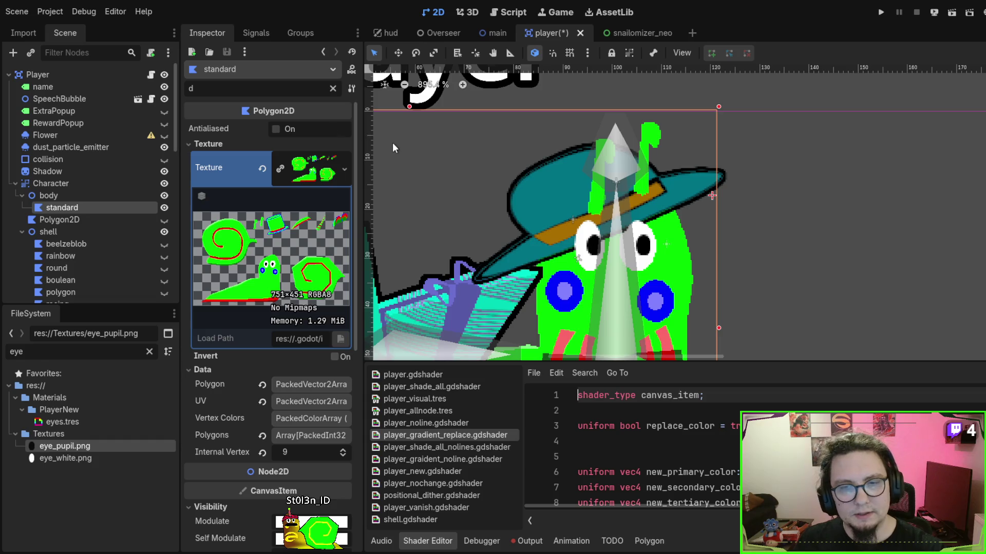
text(r)
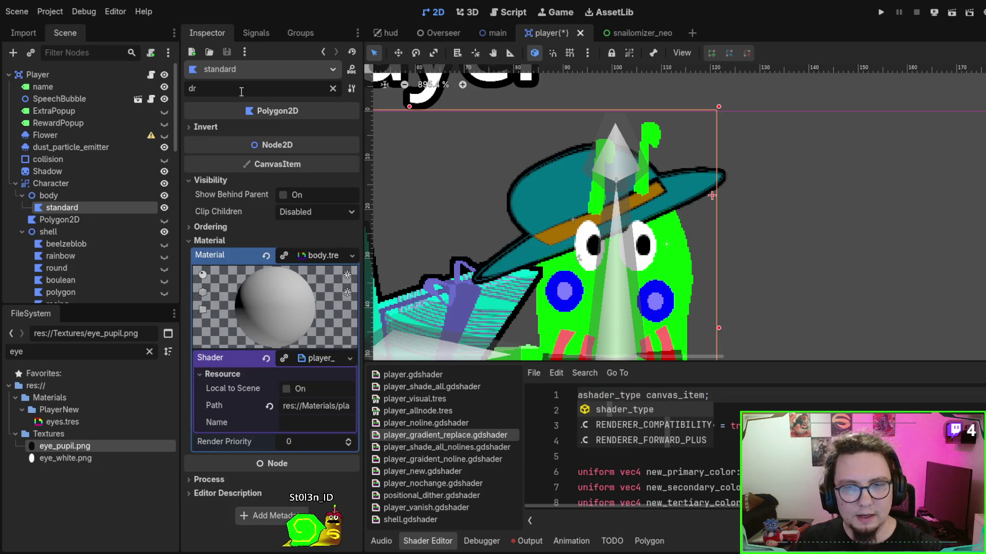
text(aw)
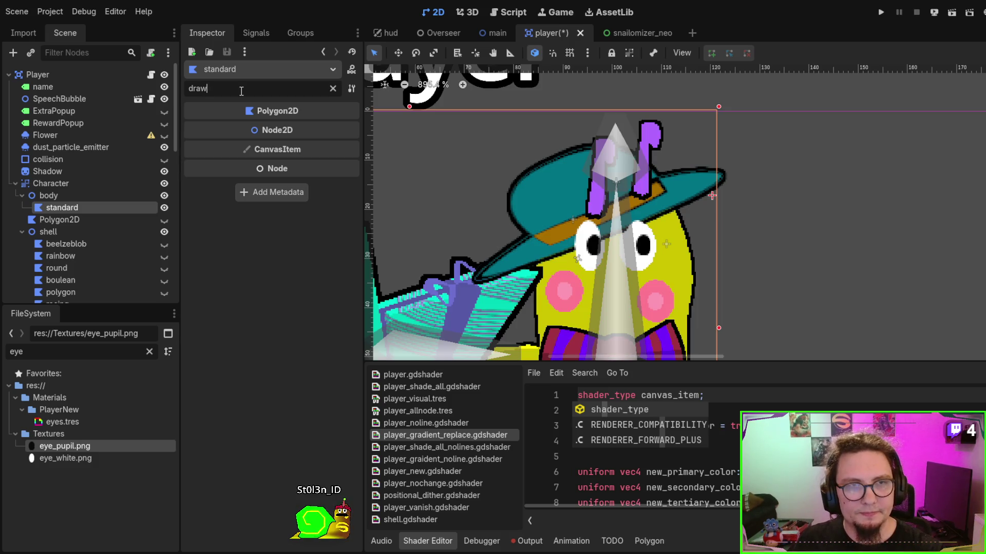
text(z)
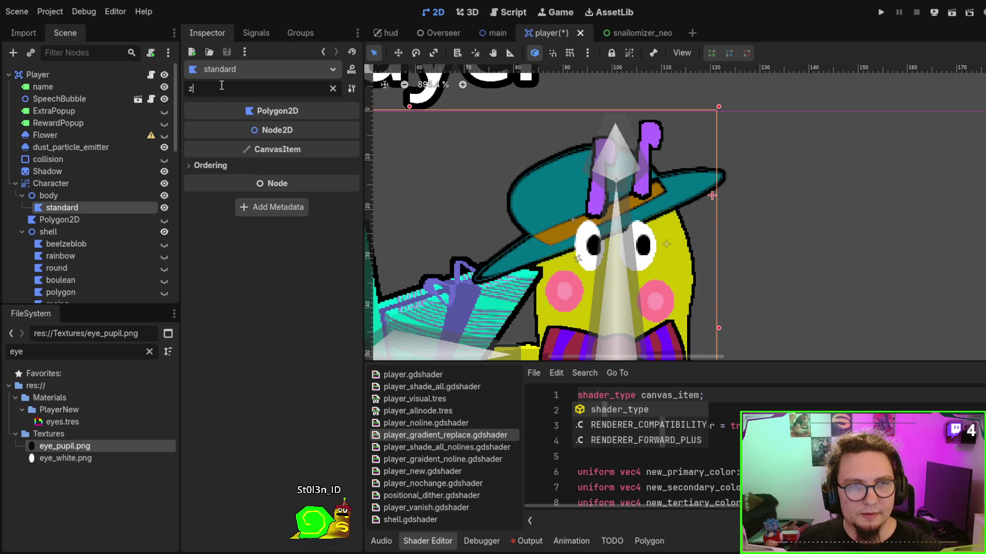
Lower the standard polygon's Z Index to -1 and check the body node's Ordering.
click(201, 169)
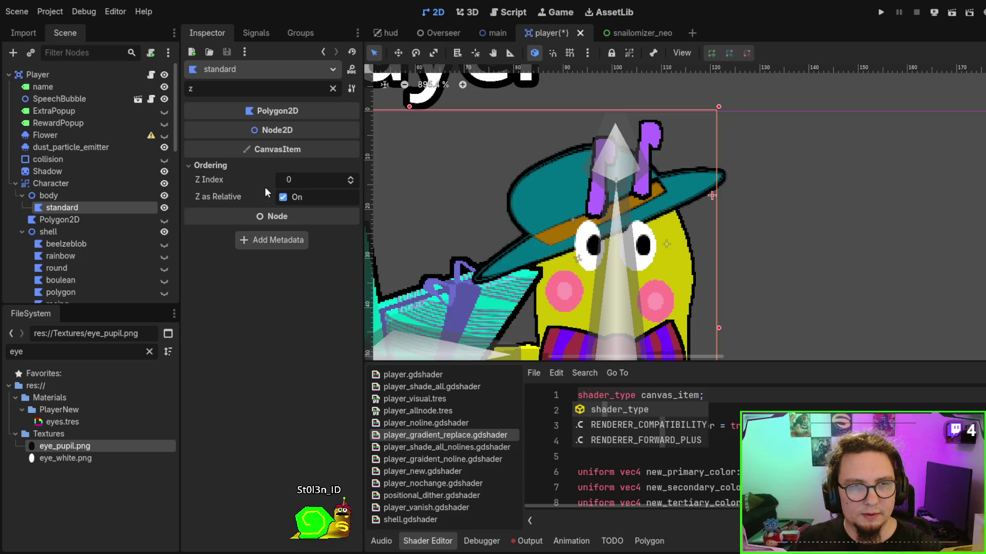
click(349, 182)
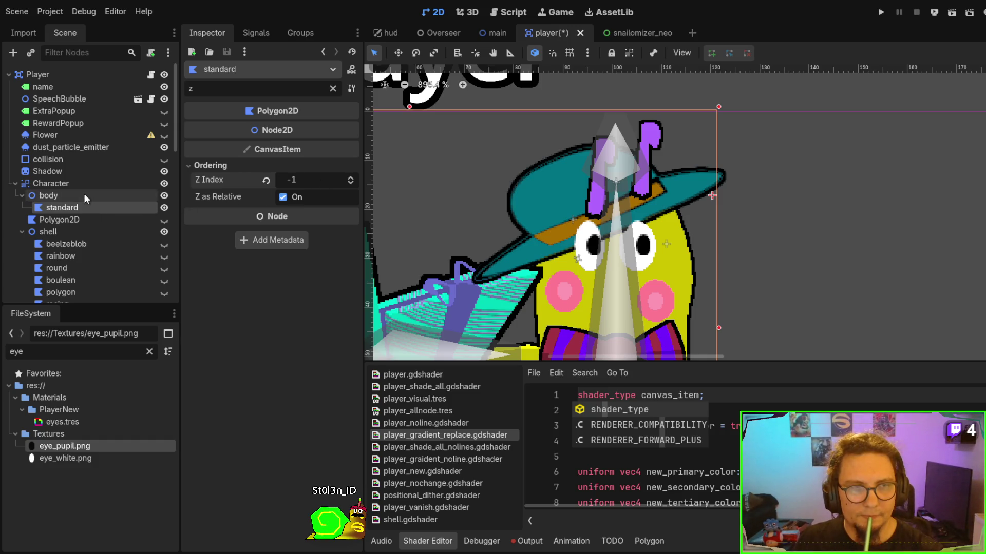
click(65, 194)
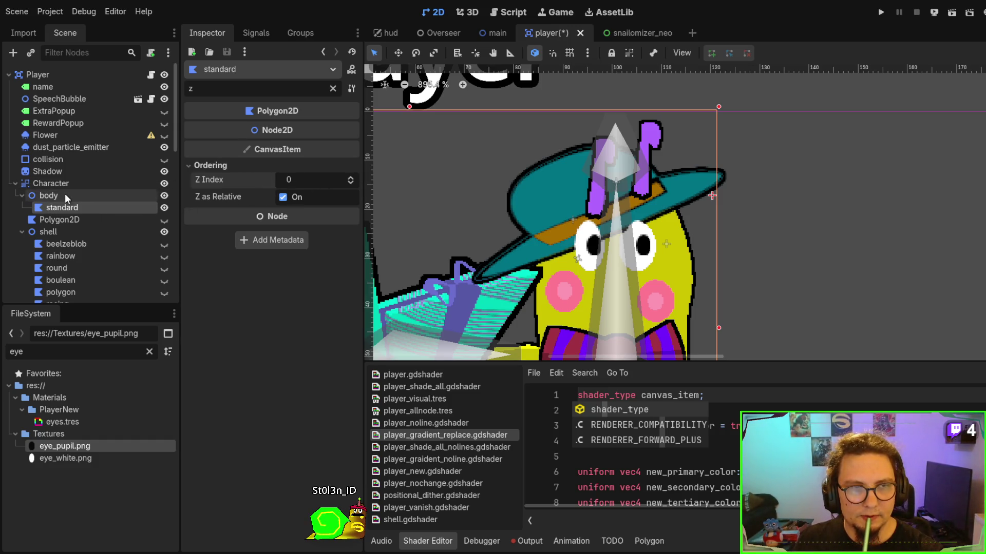
click(210, 147)
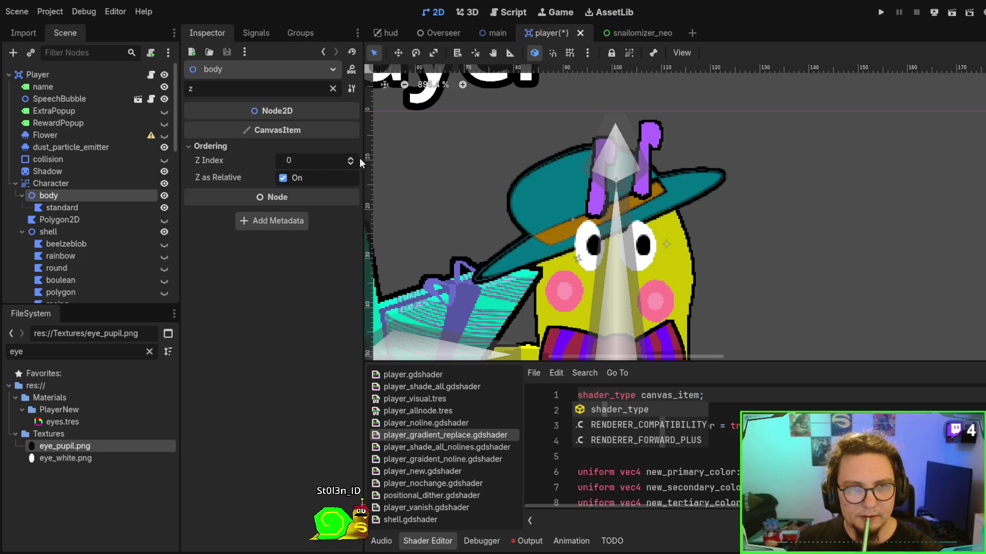
Set the shell's Z Index to 10.
click(83, 232)
click(213, 148)
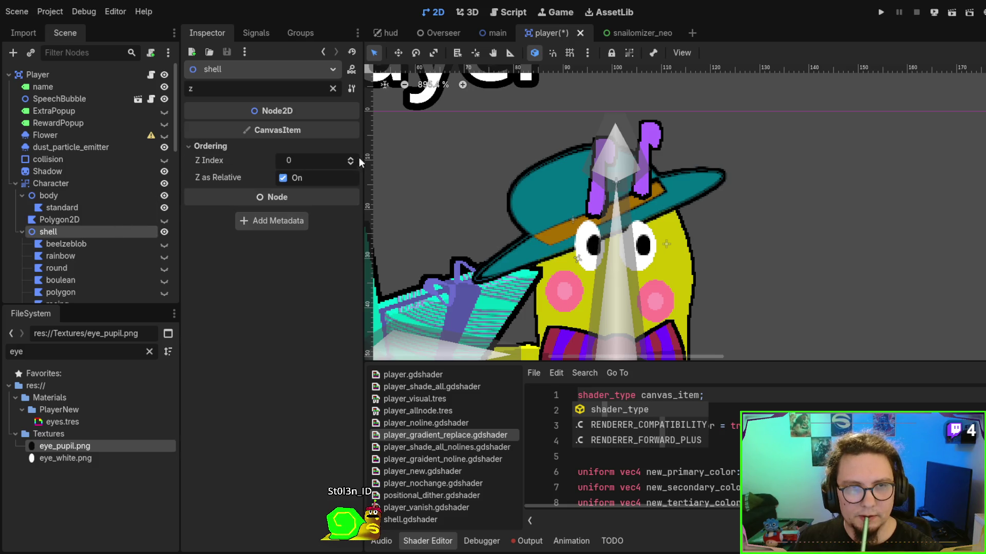
click(350, 159)
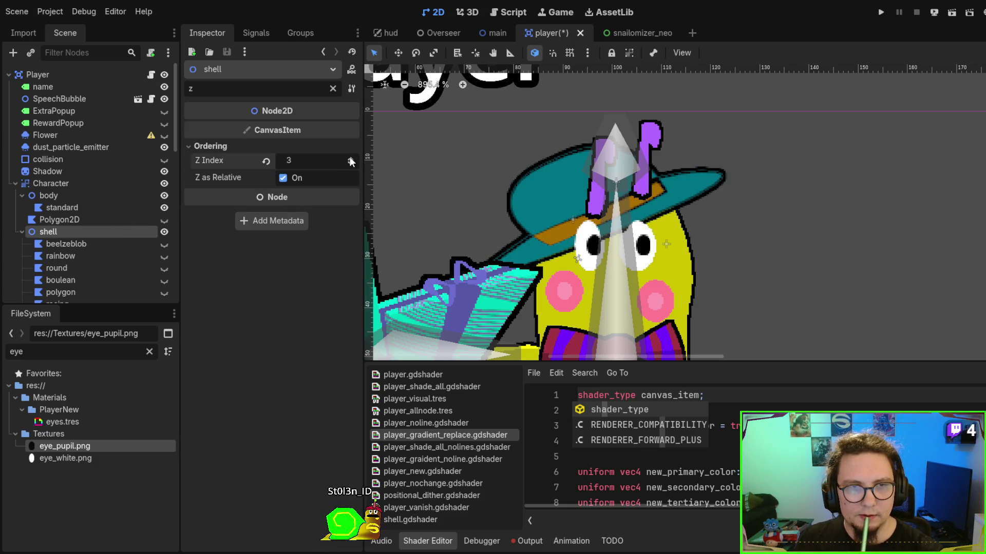
scroll(350, 156, up, 4)
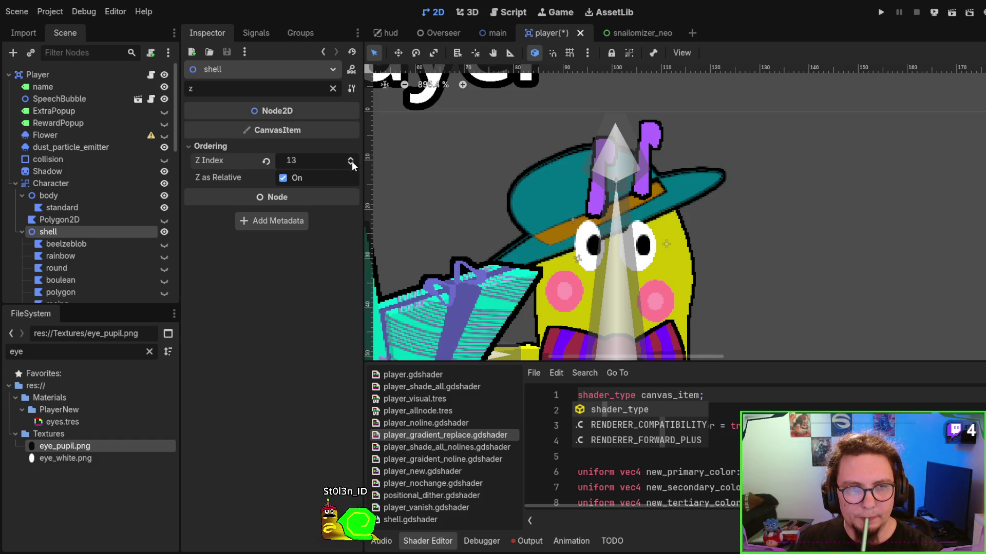
click(352, 163)
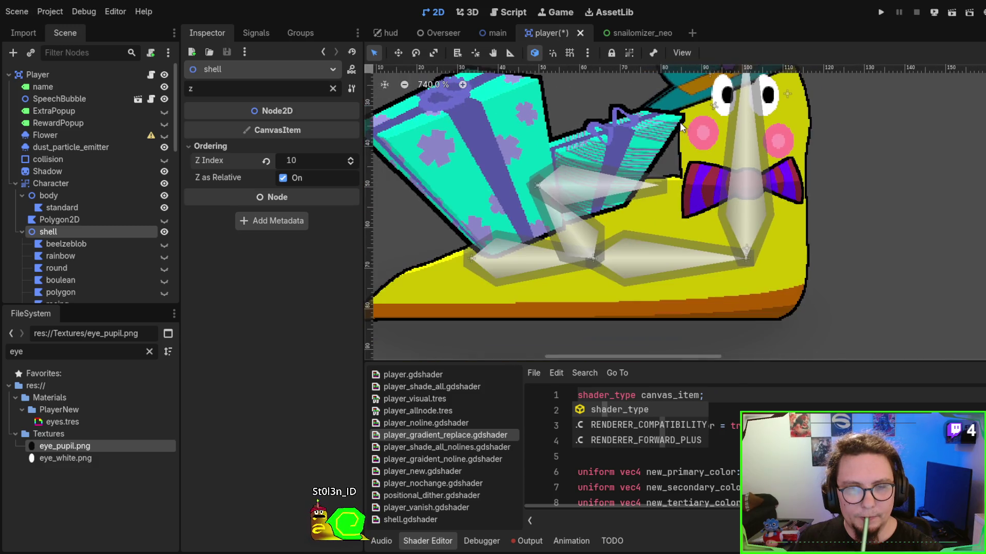
scroll(85, 203, down, 5)
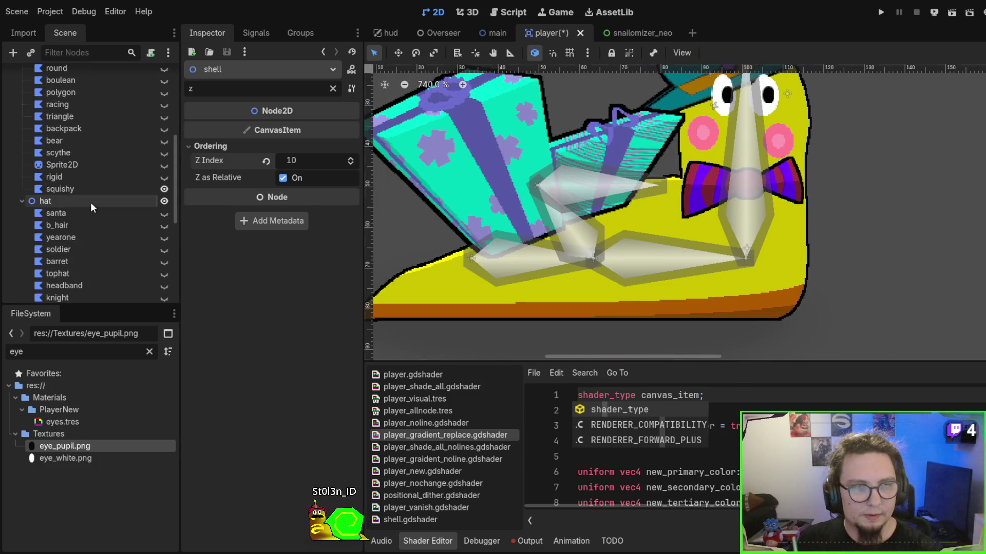
Raise the hat's Z Index to 20 and body_detail's to 31.
click(90, 202)
click(223, 148)
drag(323, 156, 360, 156)
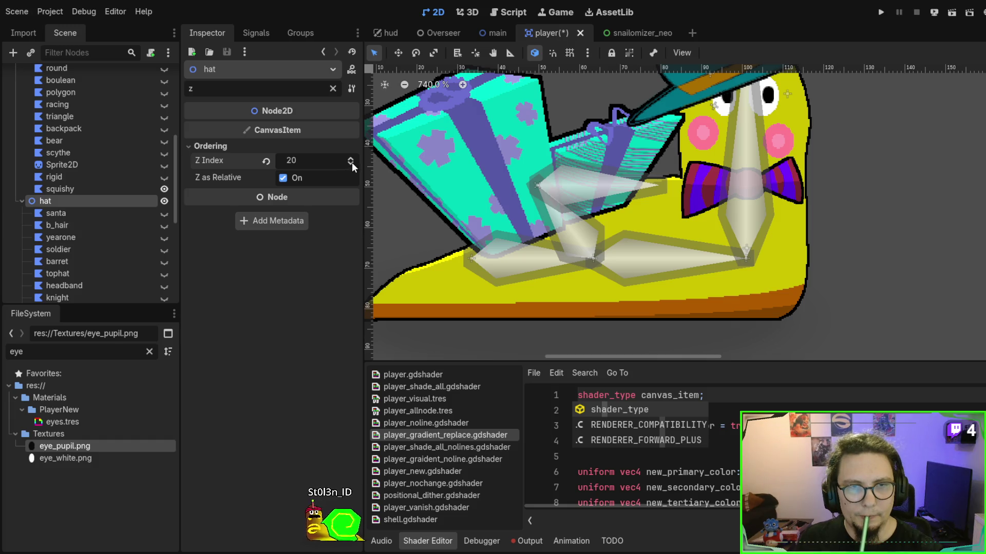
scroll(61, 239, down, 3)
click(86, 231)
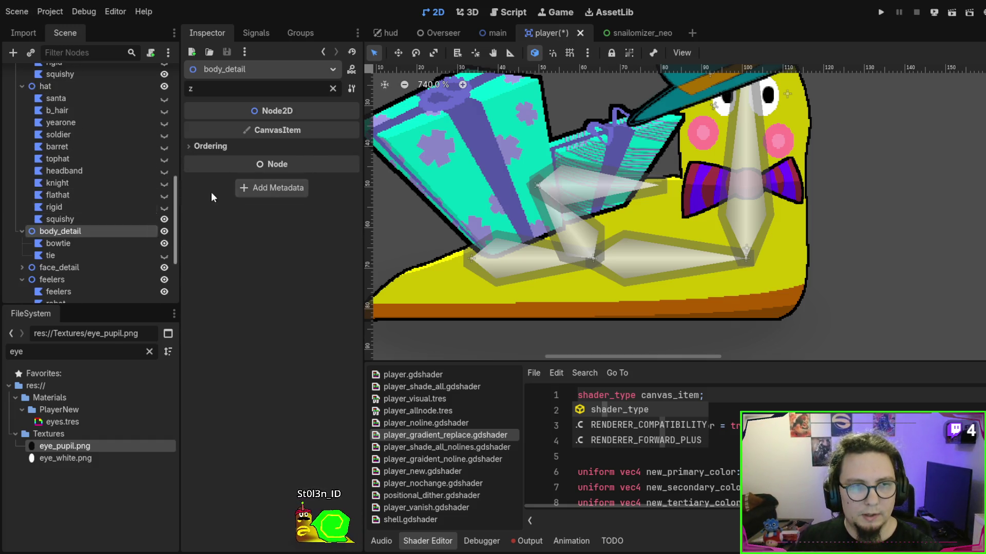
click(256, 148)
drag(305, 161, 320, 161)
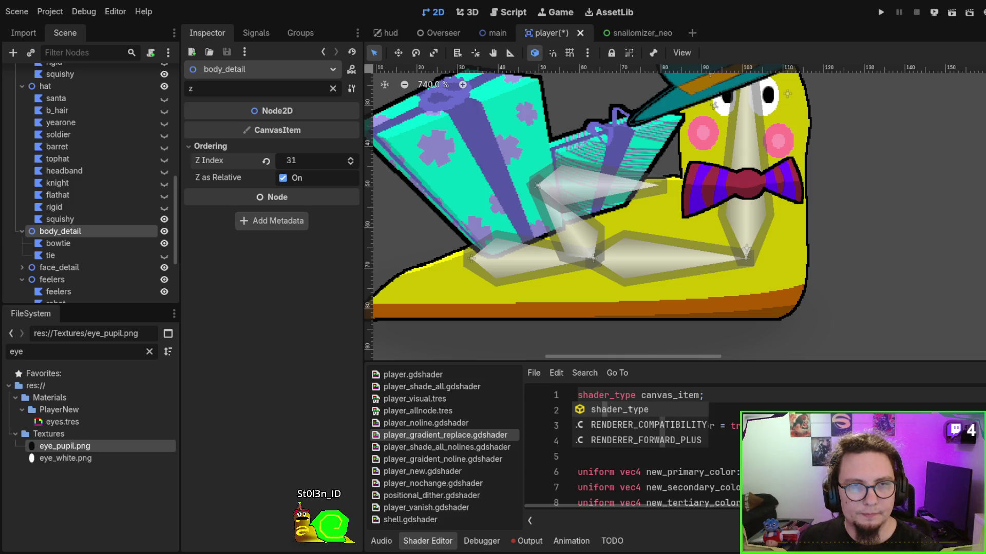
scroll(74, 193, down, 2)
Raise face_detail's Z Index to 40 and the feelers' to 70.
click(75, 183)
click(269, 148)
drag(320, 158, 351, 158)
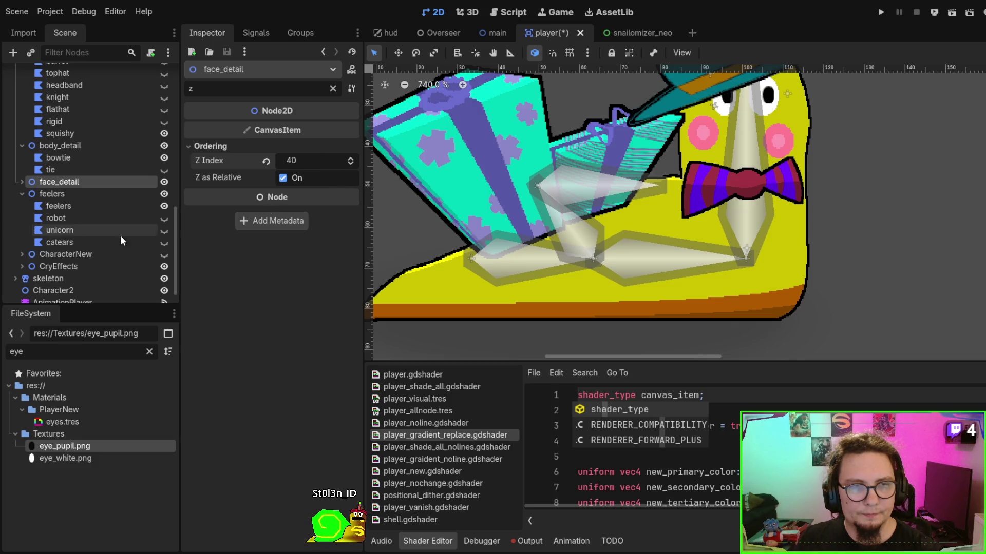
click(88, 195)
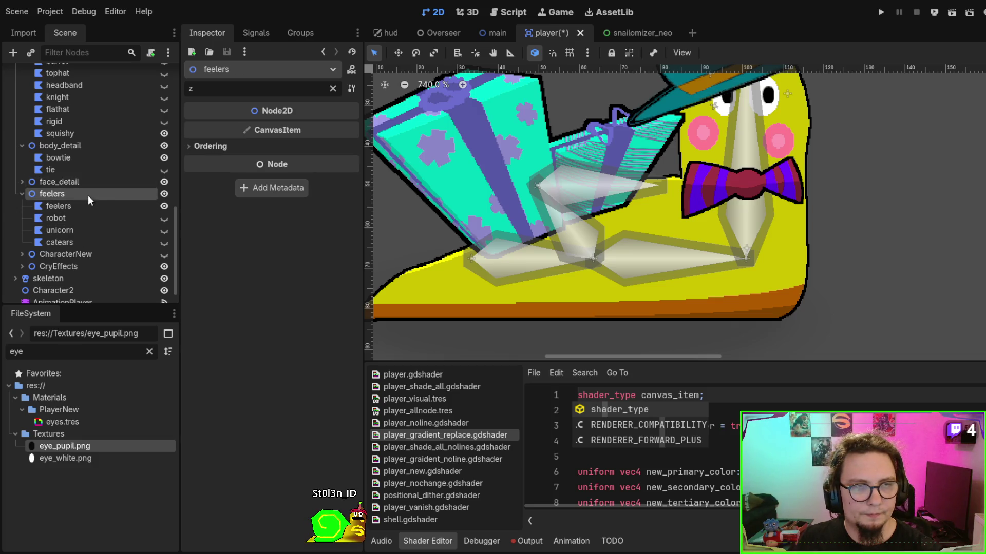
click(280, 145)
drag(327, 159, 359, 159)
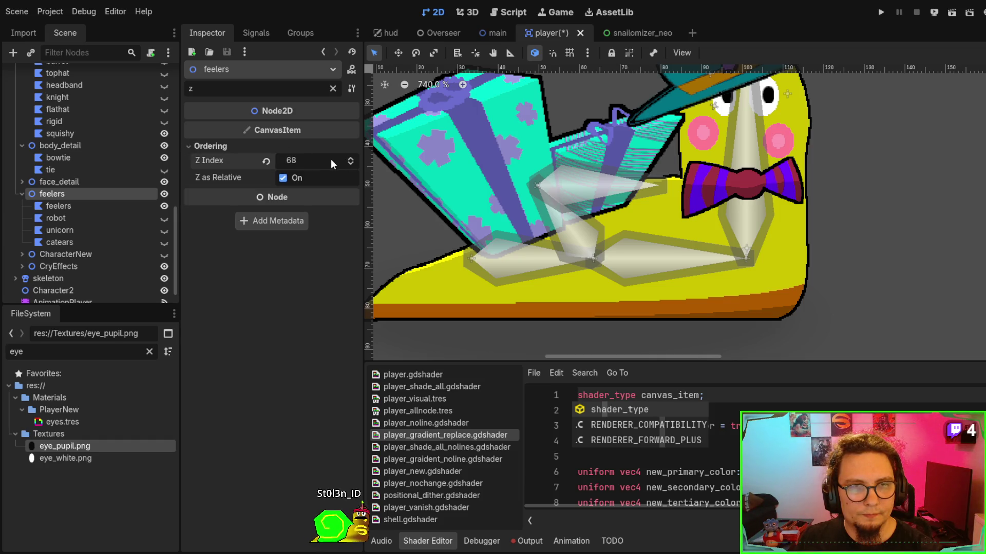
scroll(75, 174, up, 10)
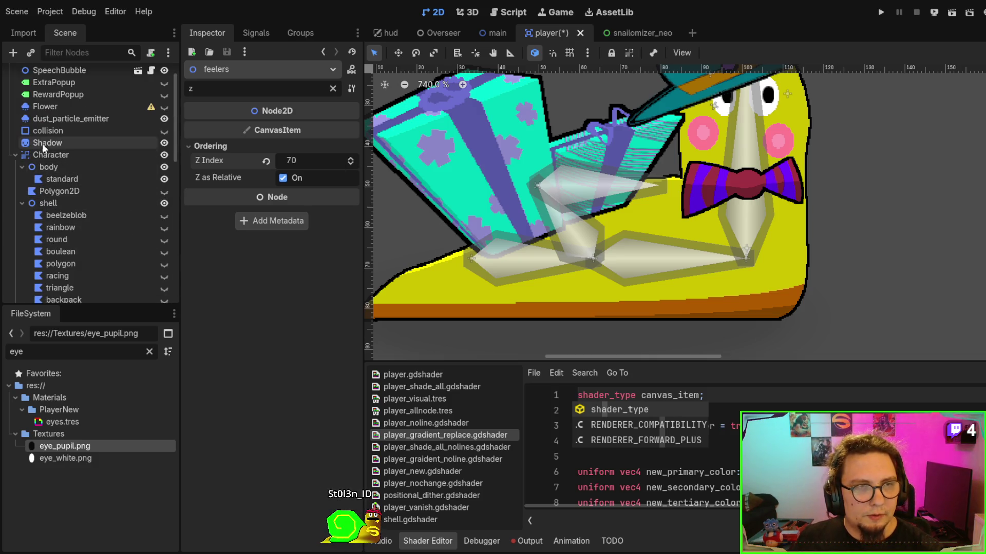
scroll(69, 170, down, 10)
scroll(70, 195, down, 1)
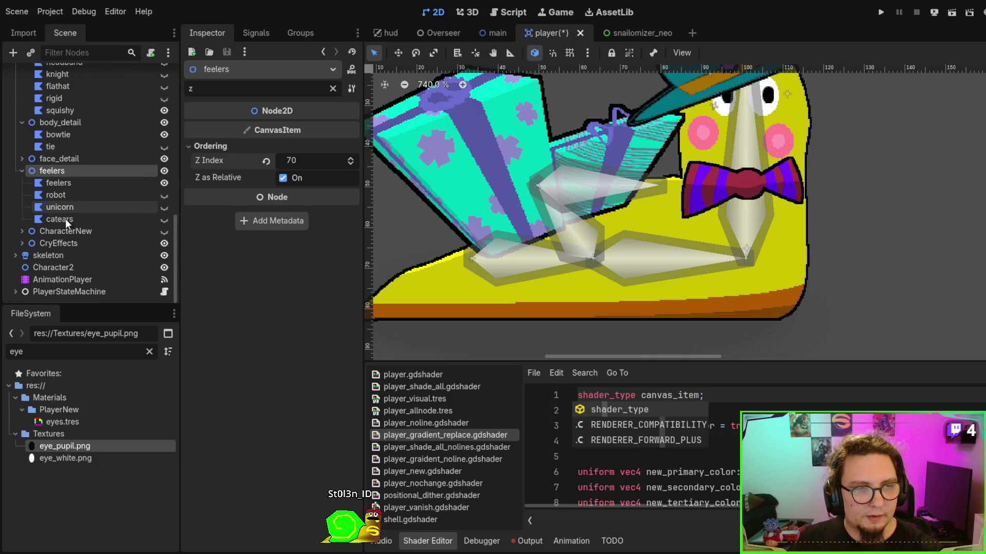
Set the skeleton node's Z Index to 8.
click(58, 255)
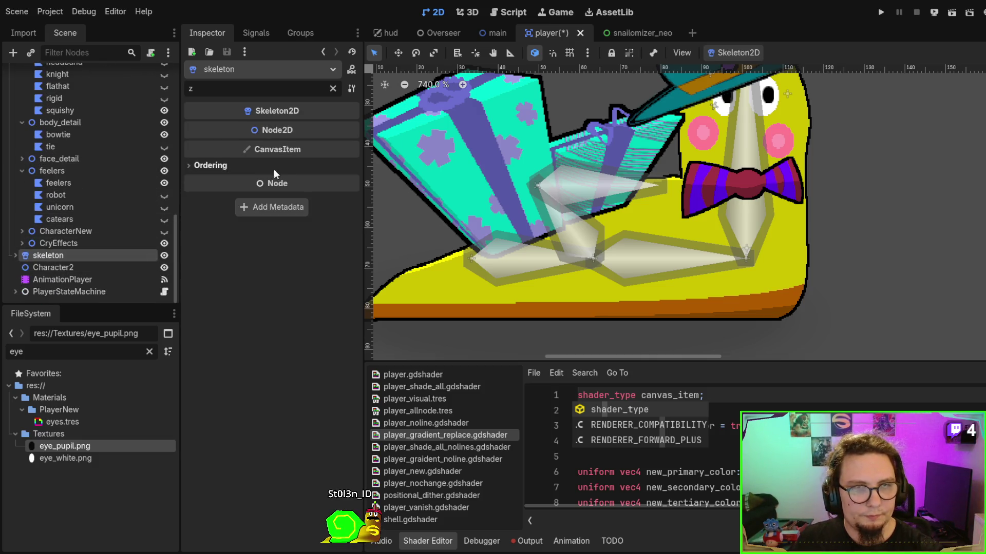
click(211, 164)
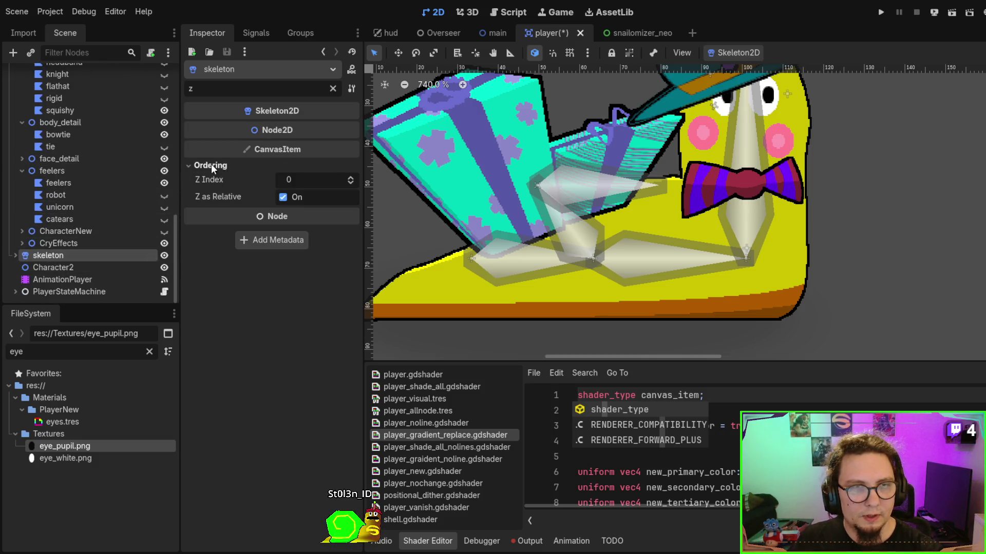
click(352, 183)
drag(351, 182, 348, 174)
click(349, 175)
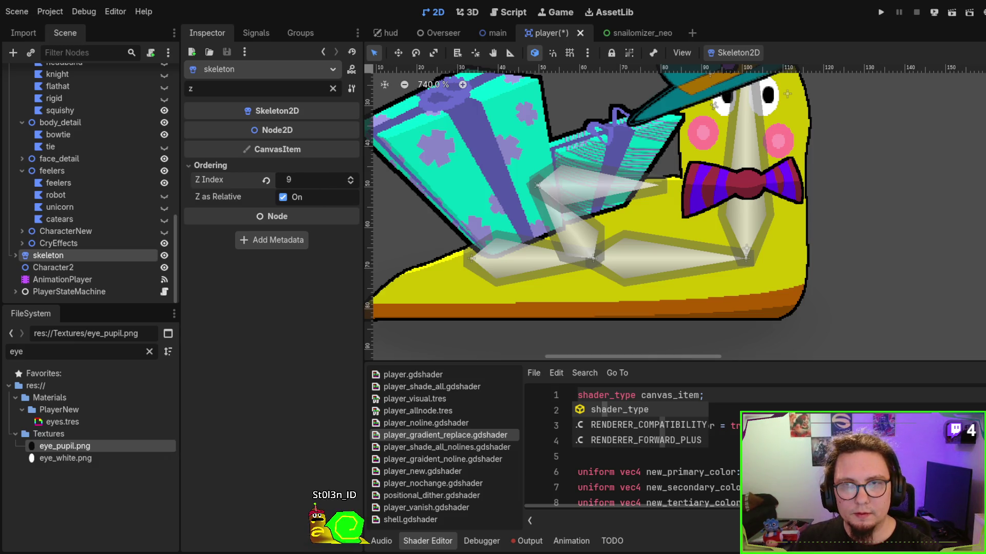
scroll(667, 171, right, 5)
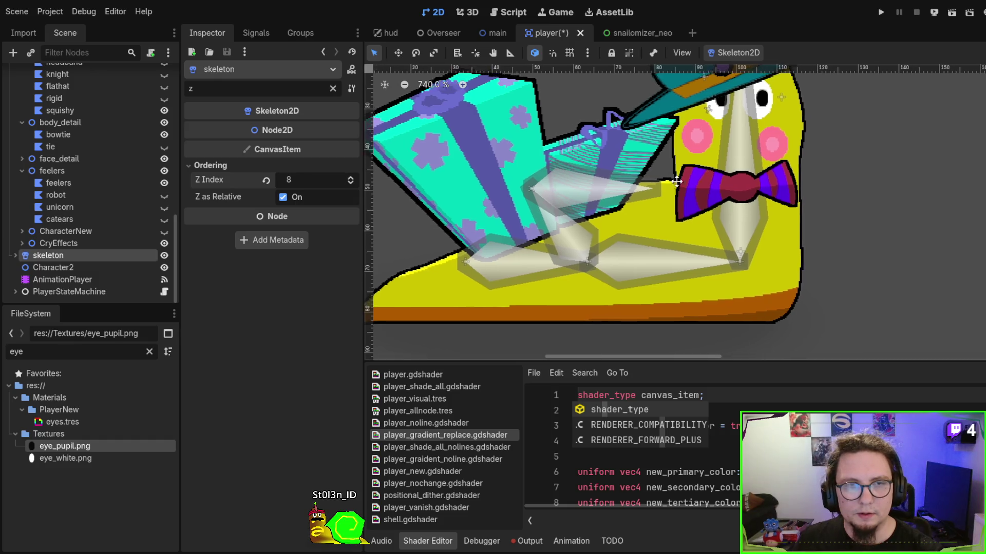
scroll(616, 216, up, 4)
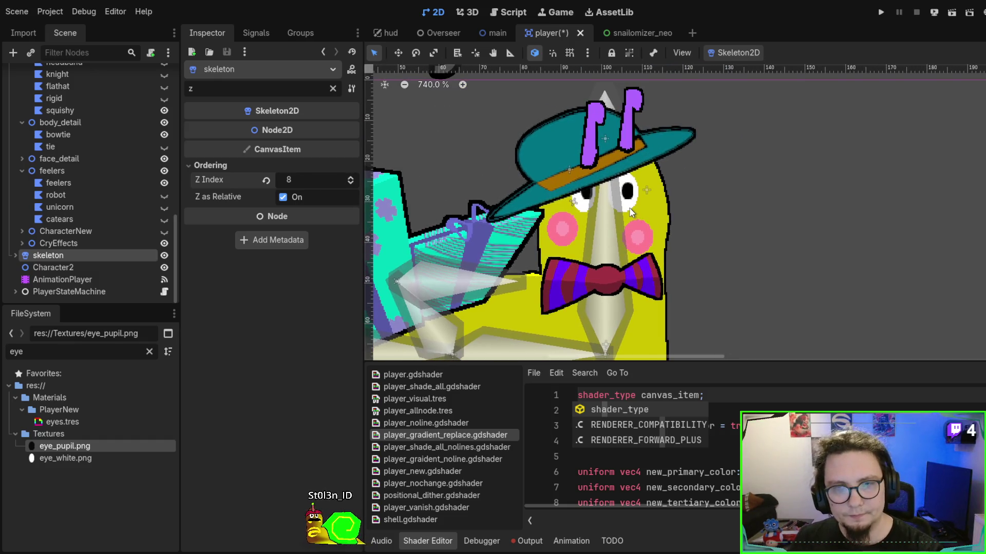
click(87, 278)
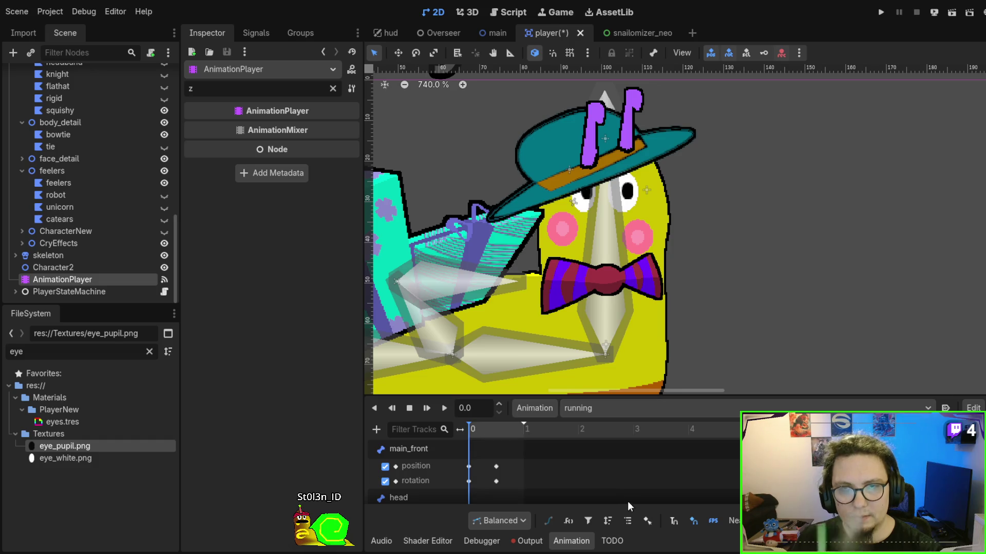
Play the running animation to preview the new layering of body parts.
click(443, 410)
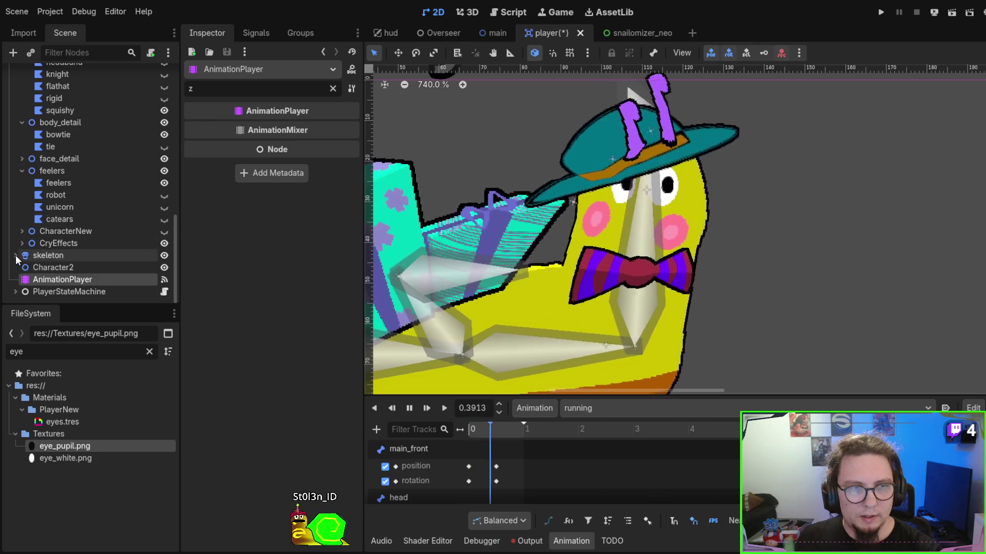
click(16, 256)
scroll(41, 251, down, 3)
scroll(93, 266, down, 2)
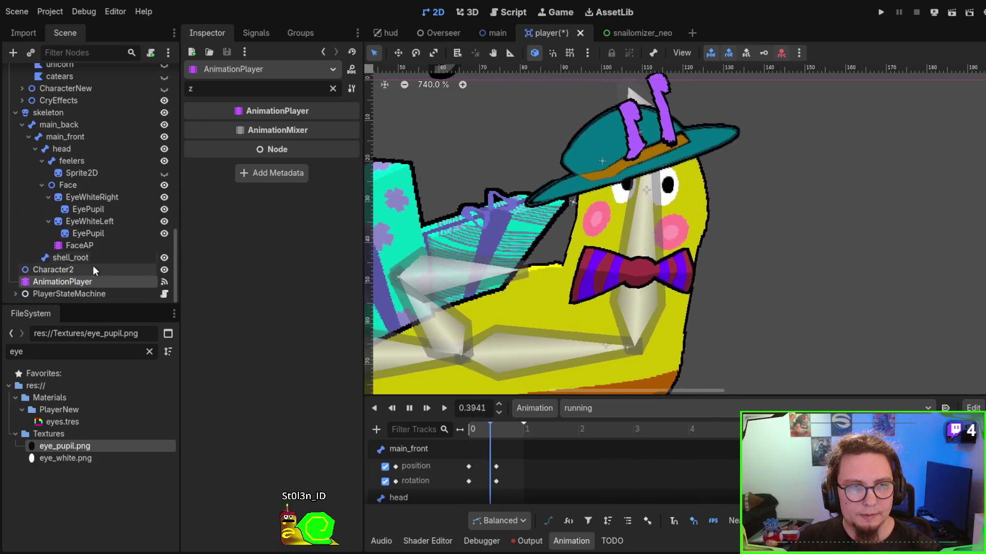
Play the FaceAP idle pupil animation, then stop and rewind it to 0.
click(82, 247)
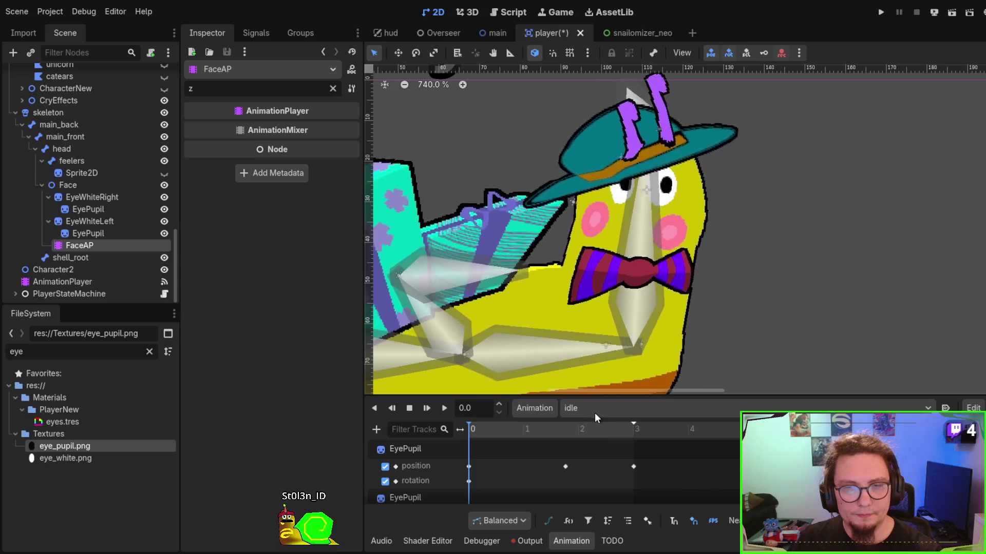
click(445, 408)
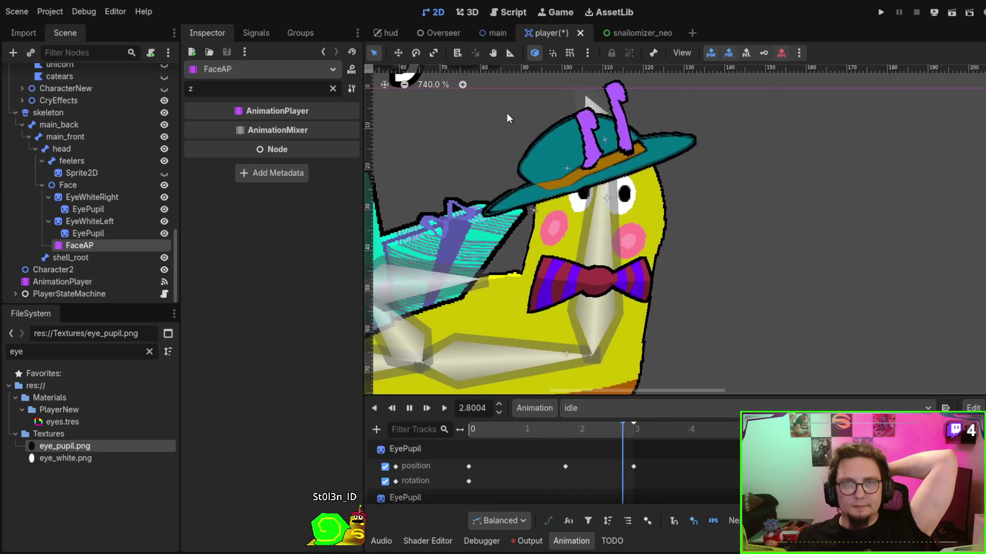
click(410, 411)
click(411, 410)
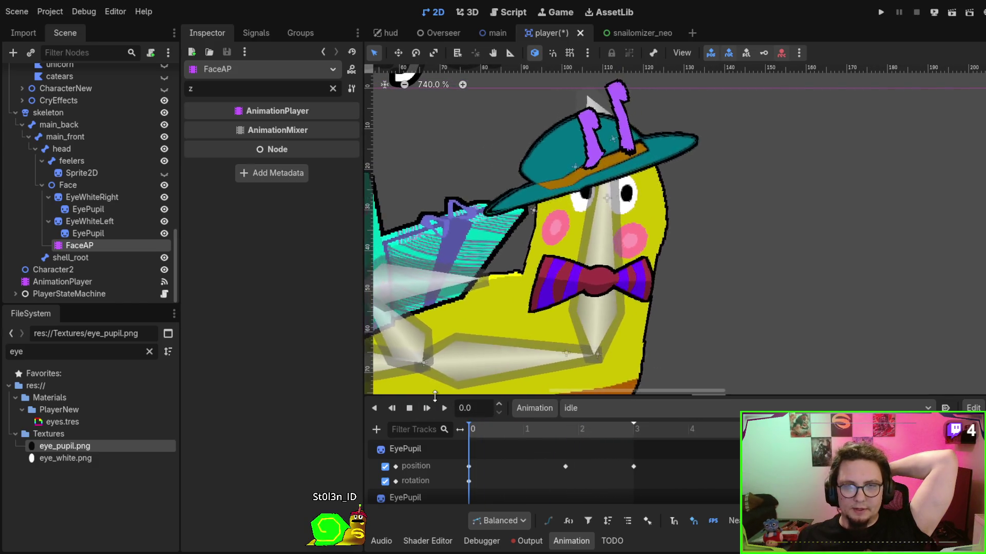
click(61, 281)
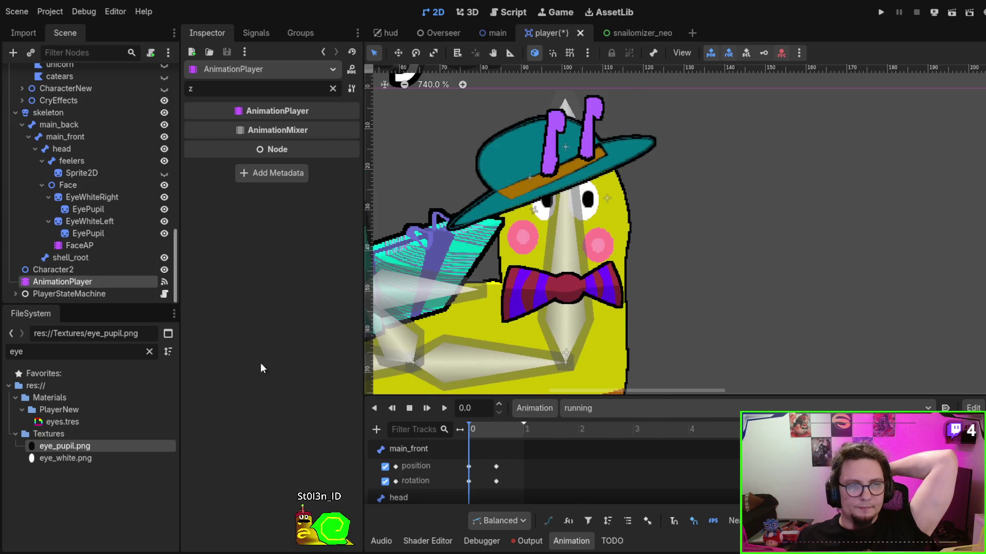
key(alt+Tab)
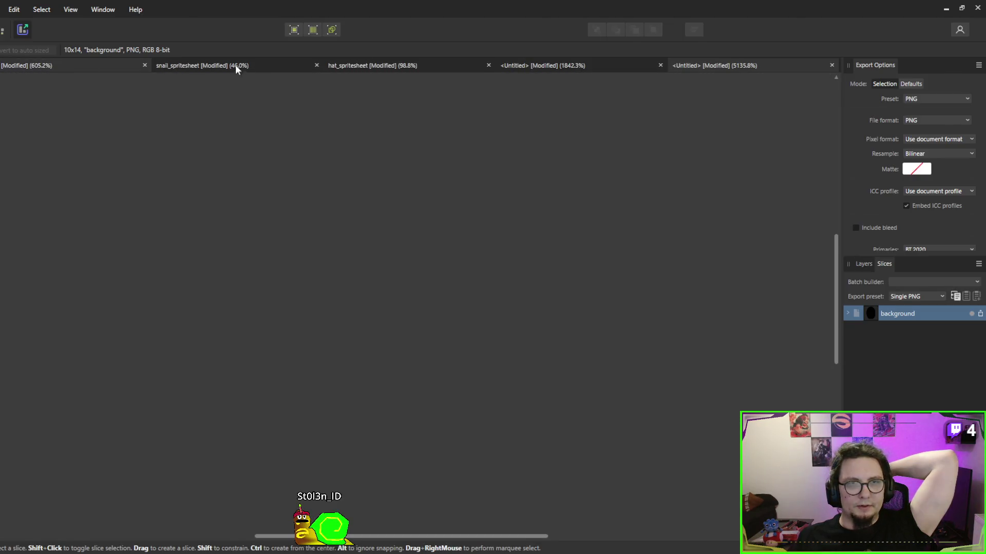
click(254, 66)
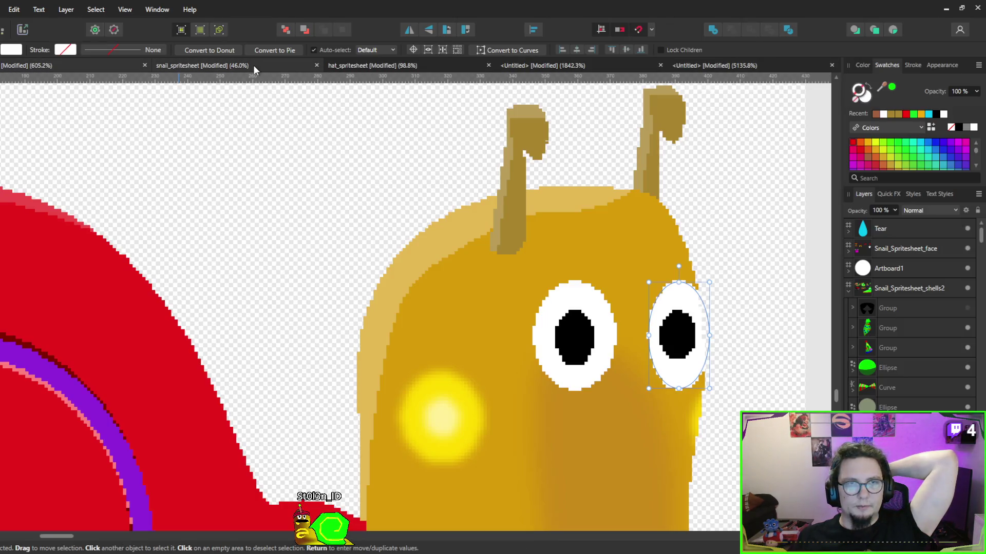
click(65, 65)
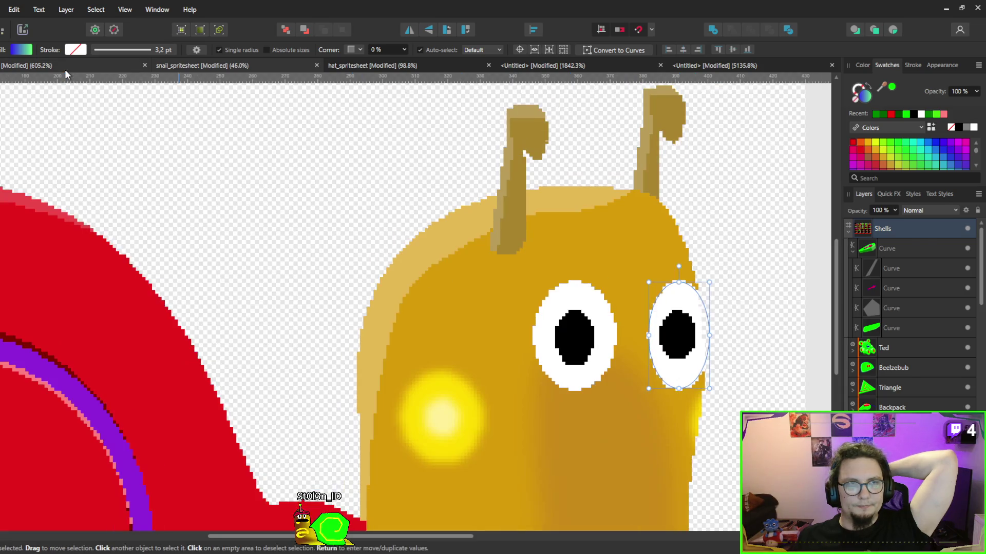
scroll(194, 250, down, 2)
scroll(289, 235, down, 10)
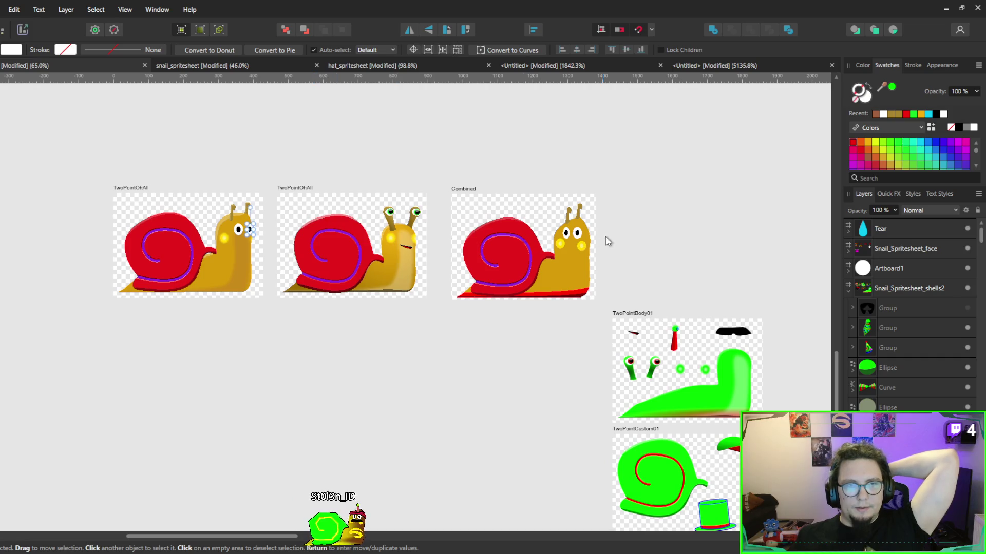
drag(607, 238, 111, 285)
scroll(373, 230, down, 2)
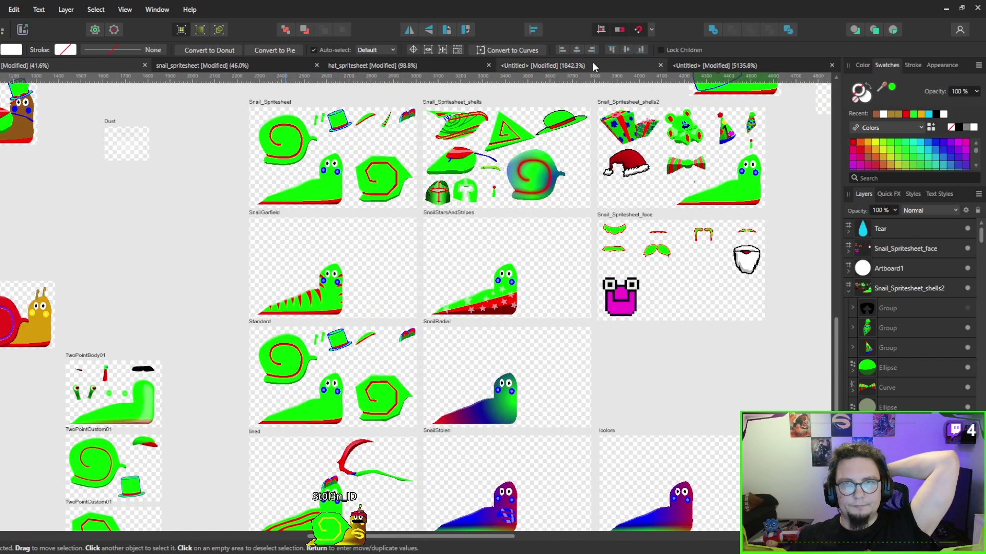
click(592, 62)
click(441, 66)
click(231, 65)
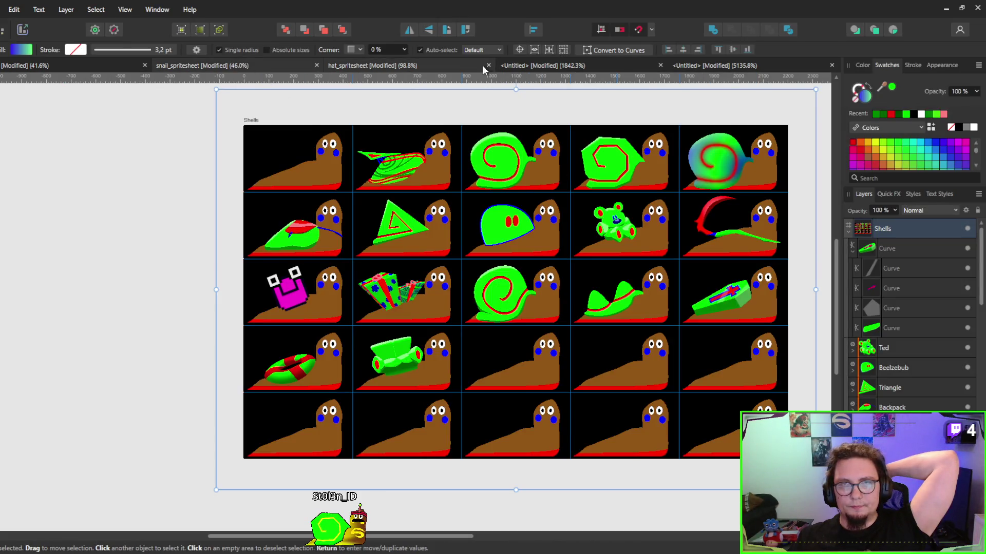
click(402, 67)
click(2, 29)
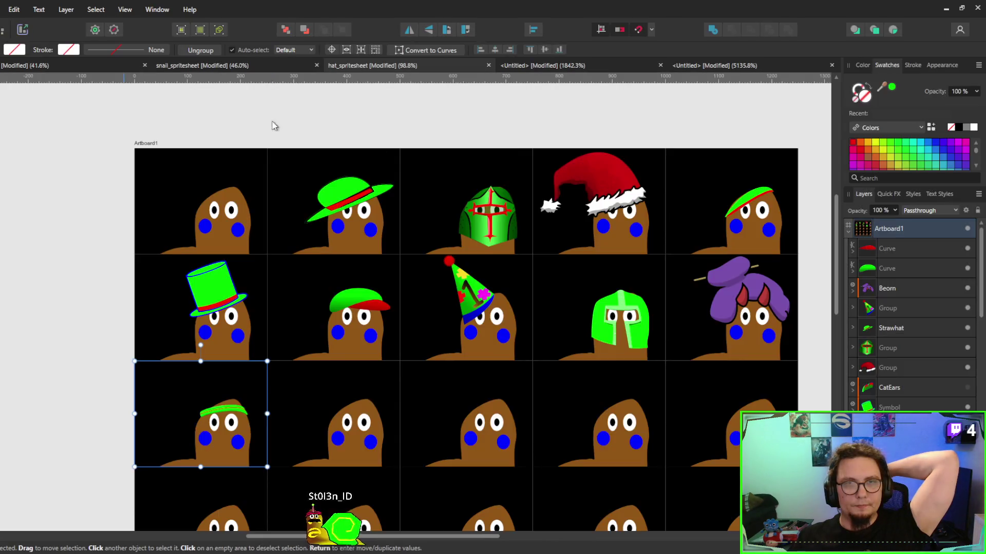
scroll(603, 219, down, 2)
scroll(603, 219, right, 4)
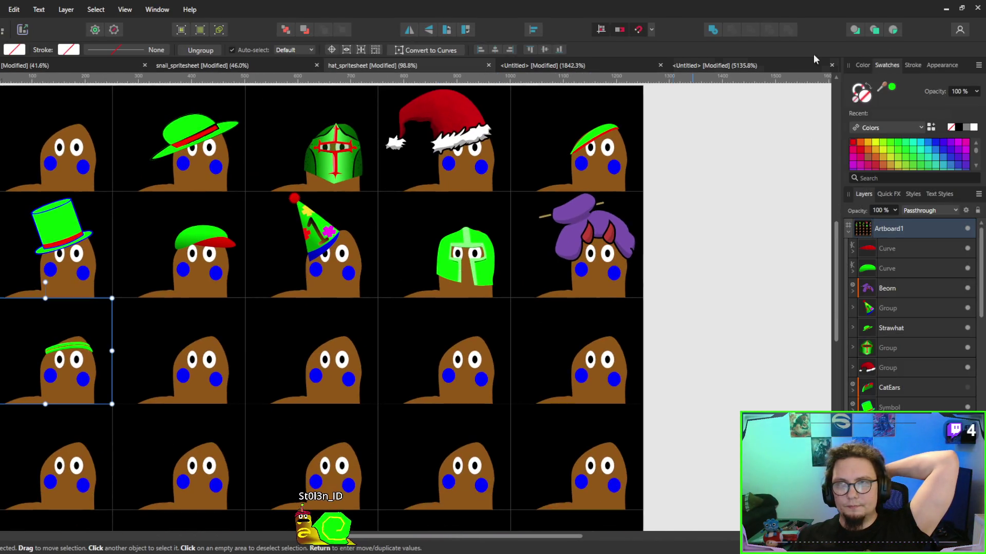
click(946, 8)
scroll(545, 215, down, 4)
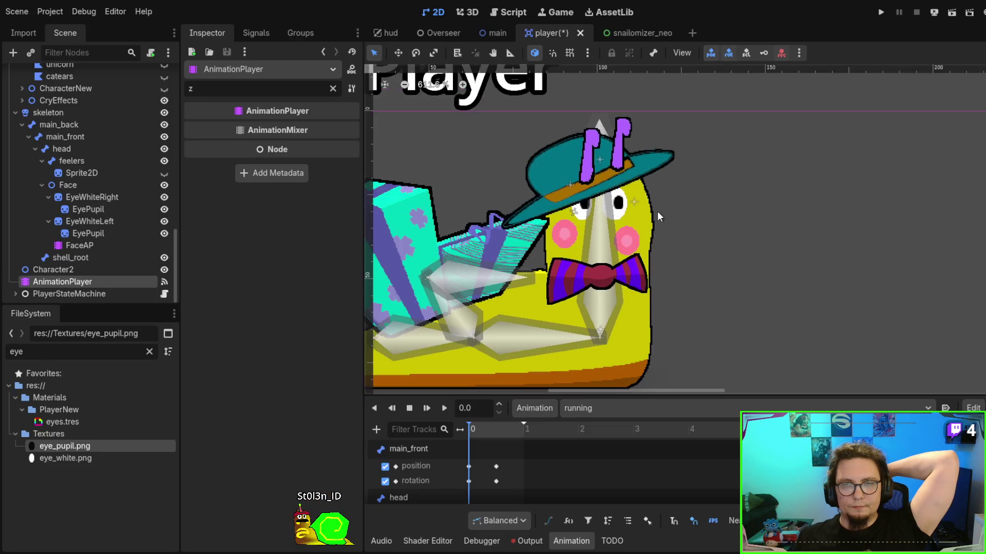
Zoom out and run the player scene with F6 to preview the snail.
scroll(61, 165, up, 3)
scroll(60, 165, up, 3)
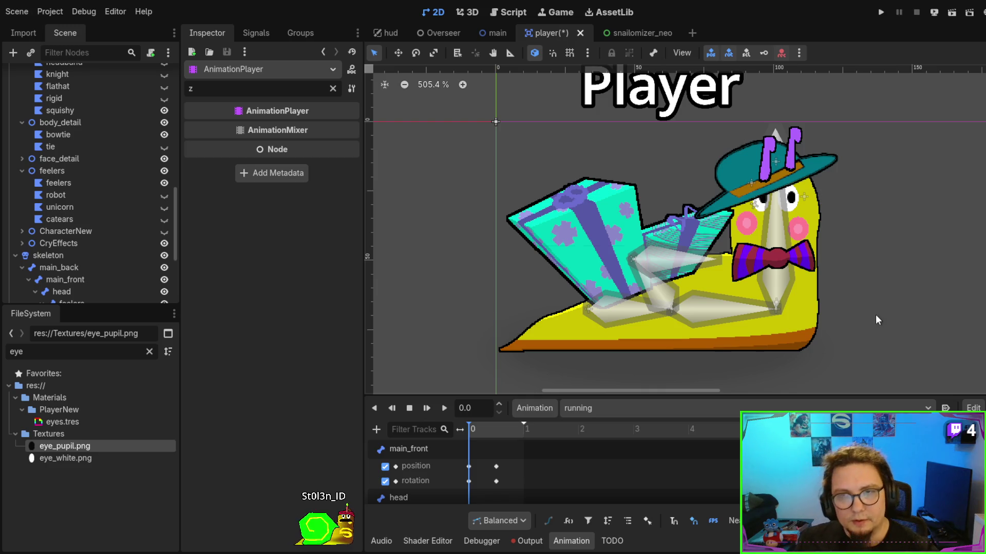
key(F6)
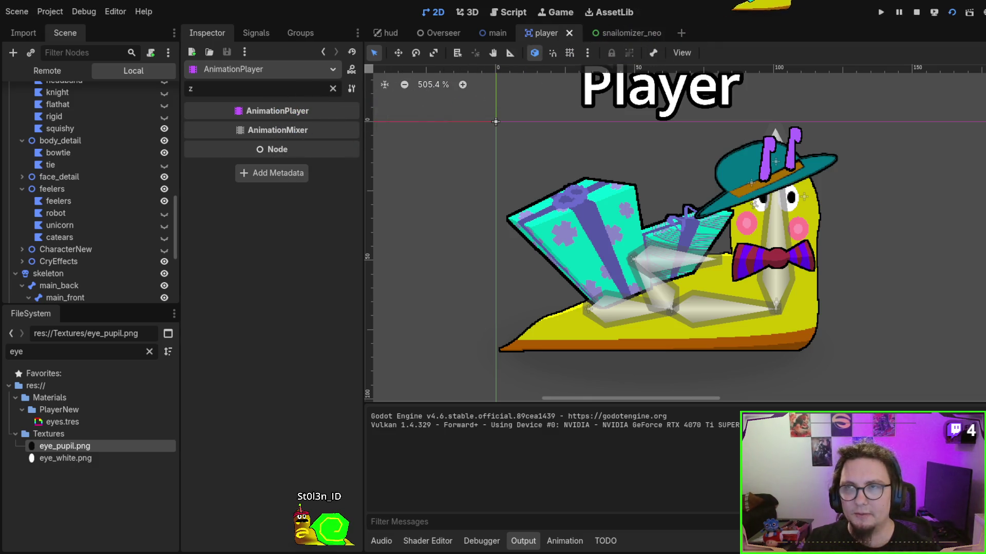
scroll(57, 171, up, 5)
scroll(58, 175, up, 6)
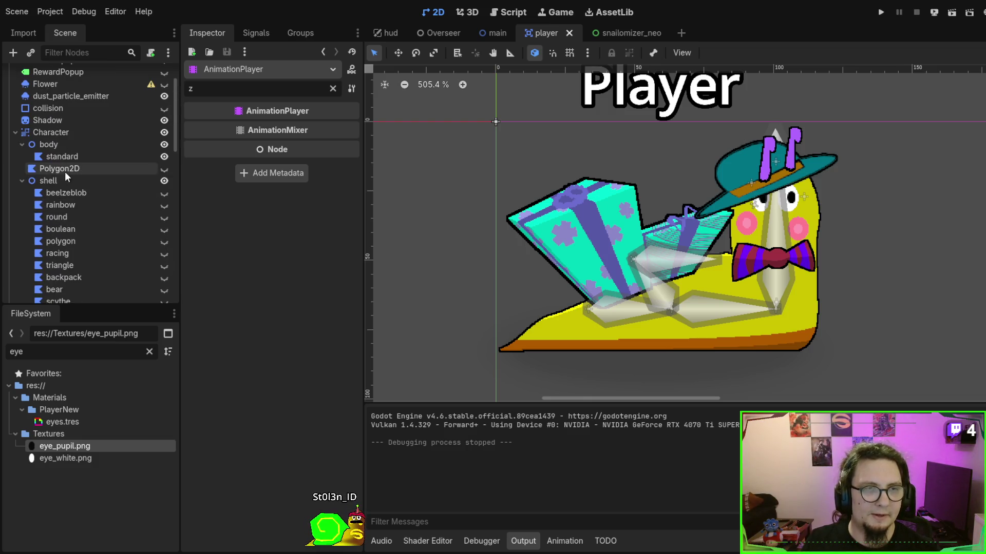
Check the hat group's Z Index 20 and the feelers group's Z Index 70.
click(23, 180)
click(26, 193)
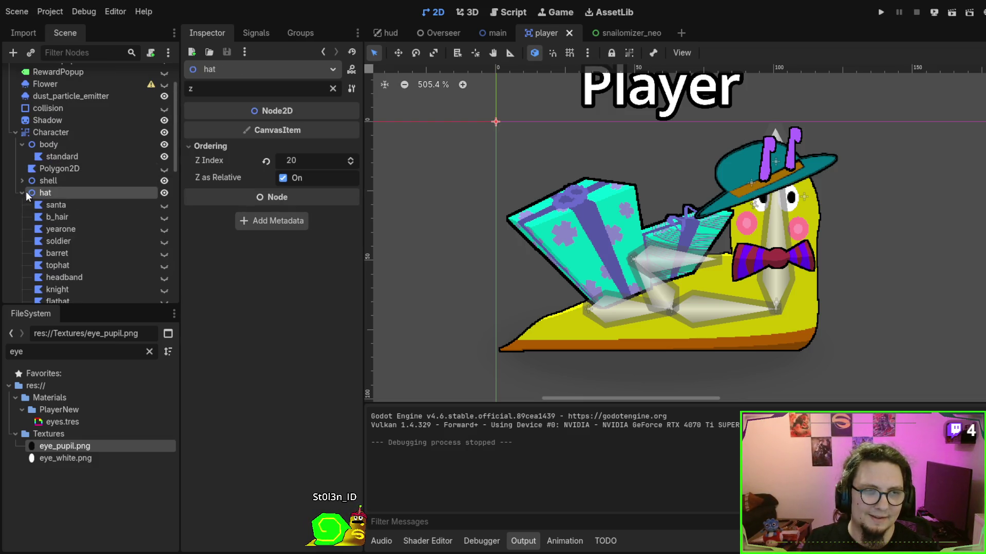
click(22, 193)
click(40, 229)
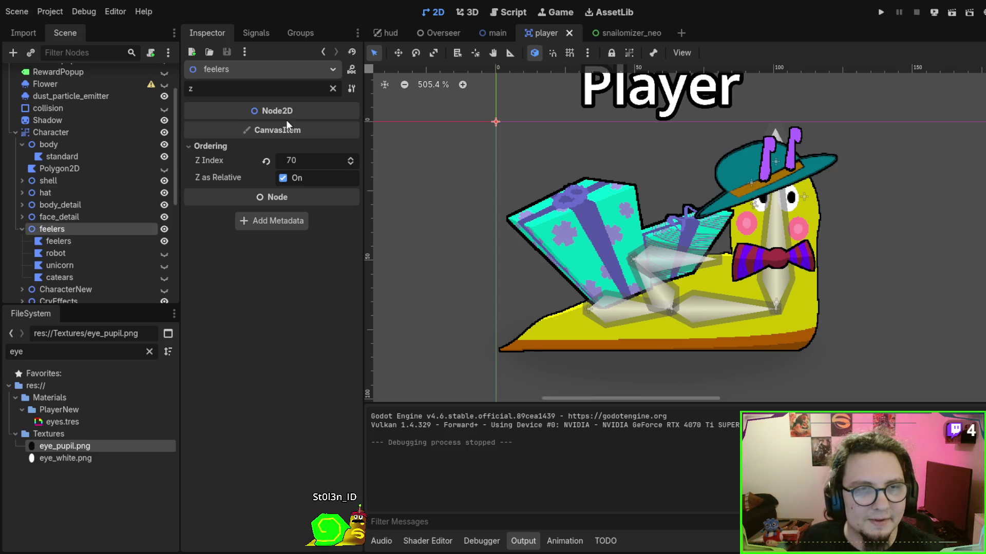
Clear the Inspector filter and inspect the feelers' eyes.tres material and texture.
click(332, 88)
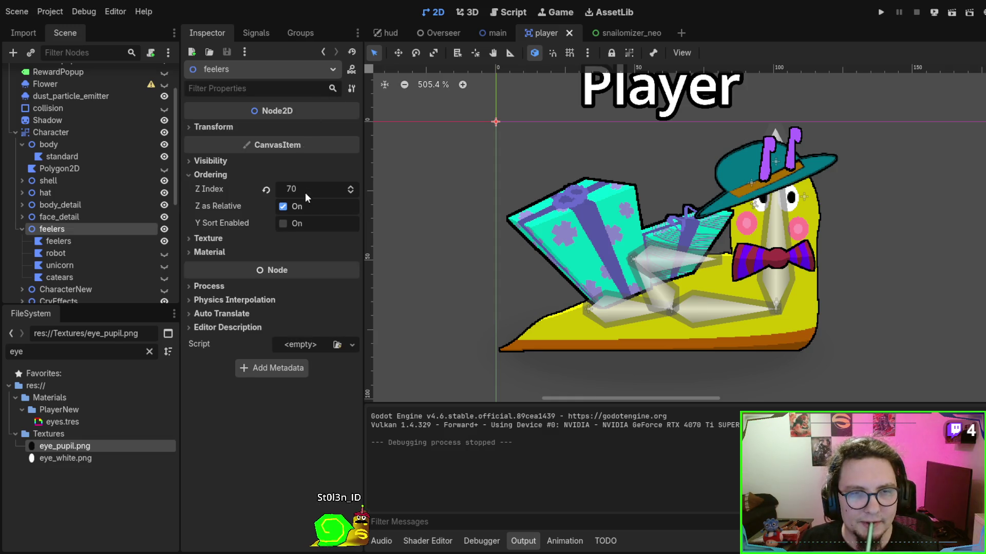
click(249, 252)
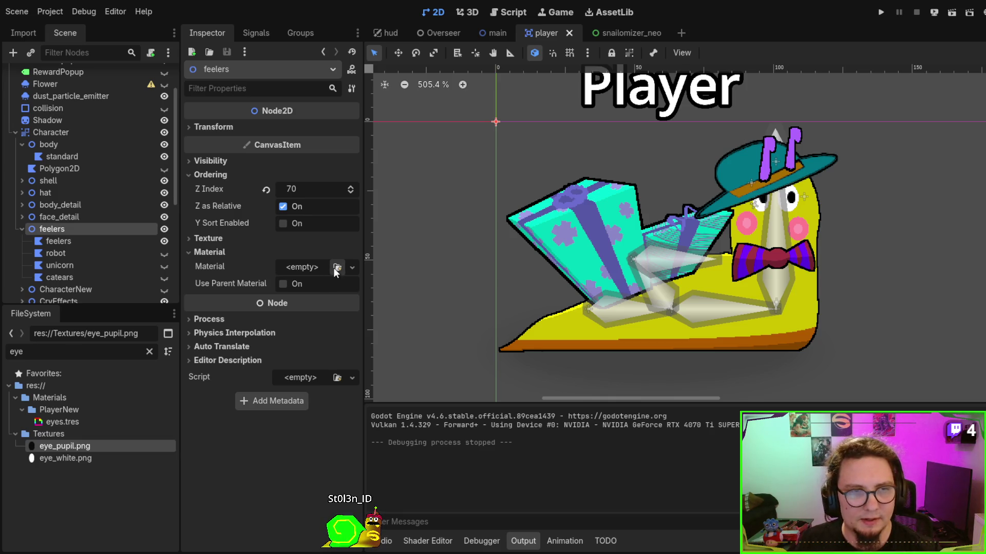
click(69, 242)
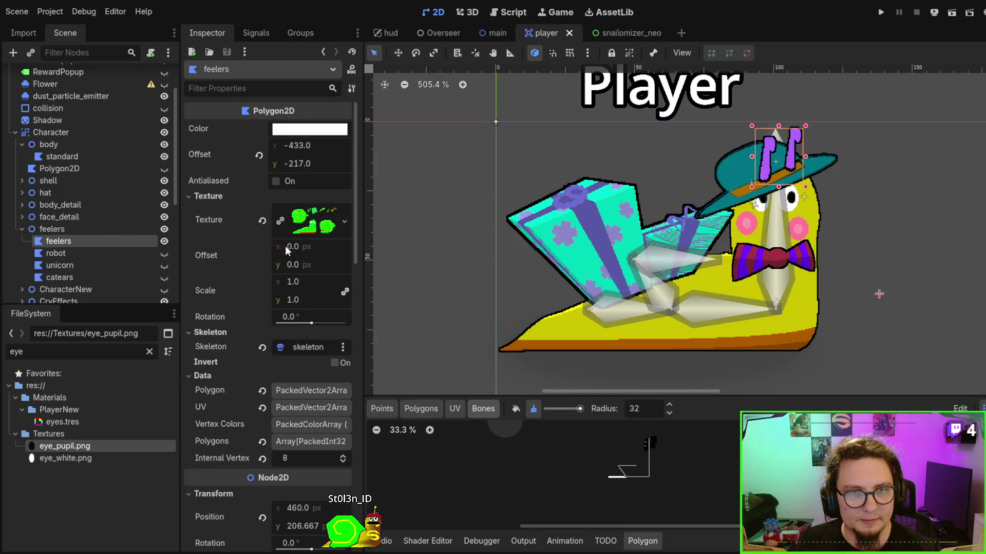
click(316, 225)
click(316, 226)
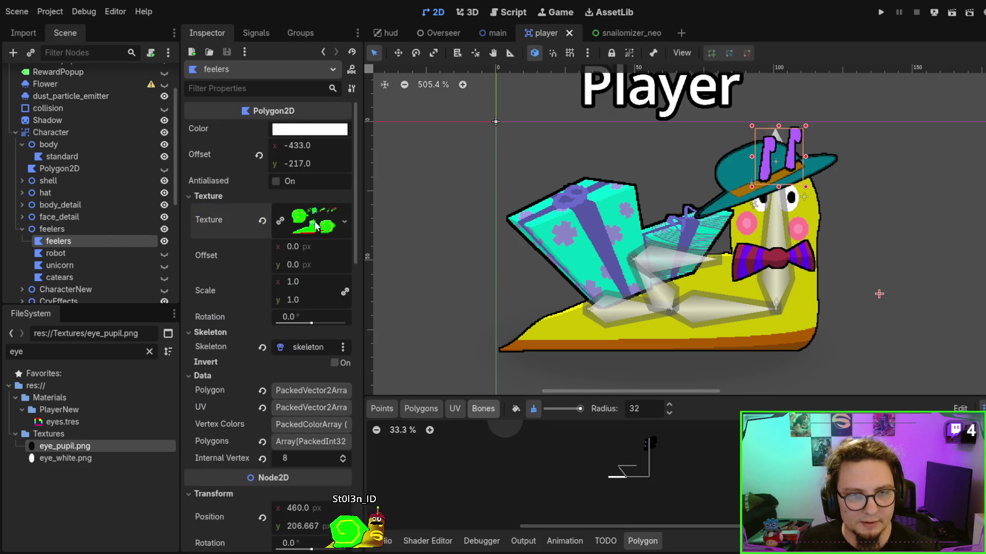
scroll(309, 253, down, 5)
scroll(286, 275, down, 2)
scroll(281, 299, up, 5)
scroll(297, 267, down, 10)
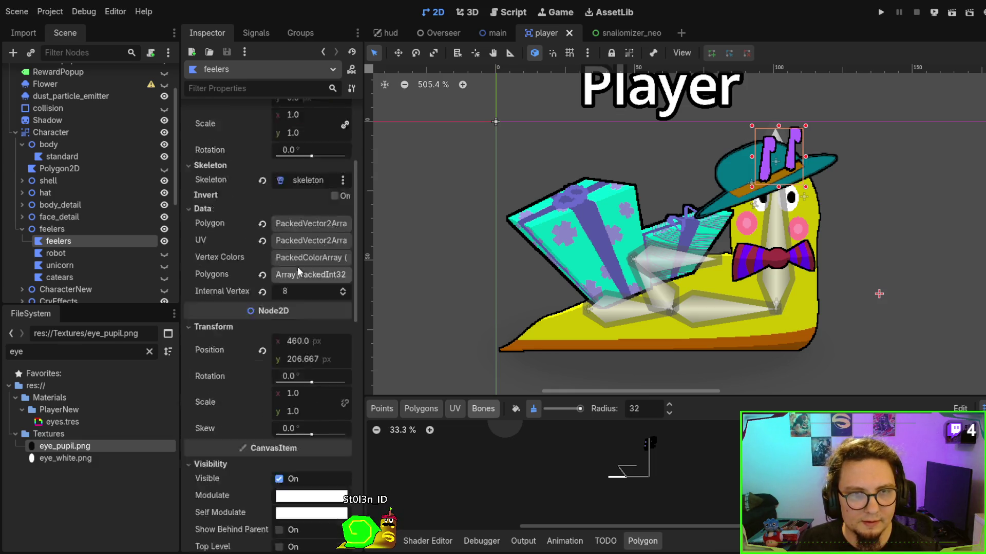
scroll(287, 358, down, 5)
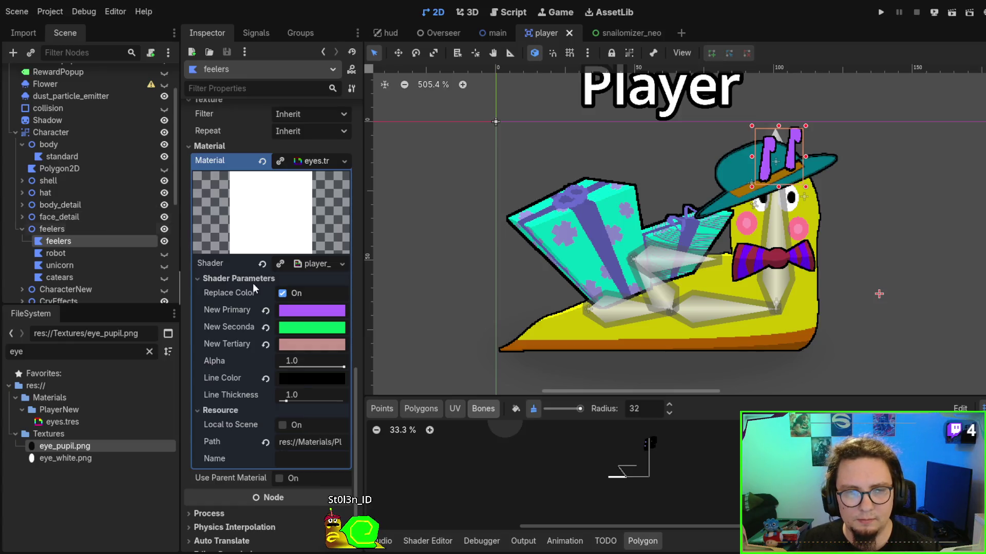
scroll(140, 216, down, 5)
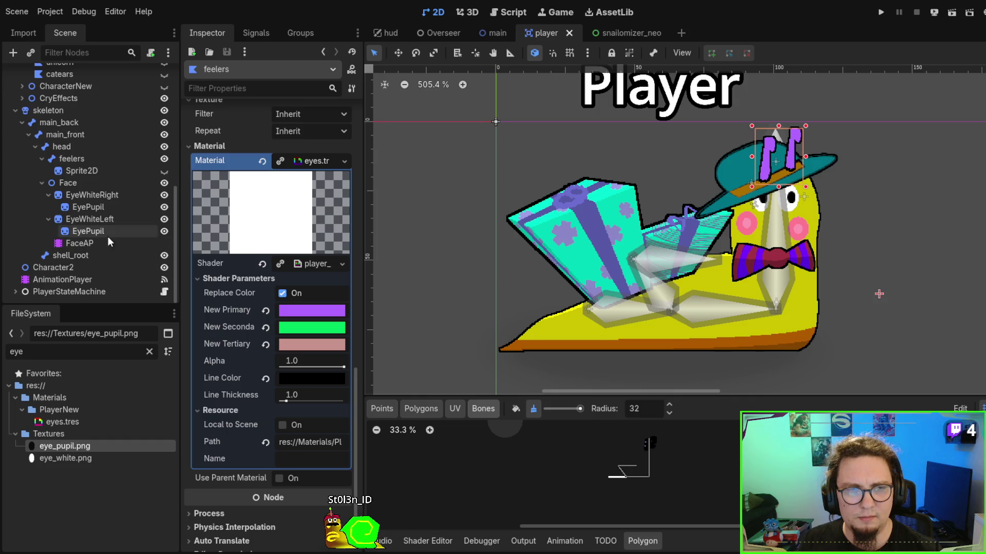
click(94, 279)
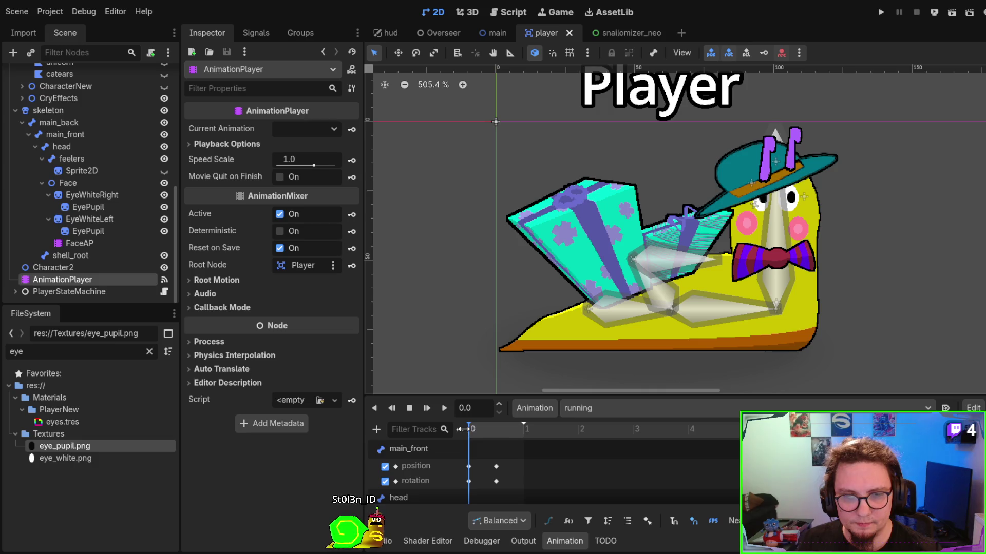
Scrub the running and idle_default animations, play idle_default, then run the scene with F6.
mouse_move(468, 429)
mouse_down()
mouse_move(498, 427)
mouse_move(461, 442)
mouse_move(506, 439)
mouse_move(468, 446)
mouse_move(512, 441)
mouse_move(436, 449)
mouse_move(470, 435)
mouse_move(527, 435)
mouse_move(464, 442)
mouse_move(516, 439)
mouse_move(469, 442)
mouse_move(516, 438)
mouse_move(470, 442)
mouse_move(509, 431)
mouse_move(468, 433)
mouse_up()
click(436, 446)
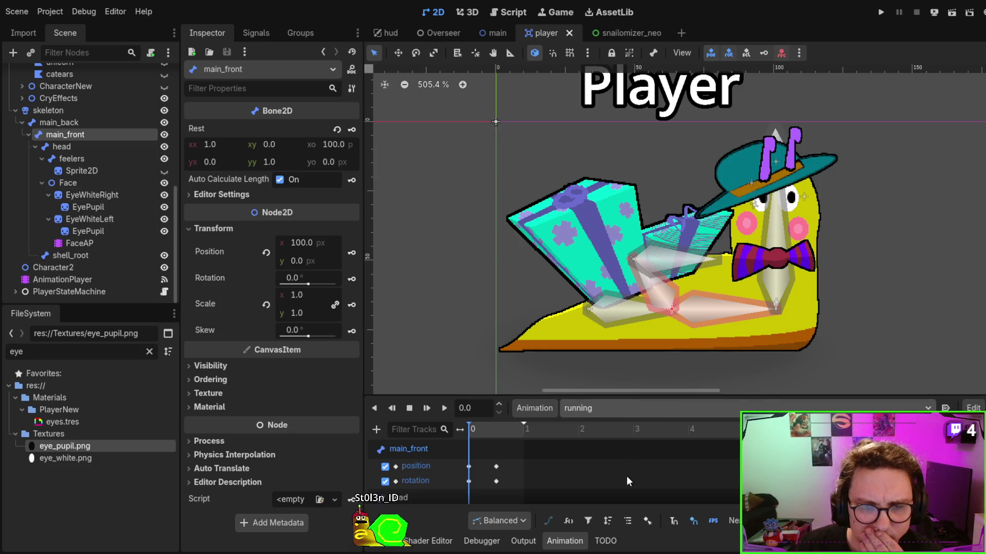
mouse_move(474, 433)
mouse_down()
mouse_move(678, 429)
mouse_move(434, 432)
mouse_up()
click(443, 408)
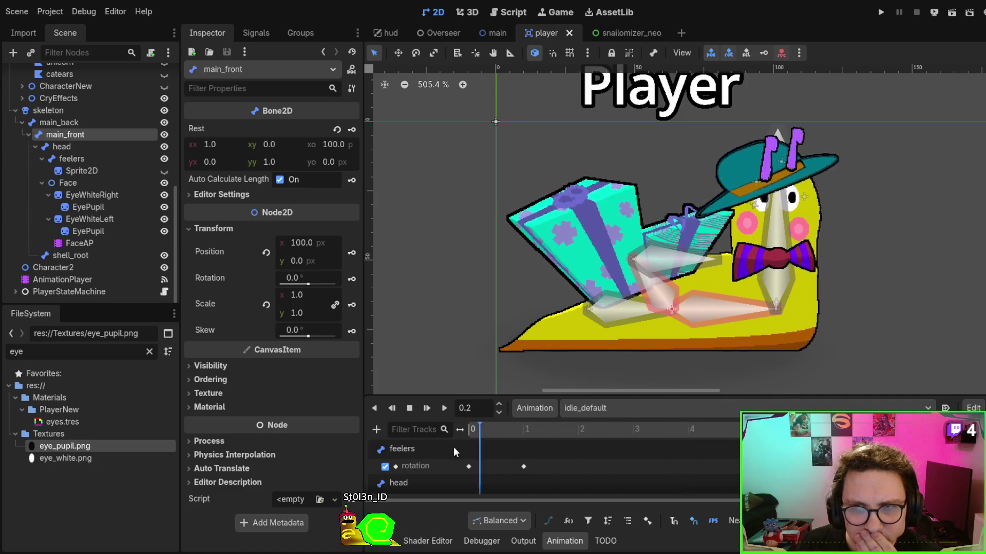
scroll(590, 109, down, 2)
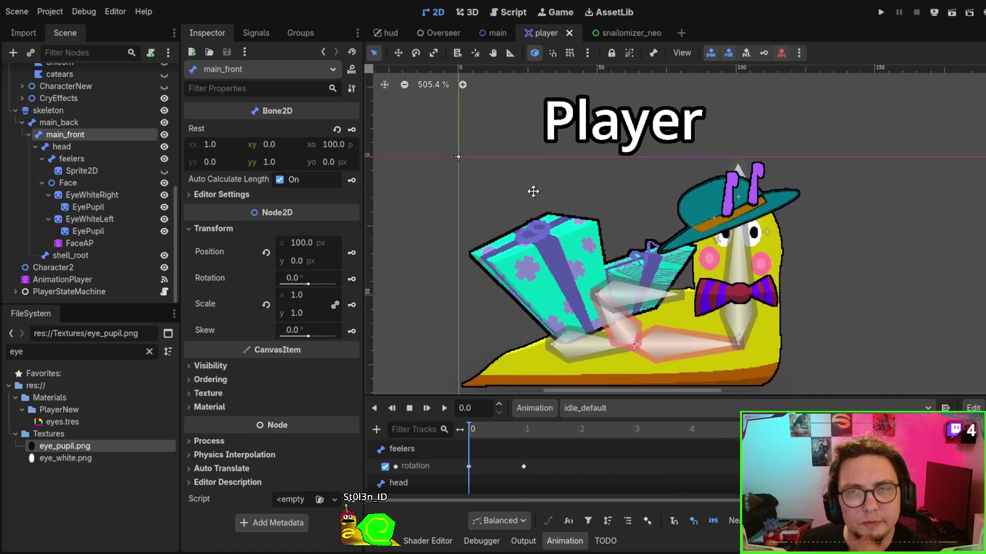
key(F6)
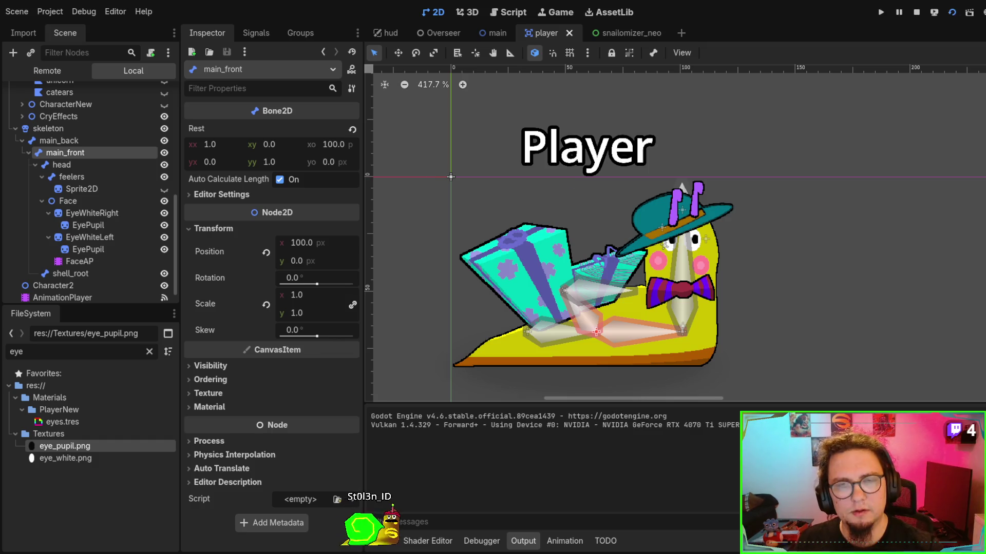
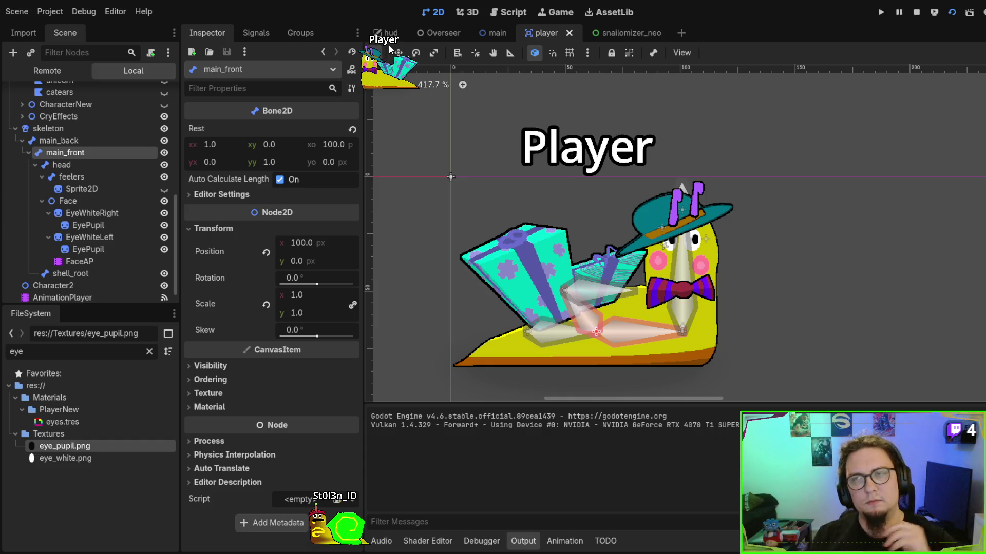
Run the game briefly to check the snail, stop it, and bring up player.gd in the script editor.
scroll(569, 215, down, 2)
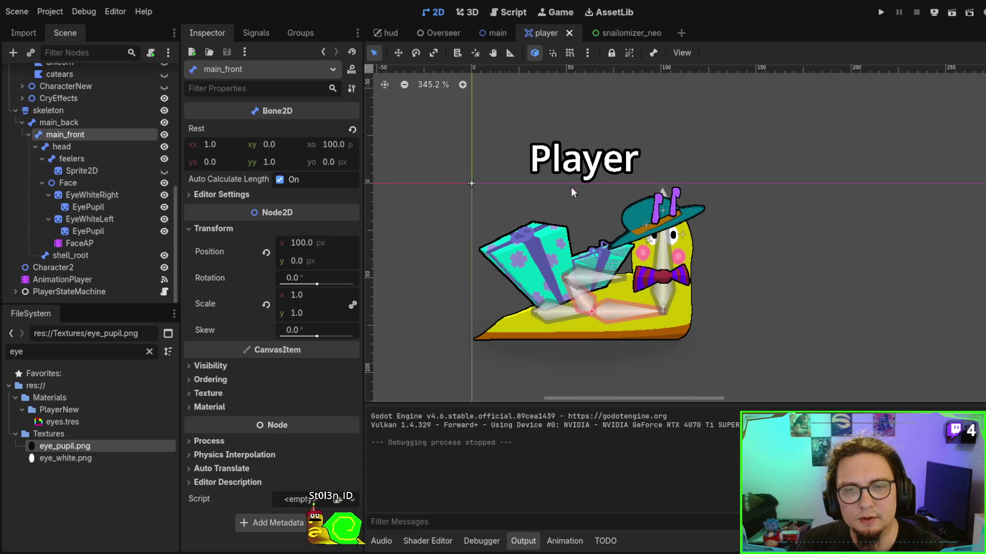
key(F5)
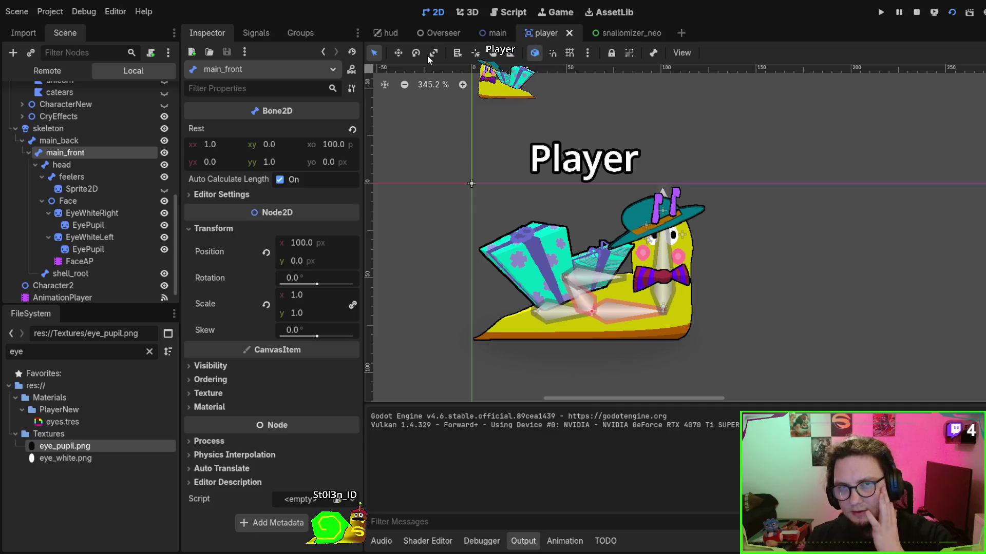
key(F8)
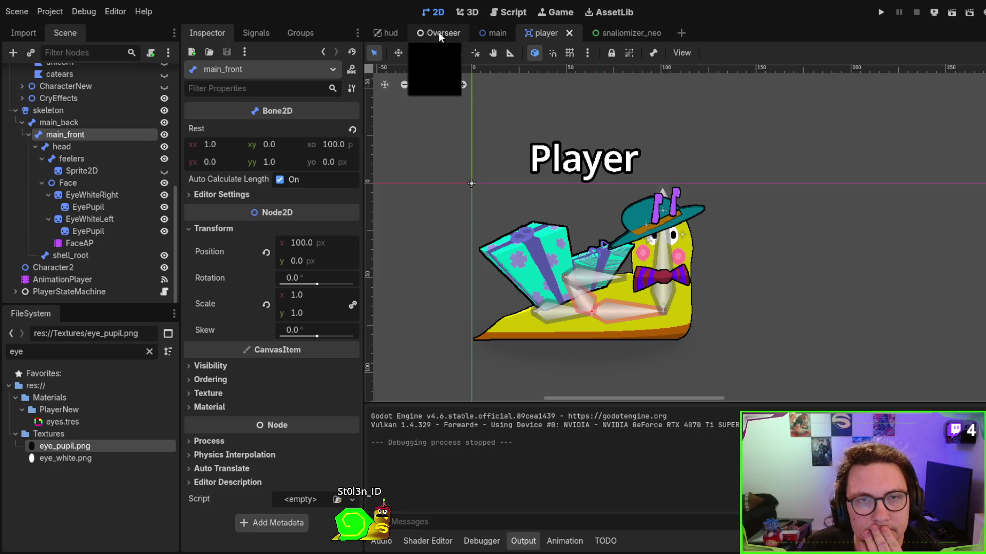
click(514, 14)
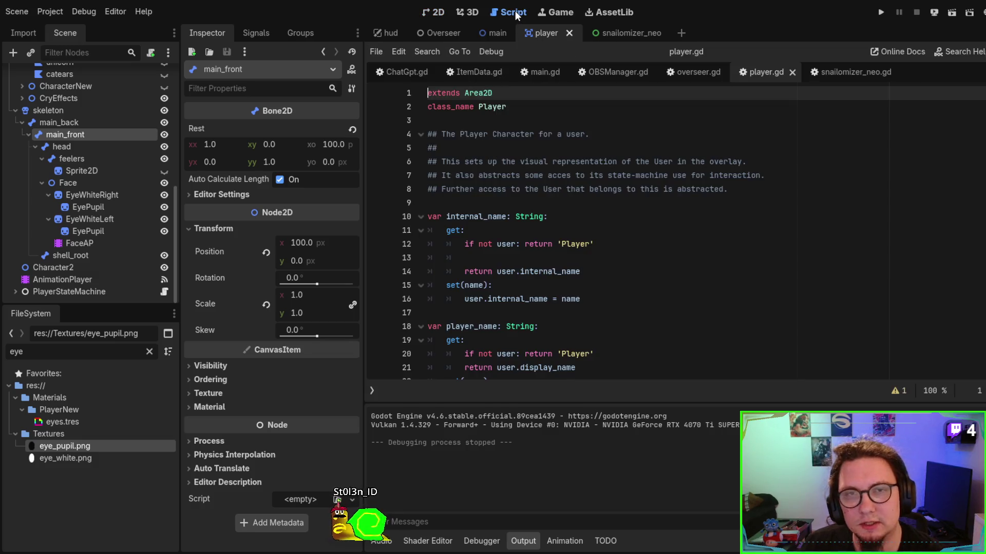
Find func flip() and split its one-line if/else into separate indented lines.
click(621, 211)
text(flip)
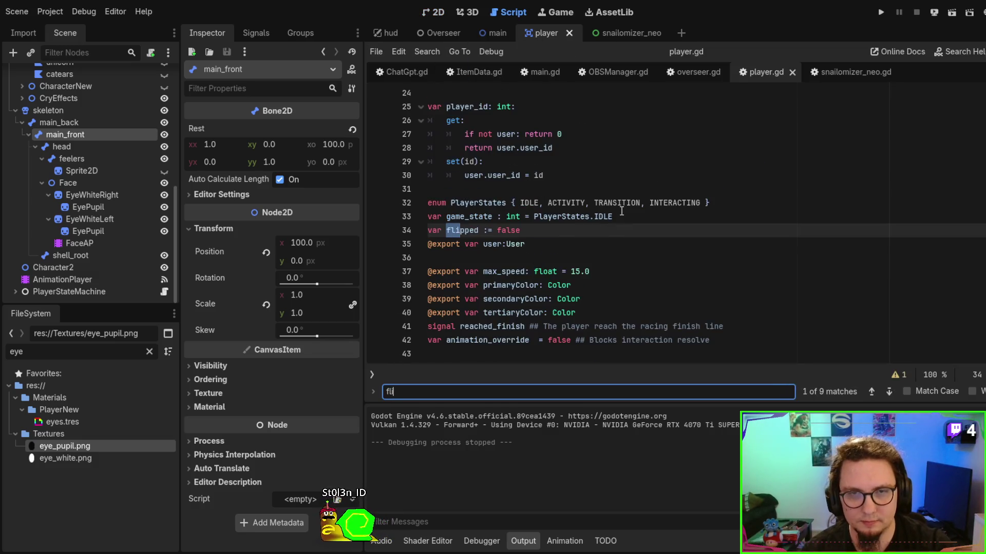
key(Return)
key(Escape)
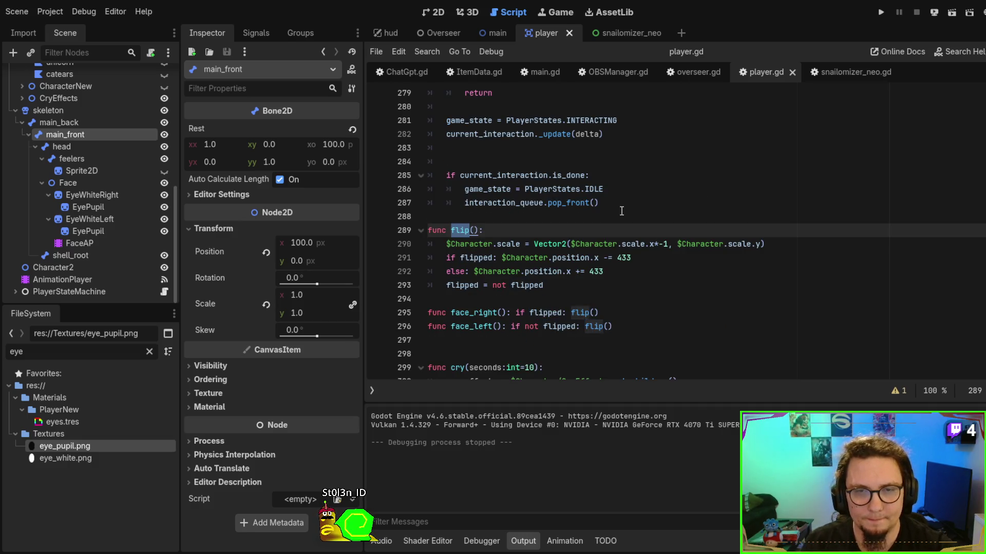
drag(649, 269, 671, 261)
click(670, 261)
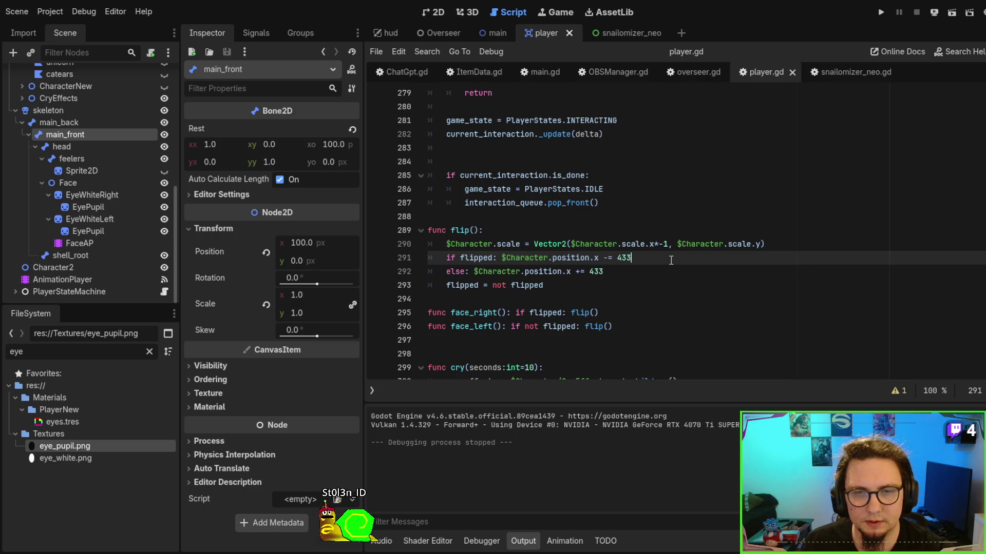
click(501, 258)
key(Return)
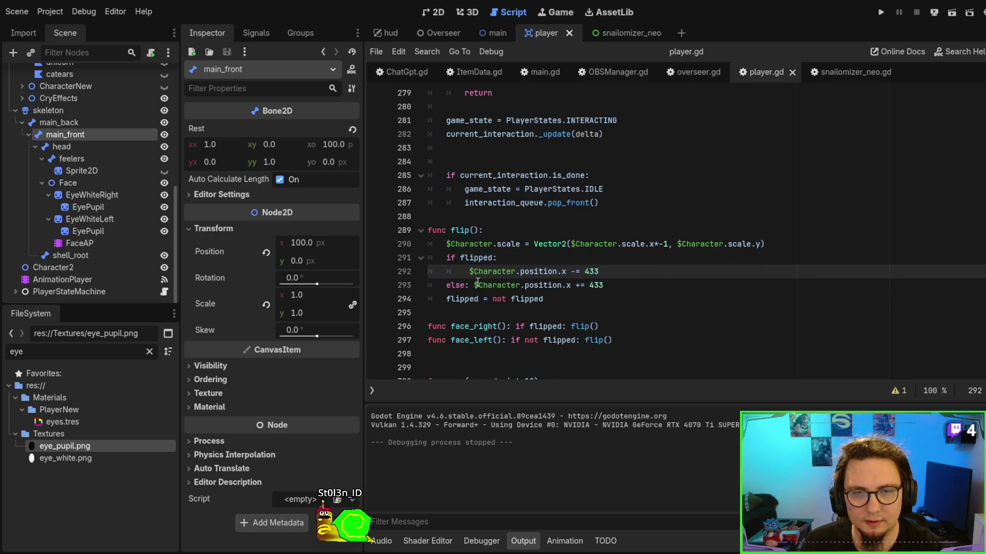
key(Delete)
click(475, 285)
key(Return)
click(476, 285)
Duplicate the flipped Character position line and make the skeleton node scene-unique.
click(619, 269)
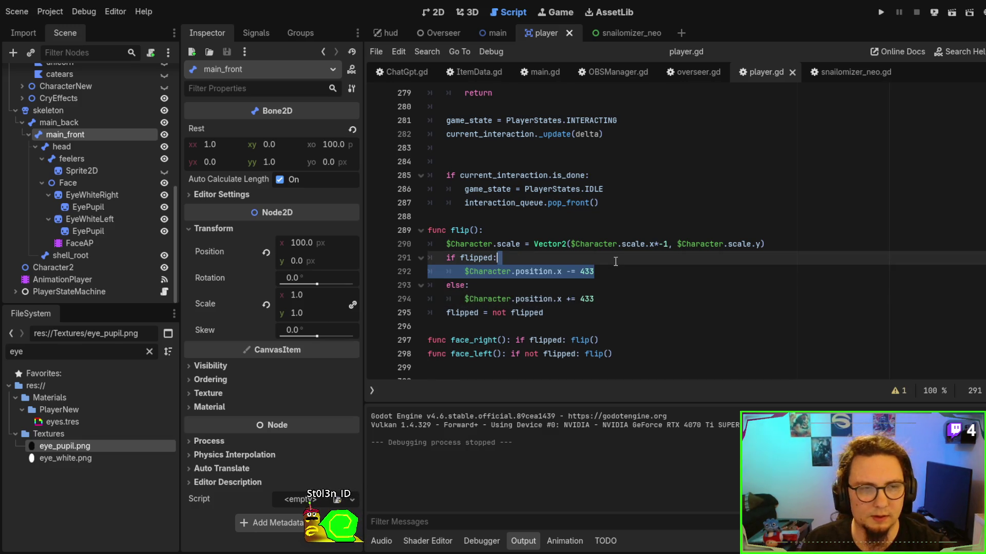
key(ctrl+shift+d)
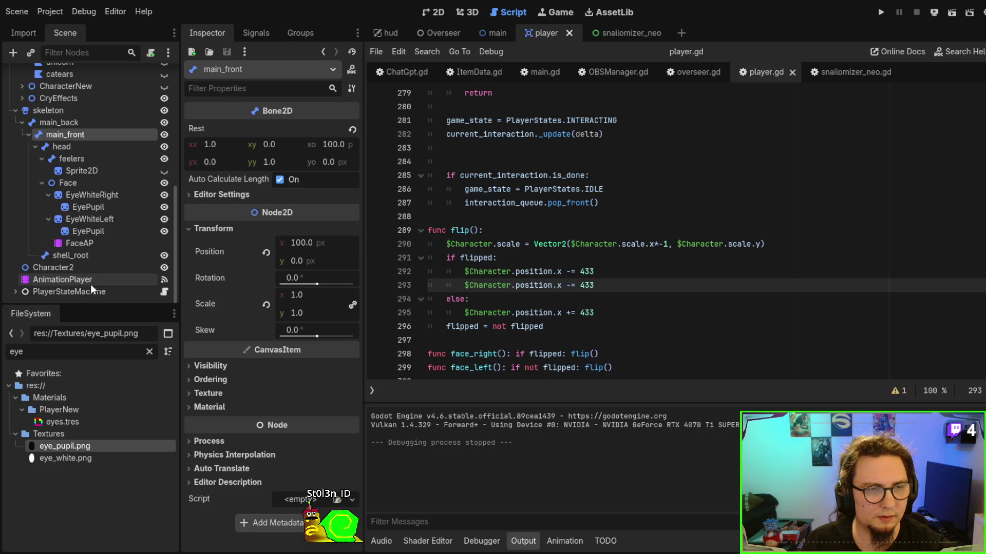
click(57, 108)
key(ctrl+shift+u)
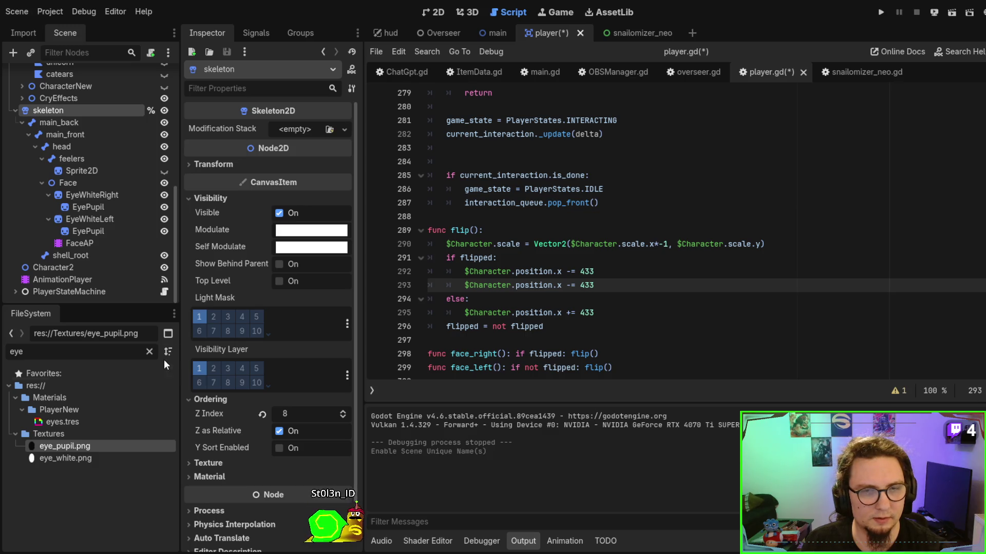
Point the duplicated if-branch position line at Skeleton instead of Character.
double_click(480, 284)
text(Skeleton)
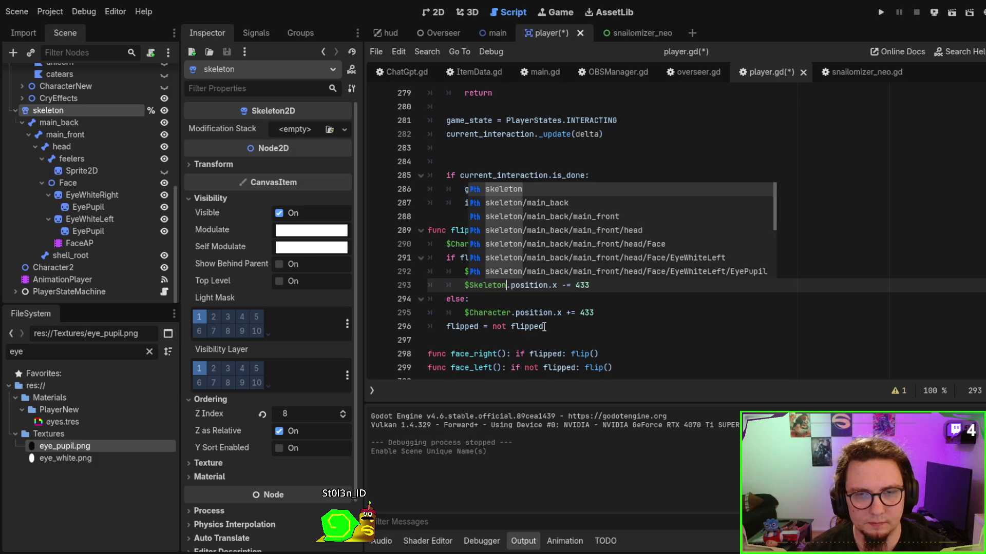
key(Escape)
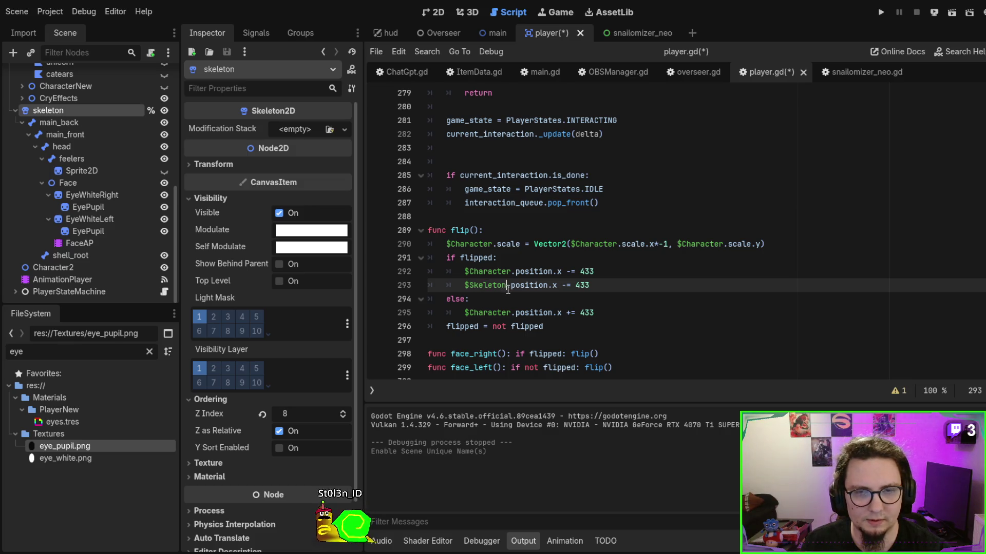
double_click(487, 286)
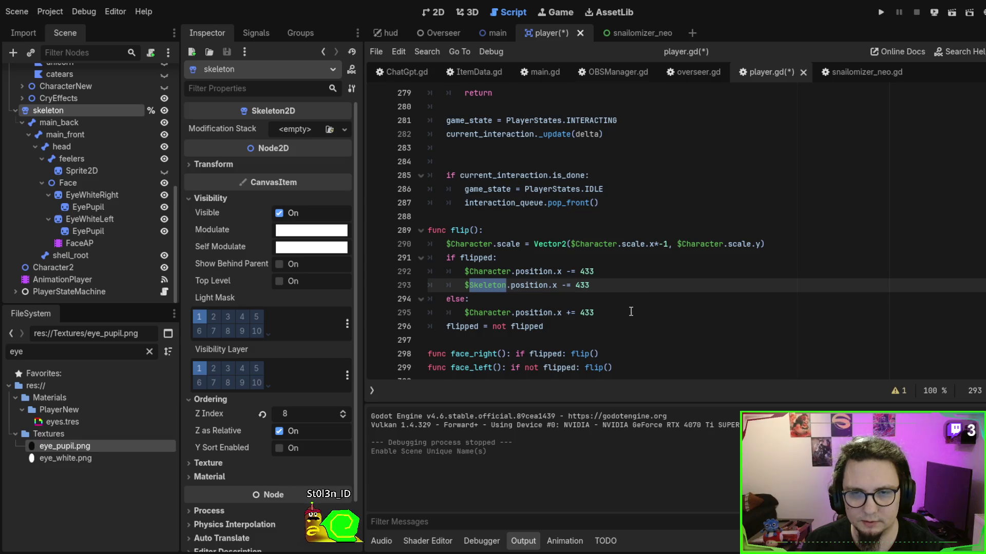
Duplicate the else-branch position line and retarget the copy from Character to Skeleton.
drag(633, 313, 626, 300)
key(Right)
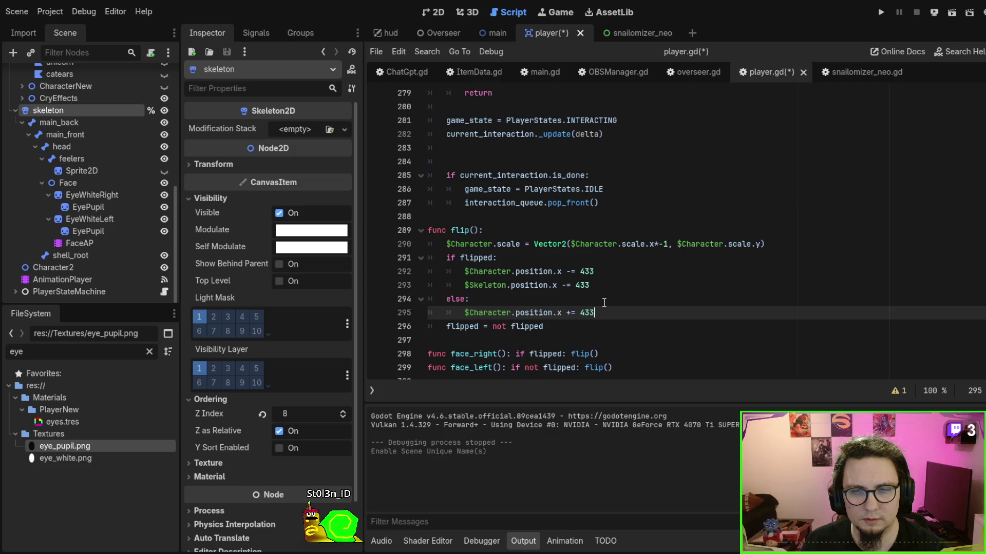
key(ctrl+shift+d)
double_click(486, 286)
key(ctrl+c)
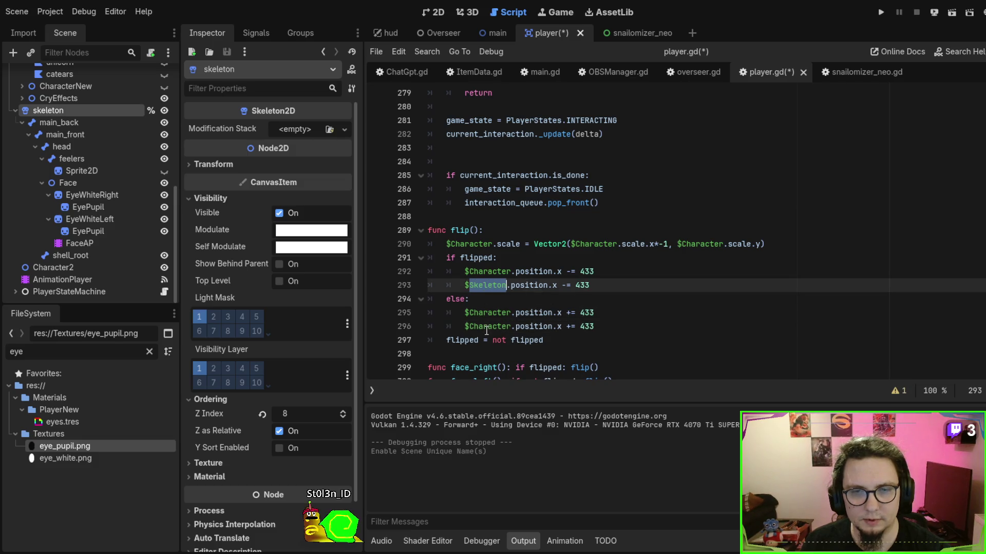
double_click(486, 327)
key(ctrl+v)
Duplicate the Character scale line and retarget the copy to Skeleton.
triple_click(802, 241)
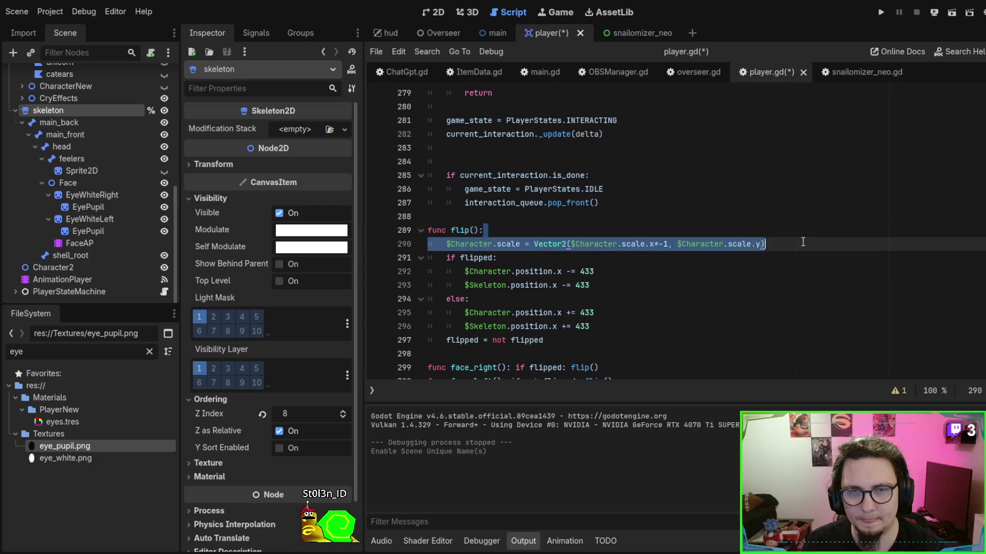
click(803, 241)
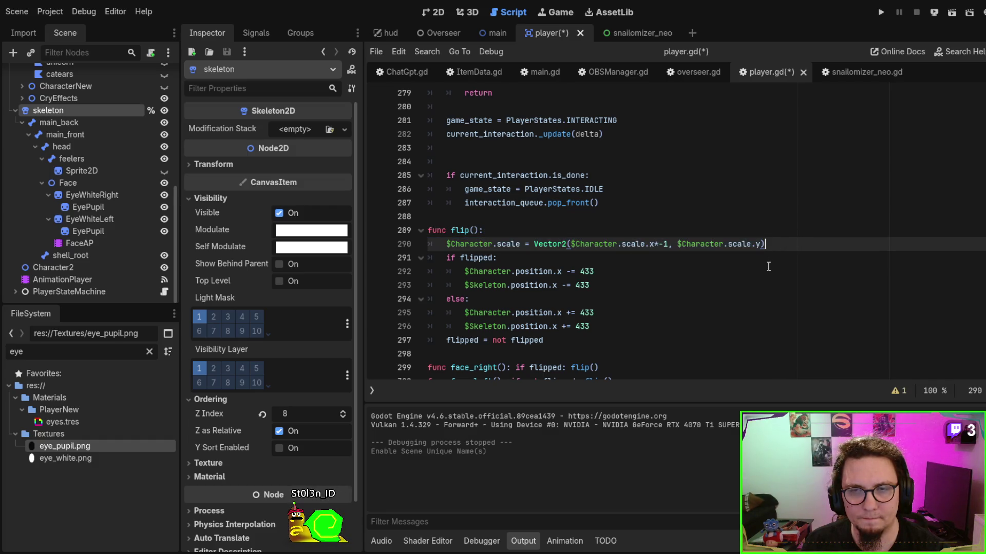
key(ctrl+shift+d)
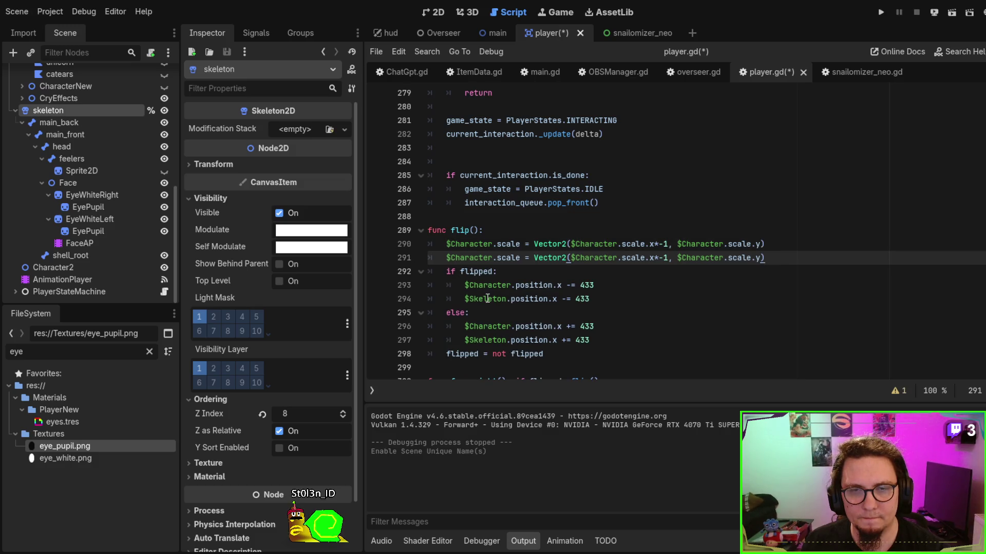
double_click(487, 299)
double_click(474, 257)
key(ctrl+v)
Lowercase the new Skeleton references to skeleton, save player.gd, and run the game.
key(ctrl+s)
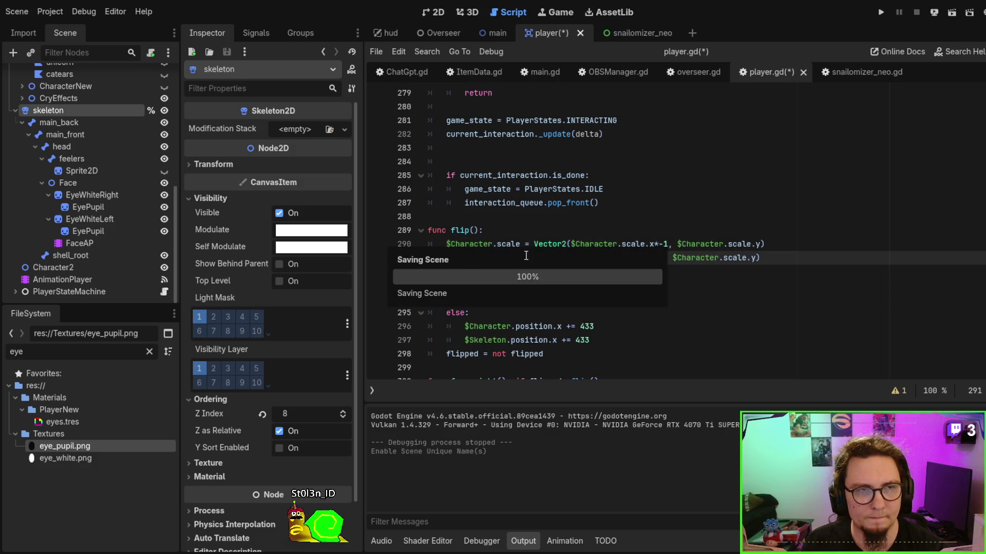
key(shift+Right)
text(s)
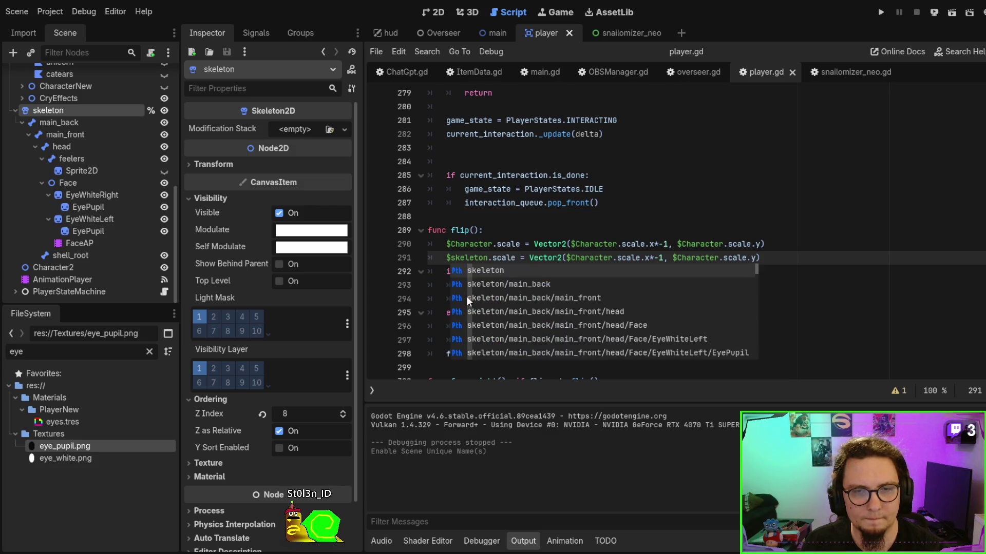
key(Escape)
key(Up)
click(474, 299)
key(BackSpace)
text(skeleton.position.x -= 433)
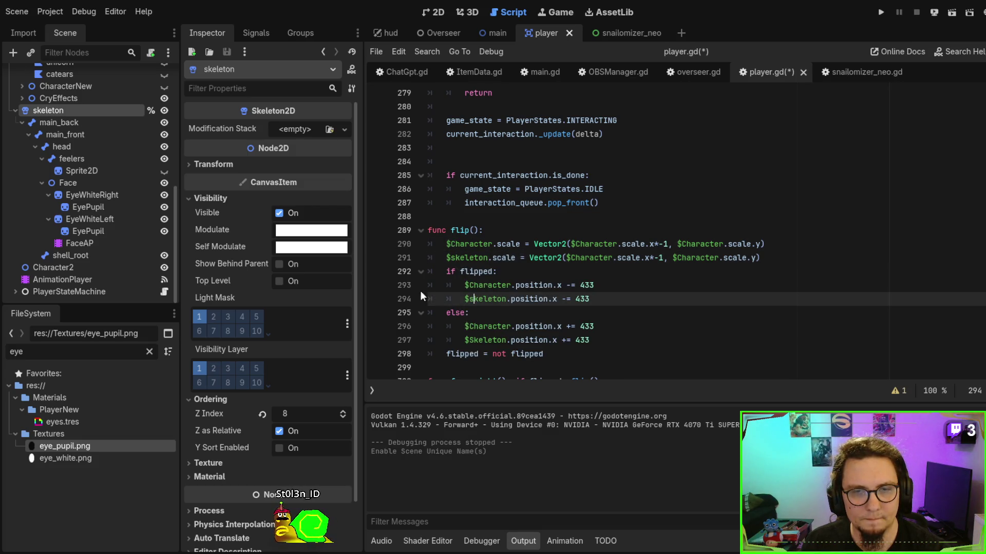
click(470, 340)
text(s)
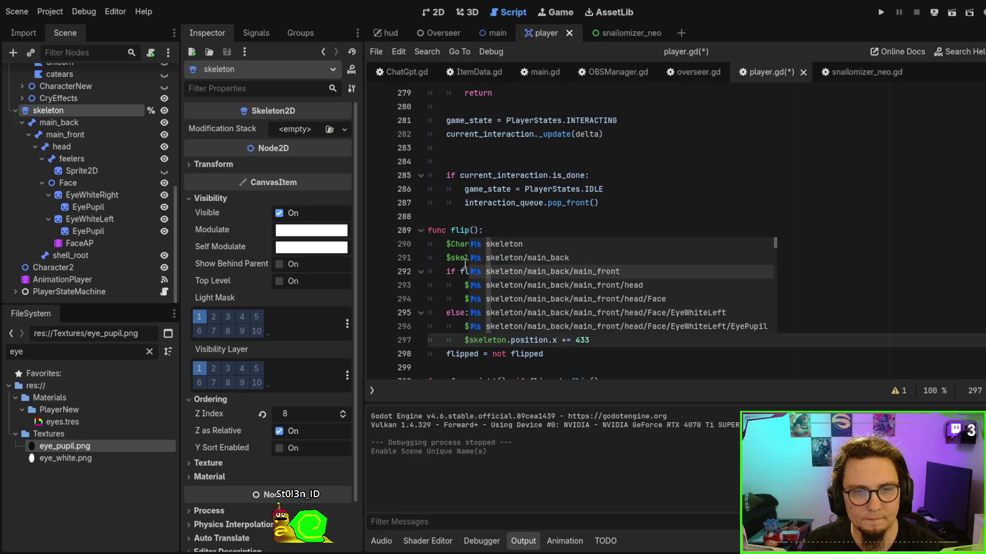
click(452, 230)
key(ctrl+s)
key(F5)
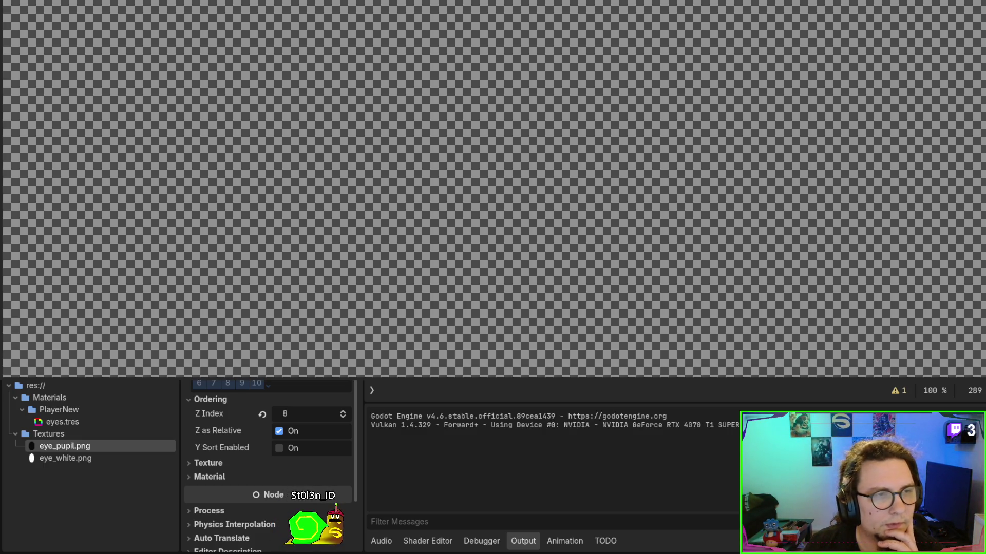
Stop the test run, run and stop the game once more, then return to the 2D scene view.
key(F8)
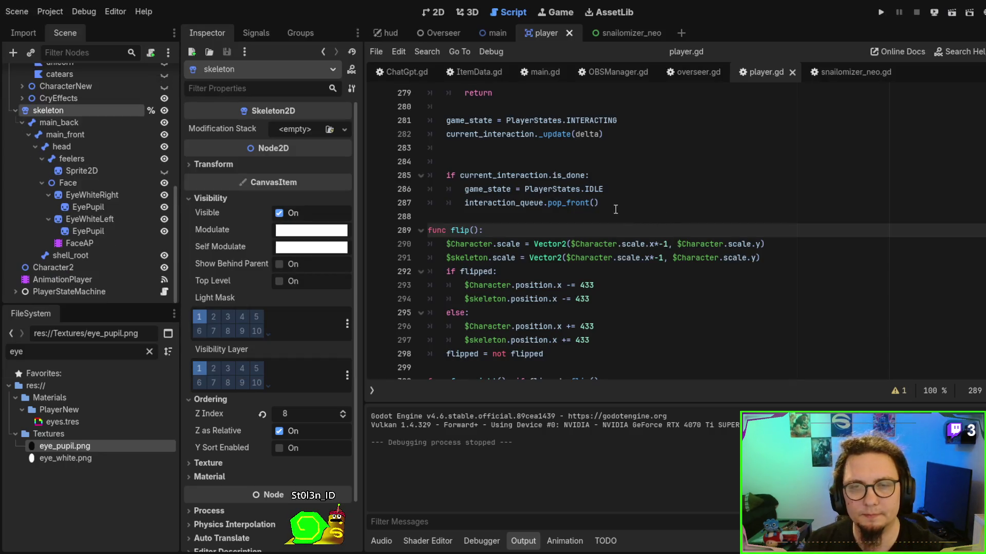
scroll(622, 211, down, 1)
key(F5)
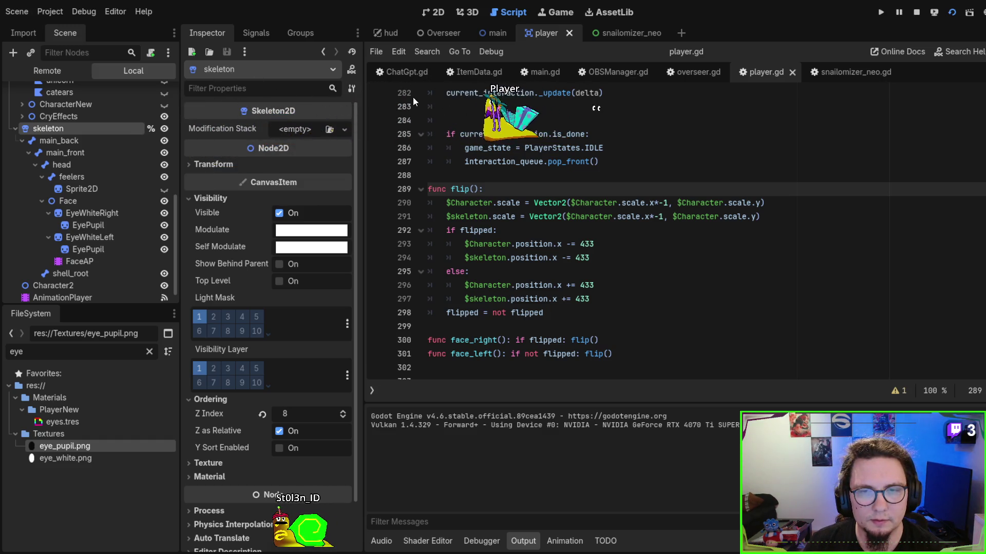
key(F8)
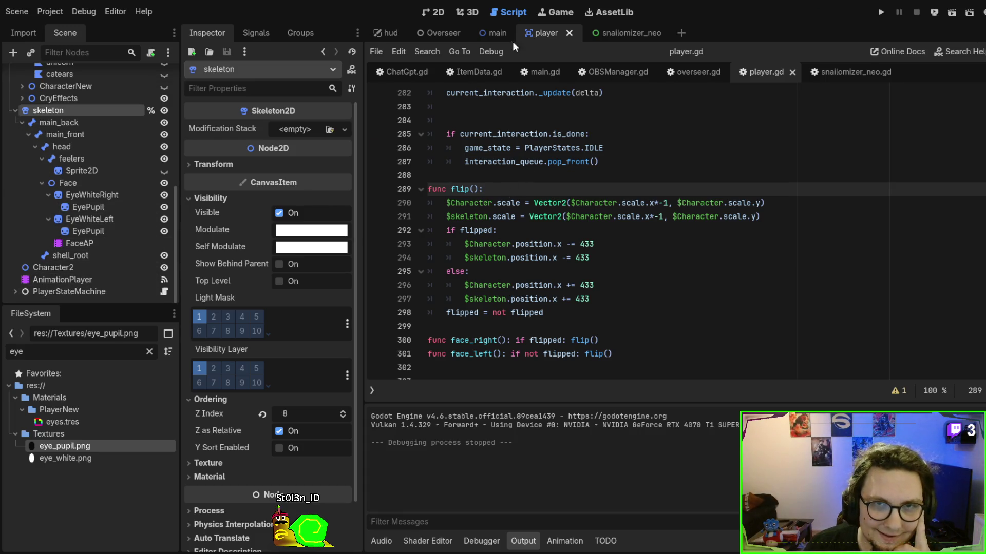
click(431, 13)
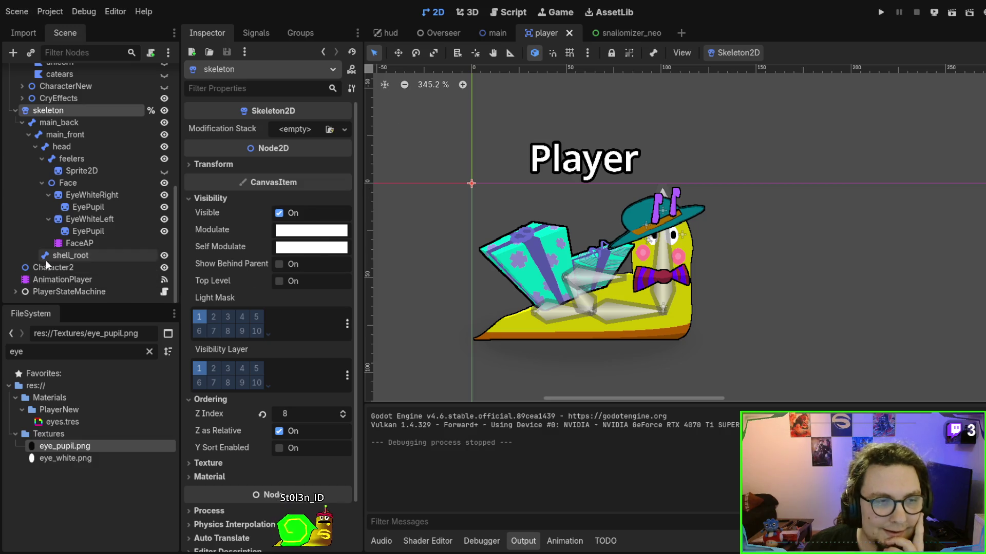
Unlink the skeleton's scale, try a y scale of -1.0, then reset it to 1.0.
click(214, 164)
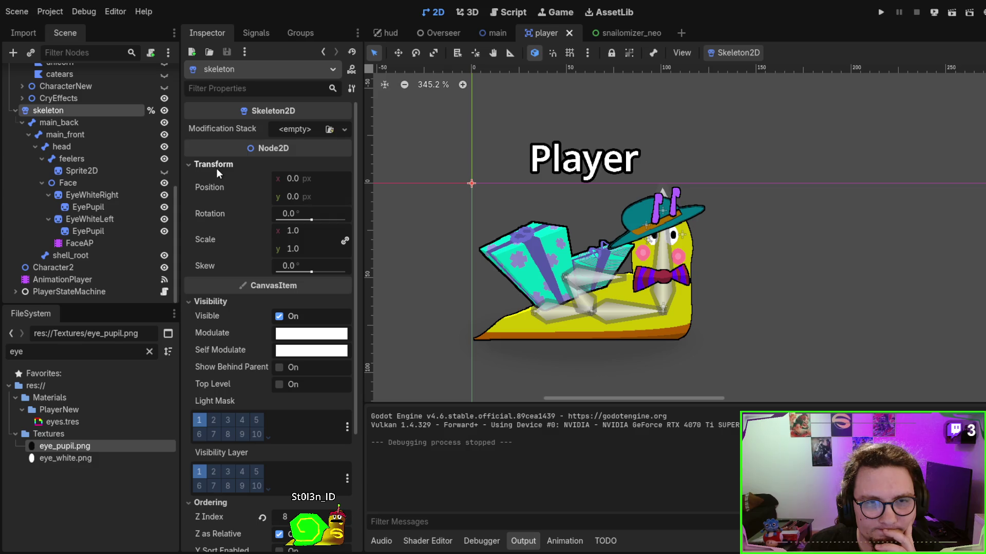
click(345, 240)
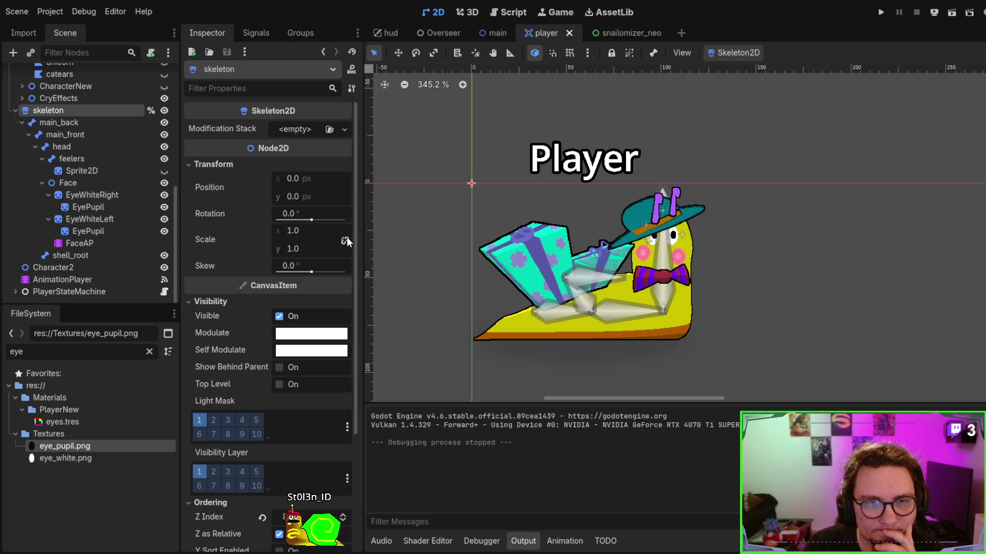
click(305, 246)
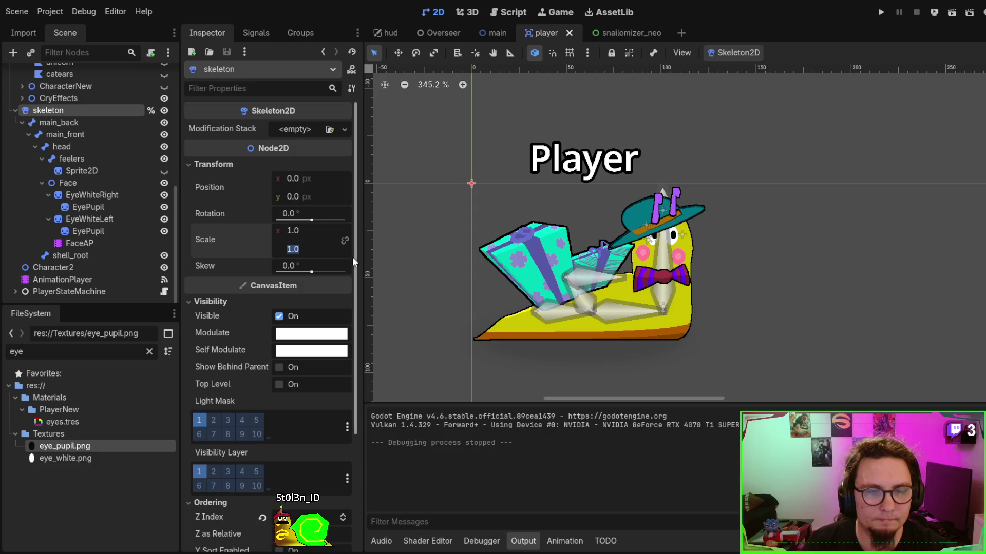
key(Home)
text(-)
key(Return)
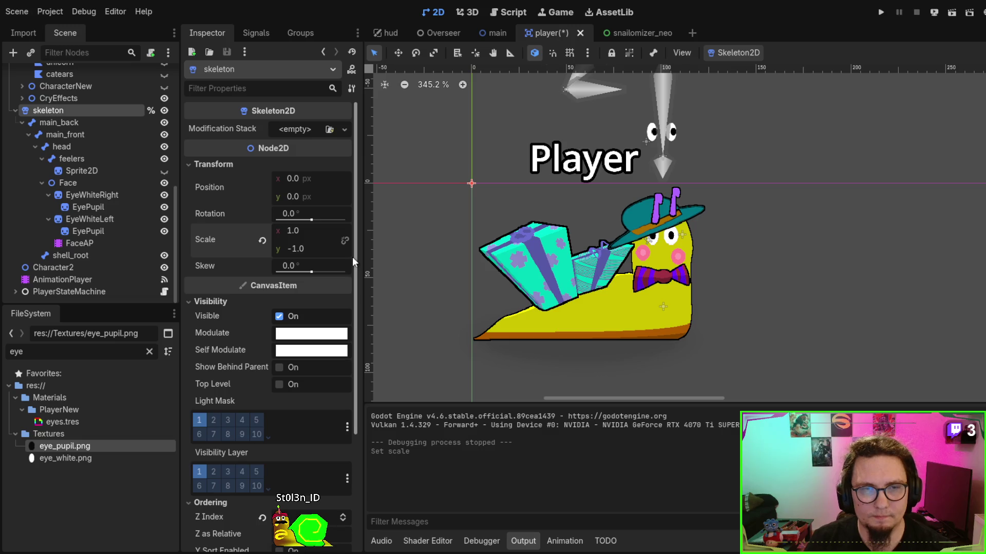
click(262, 241)
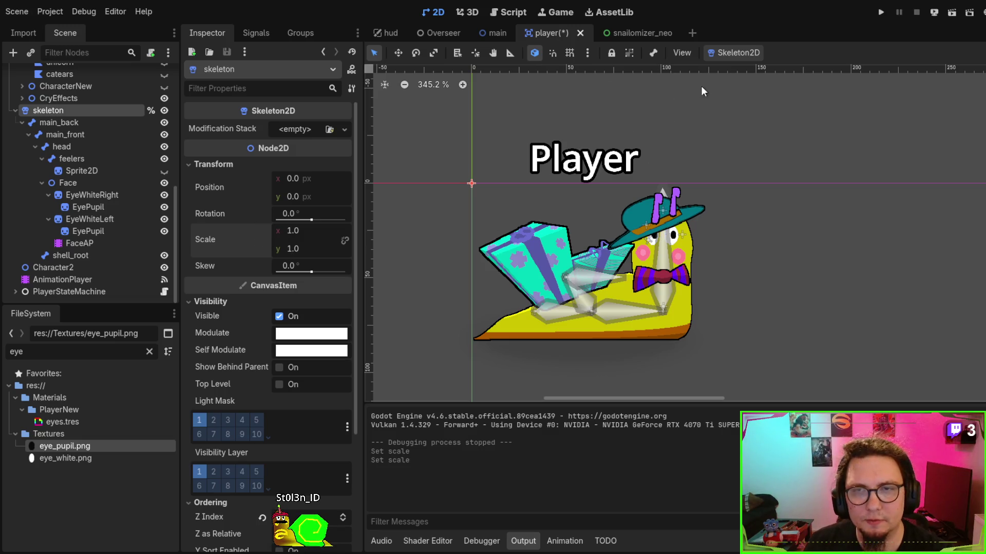
Check the scale expression on line 291, then try skeleton x scale -1.0 and undo it.
click(514, 12)
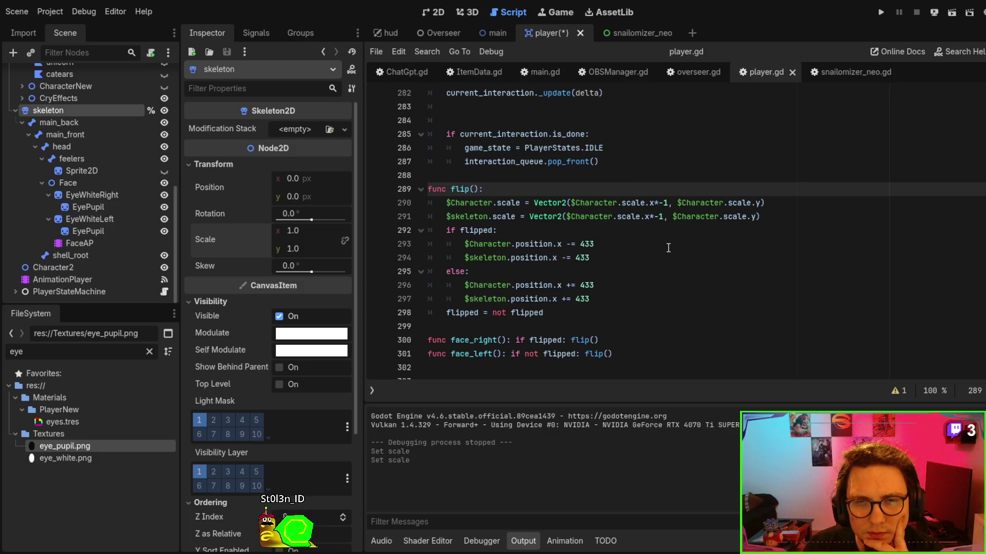
drag(640, 217, 781, 217)
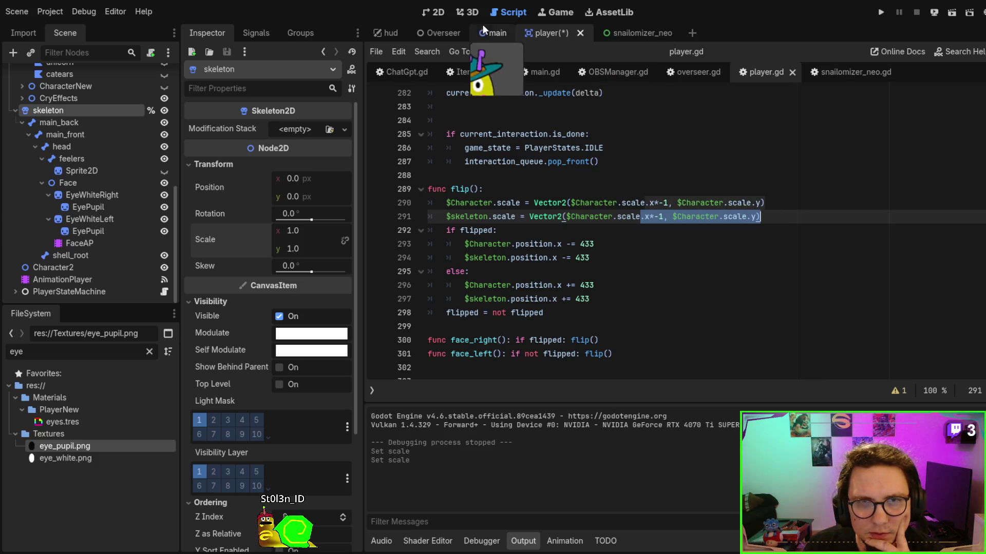
click(434, 12)
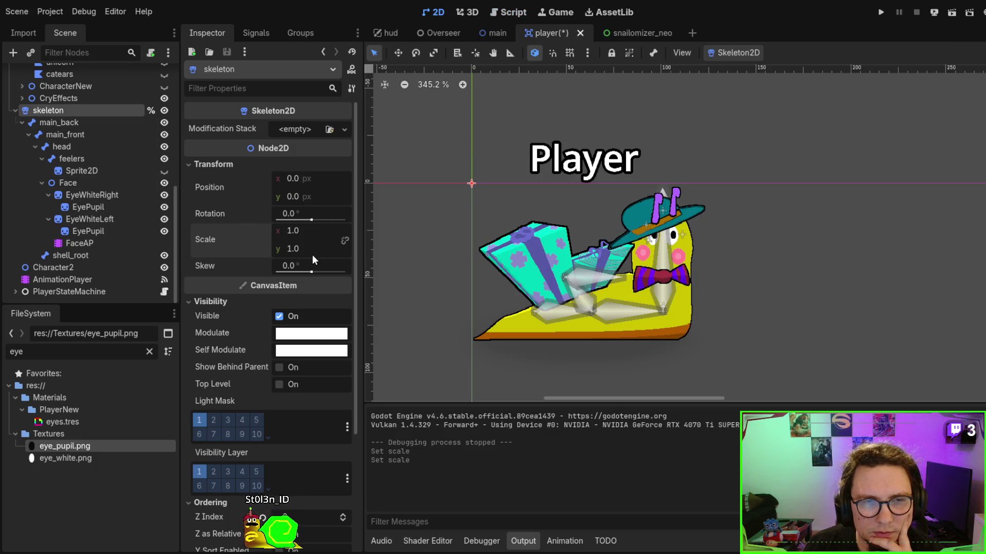
key(Return)
text(-1)
key(Return)
mouse_move(374, 238)
mouse_down()
mouse_move(445, 211)
mouse_move(825, 150)
mouse_move(731, 177)
mouse_up()
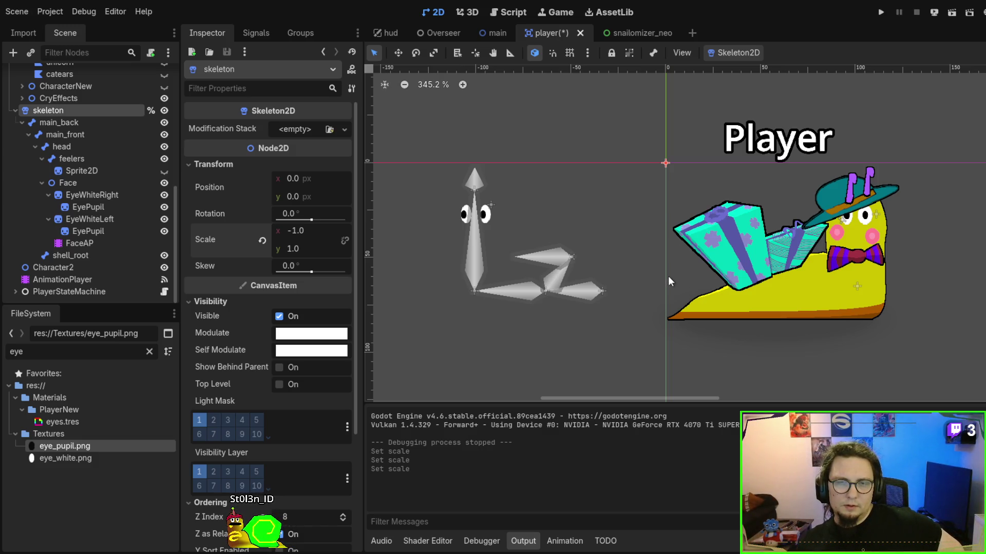
key(ctrl+z)
drag(645, 267, 609, 258)
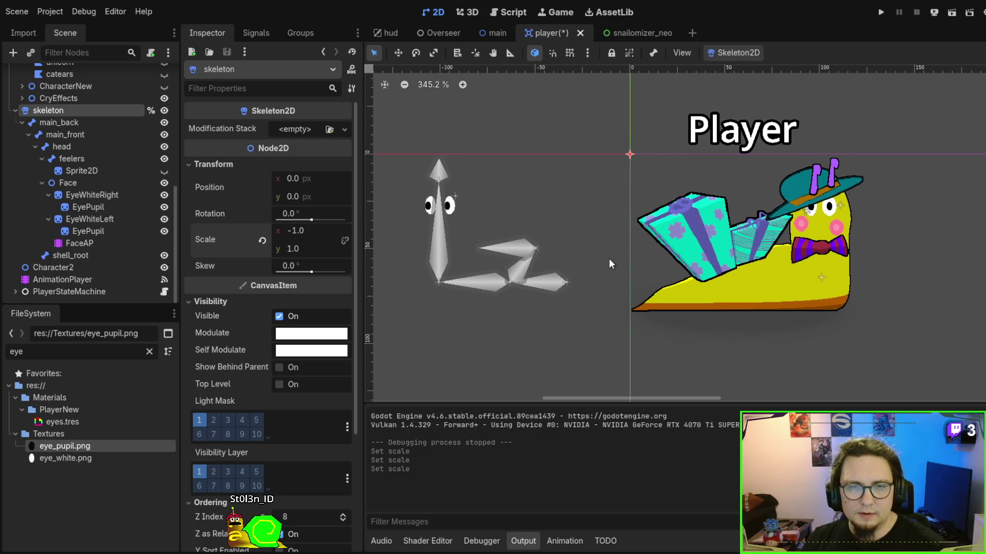
click(507, 13)
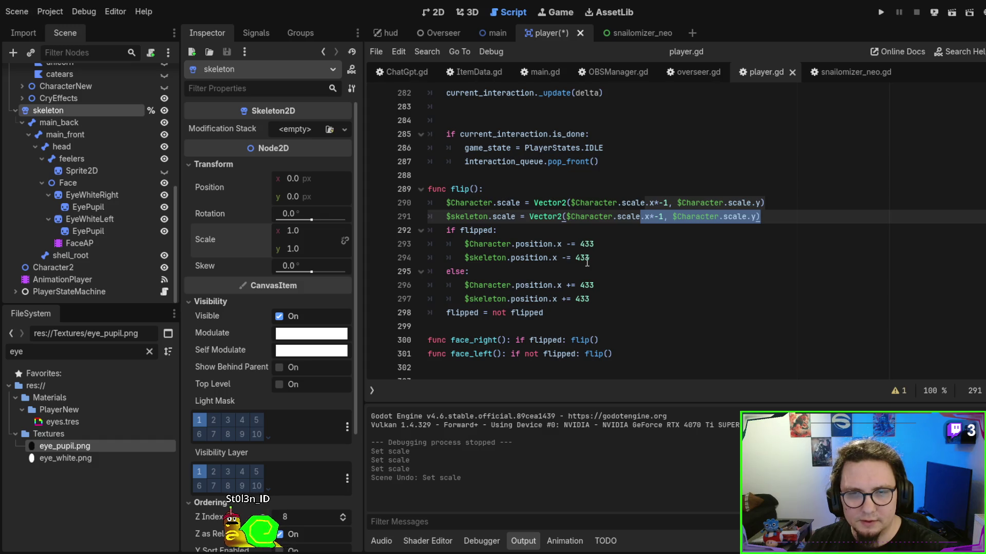
Review line 294's 433 position offset, then set the skeleton's x scale to -1.0.
double_click(523, 257)
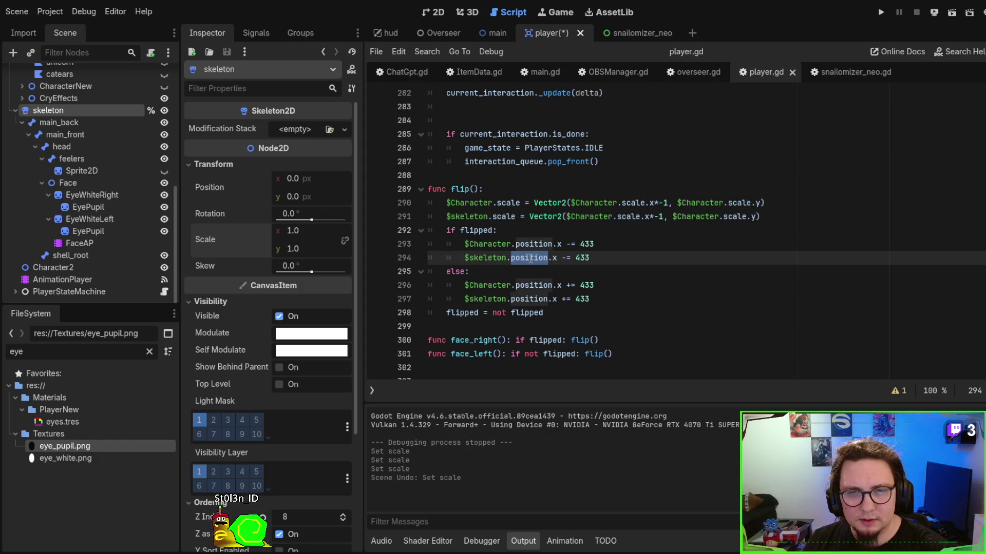
double_click(581, 258)
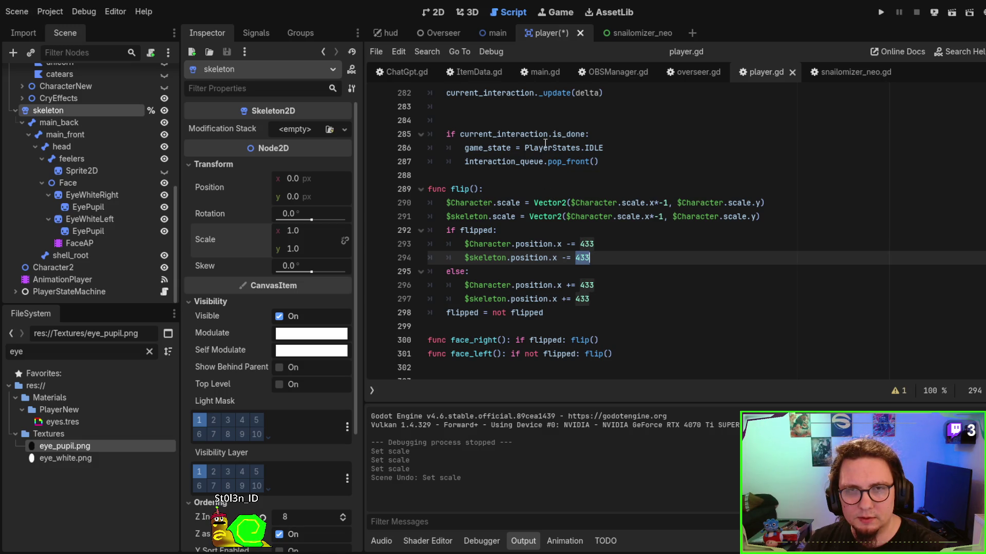
click(437, 12)
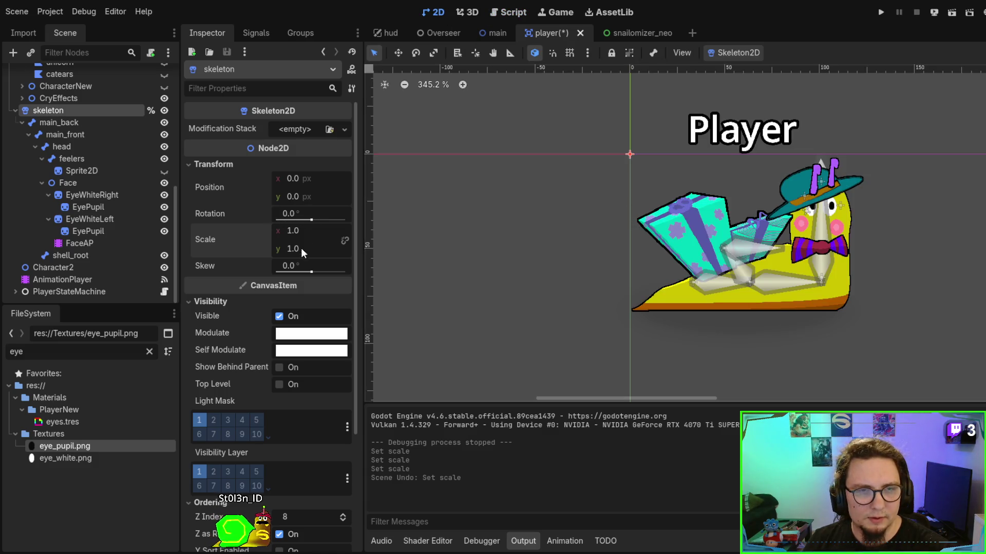
click(289, 231)
click(289, 235)
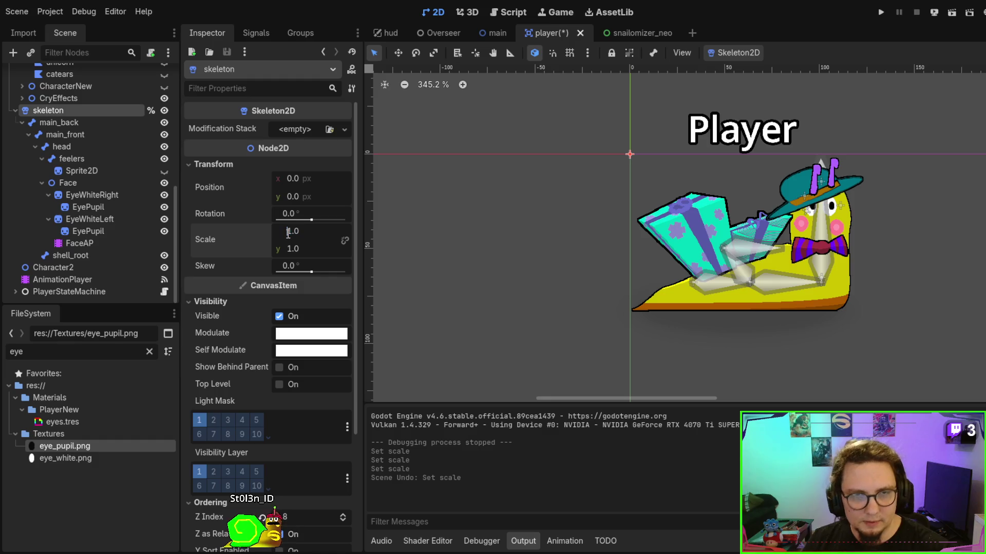
text(-)
key(Return)
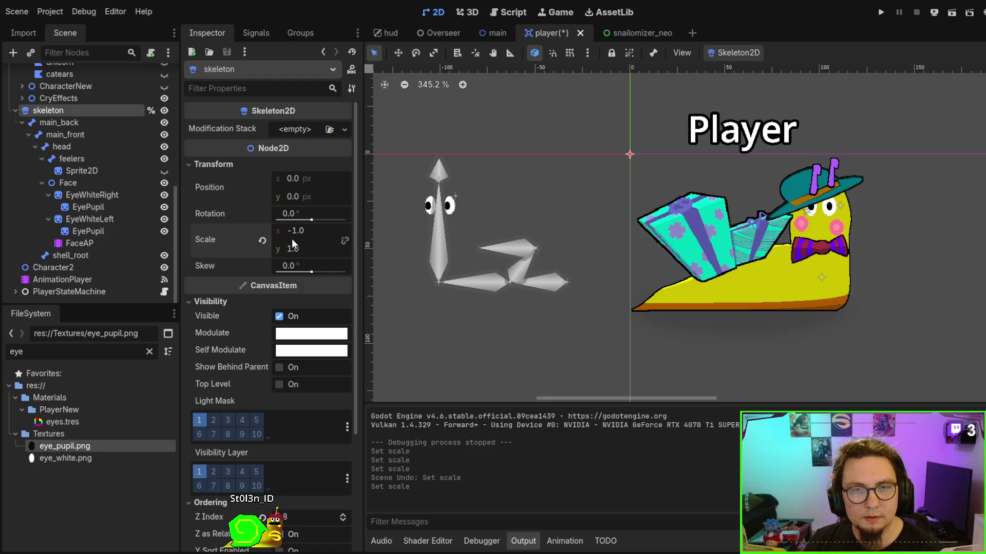
Unlink the Character node's scale and set its x scale to -1.0.
scroll(85, 141, up, 5)
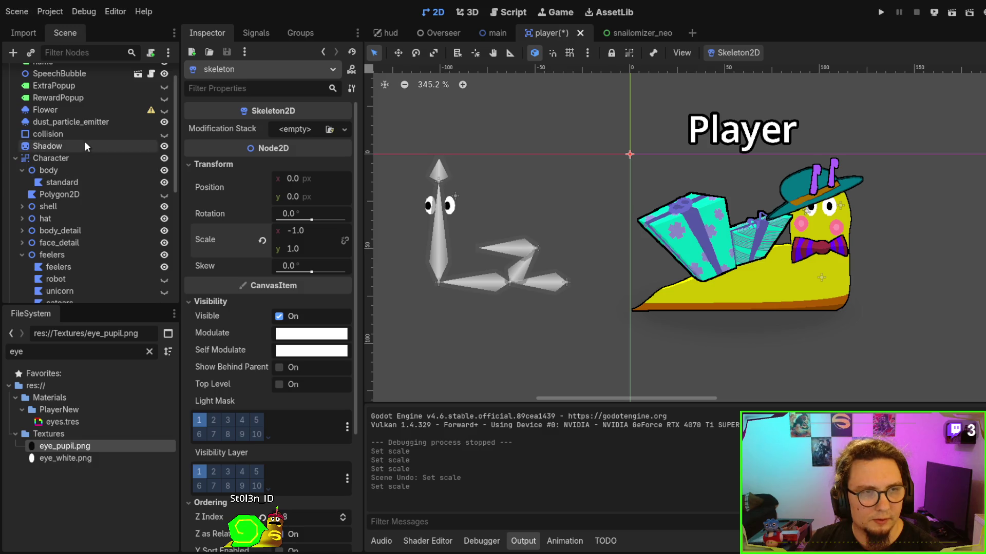
click(79, 159)
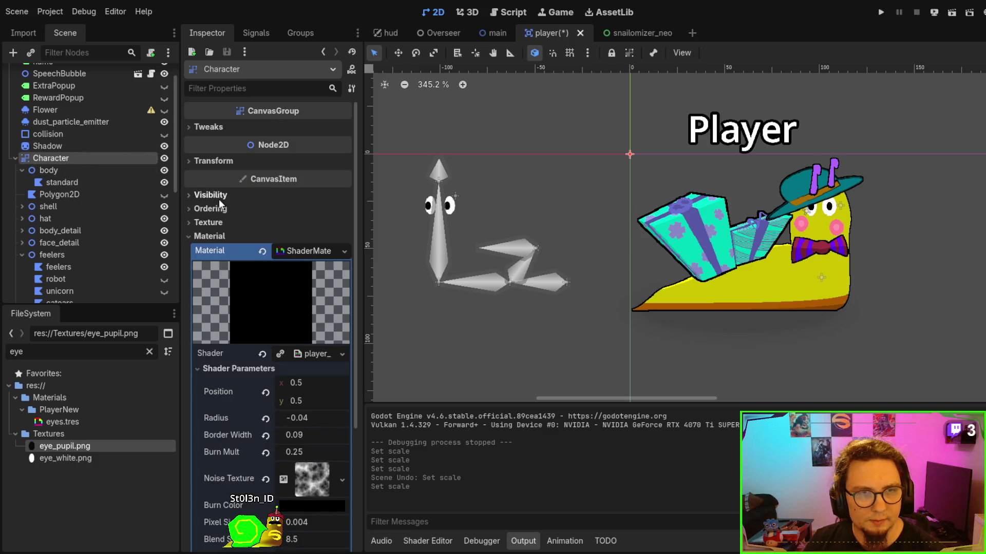
click(219, 161)
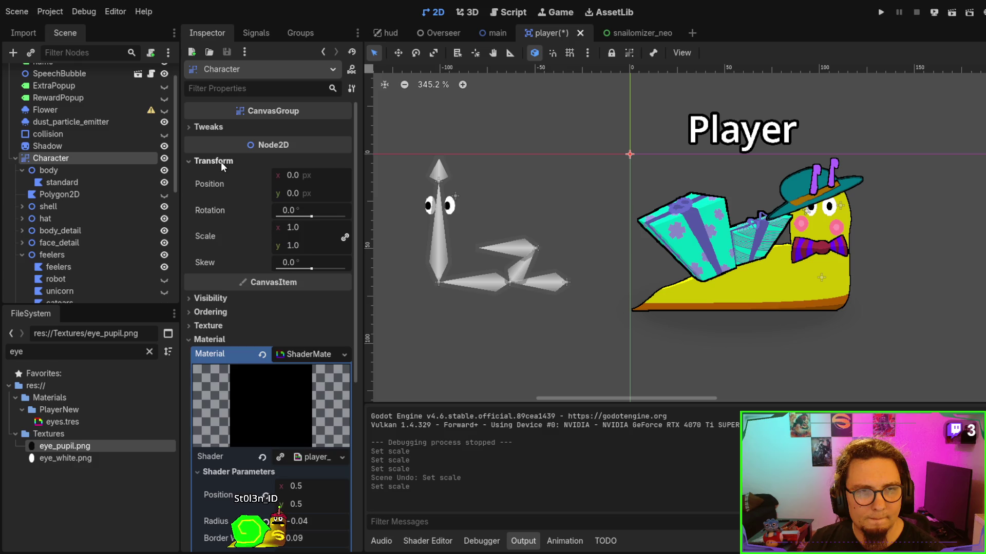
click(290, 227)
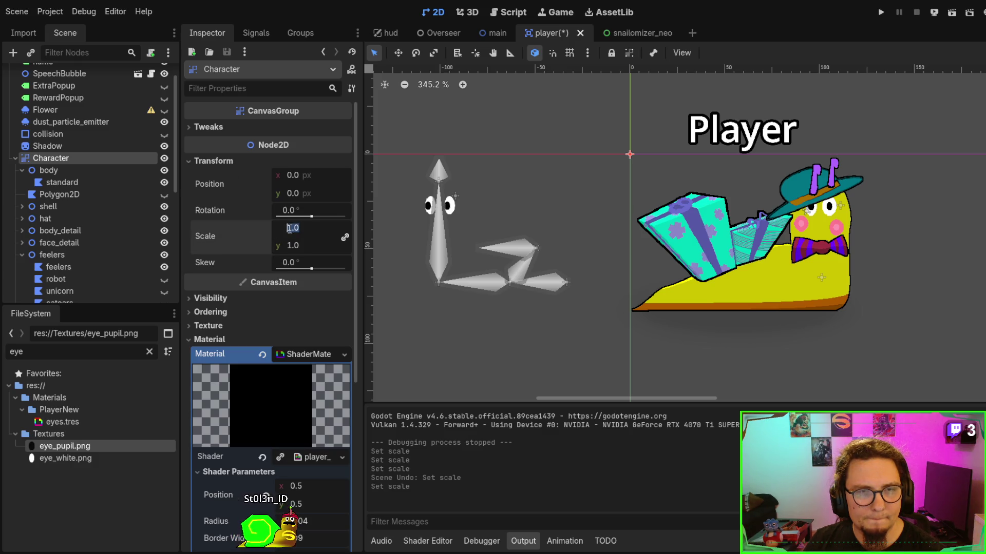
click(346, 238)
click(292, 232)
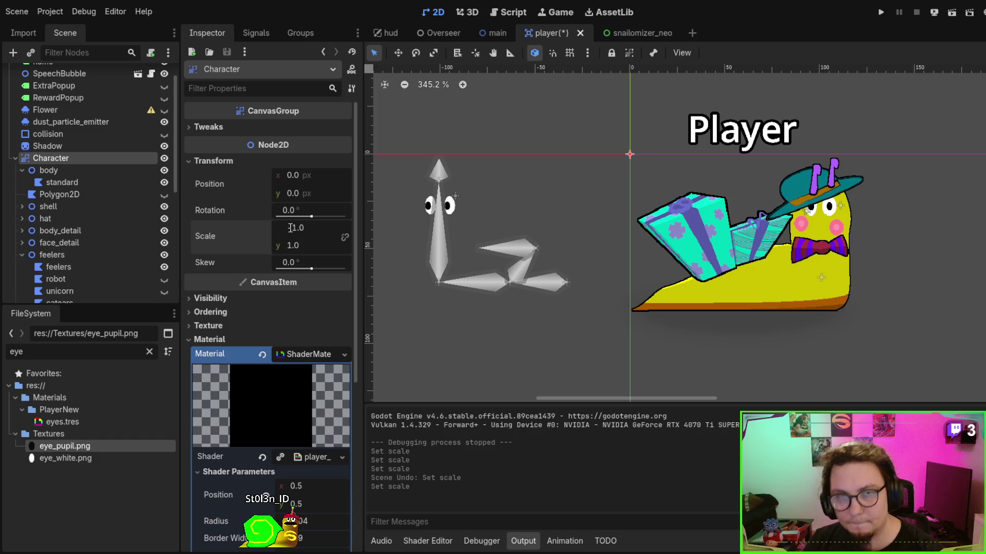
text(-)
key(Return)
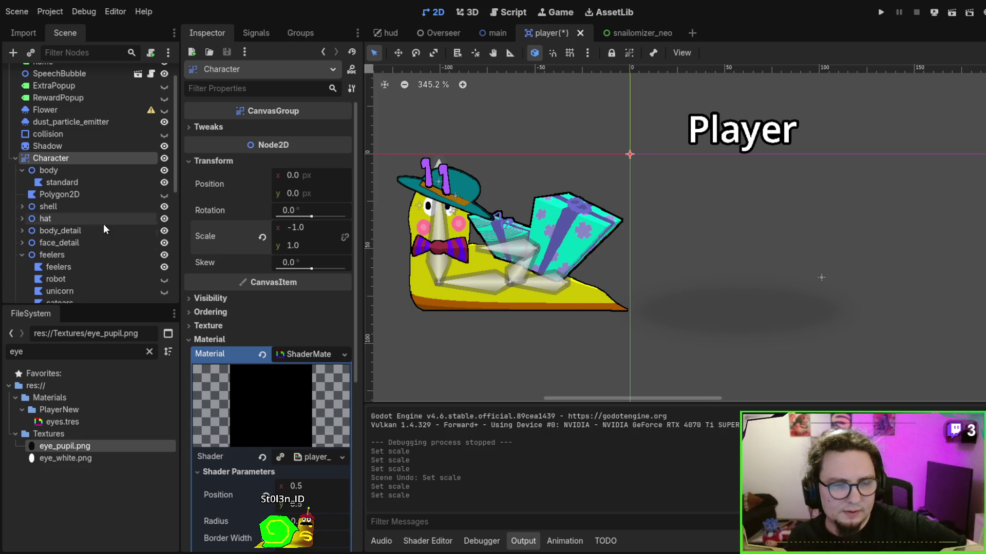
scroll(102, 224, down, 5)
click(102, 278)
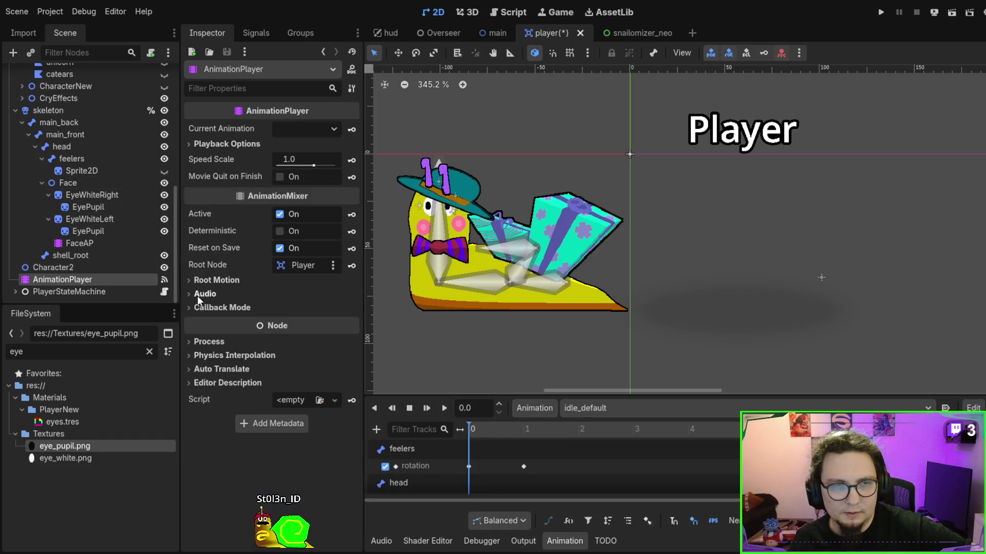
Play and stop the idle_default and celebrating animations, then undo the Character's -1.0 x scale.
click(443, 408)
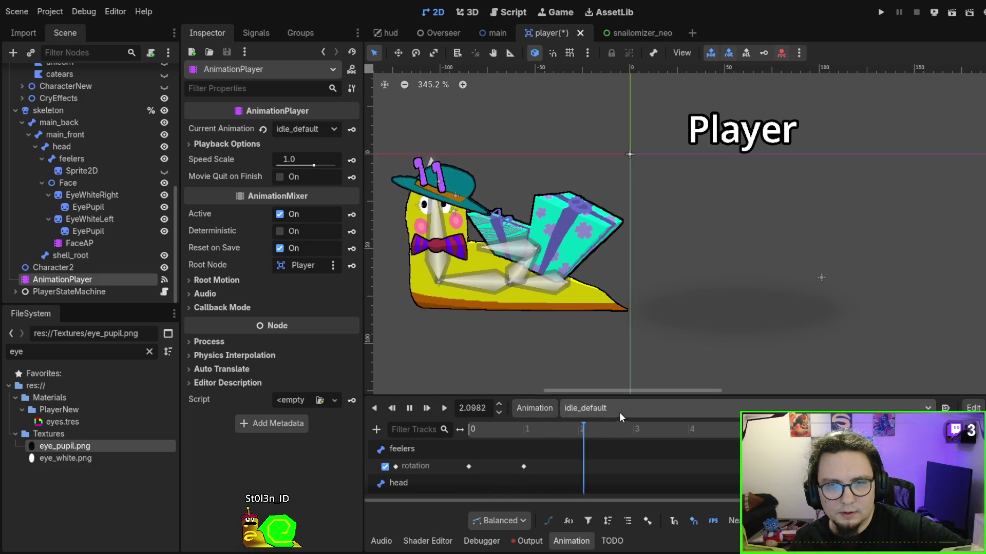
click(411, 408)
click(410, 408)
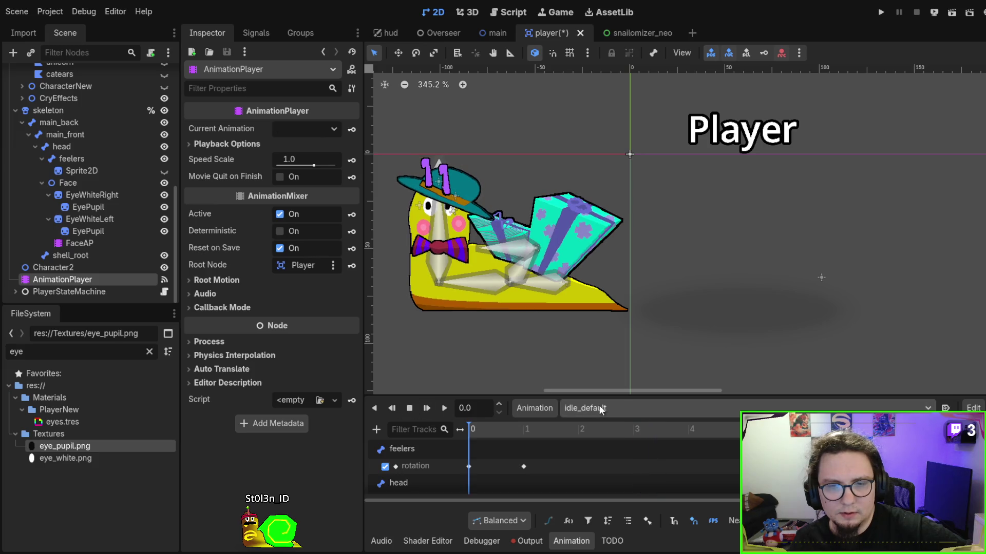
scroll(564, 409, up, 1)
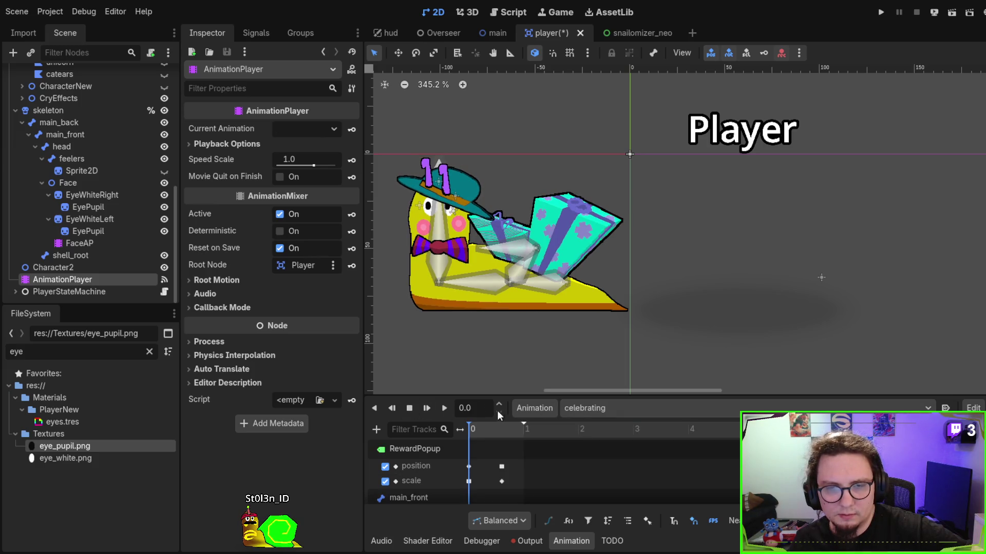
click(448, 410)
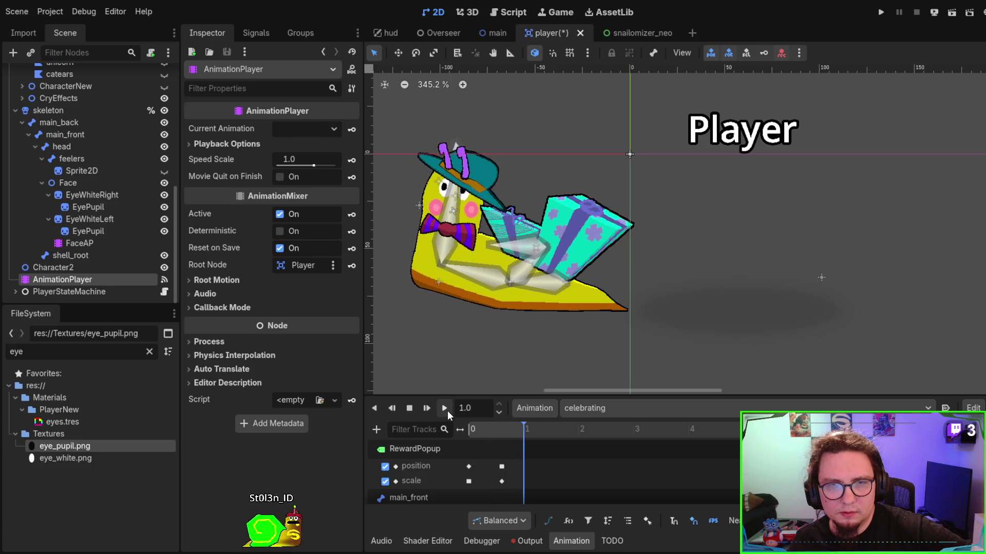
click(406, 412)
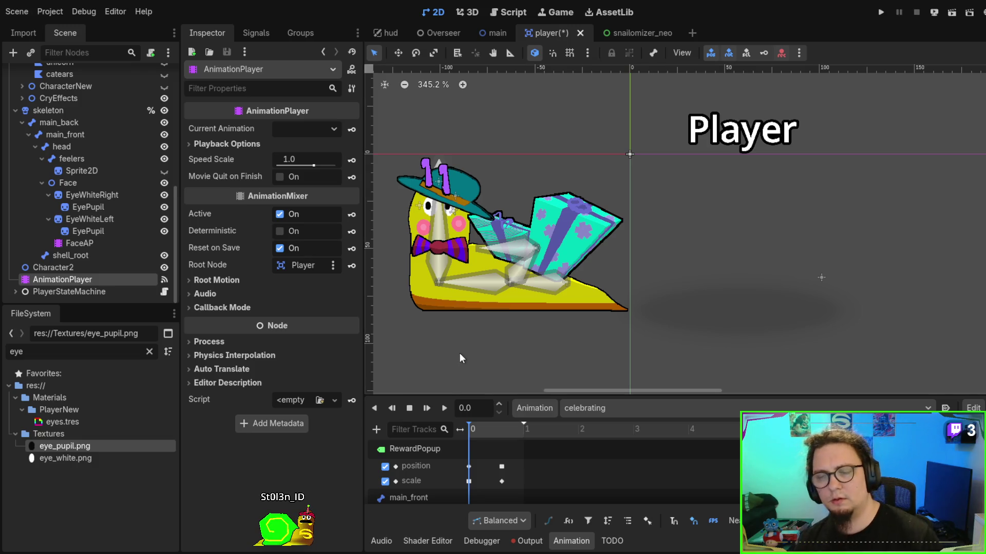
key(ctrl+z)
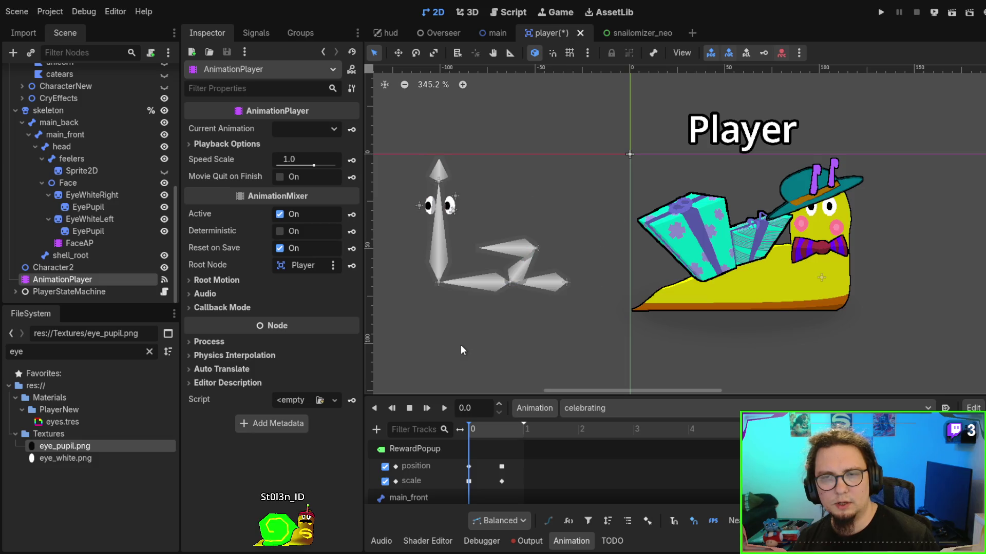
Replace both Character references inside line 291's Vector2 with skeleton.
click(504, 14)
double_click(494, 245)
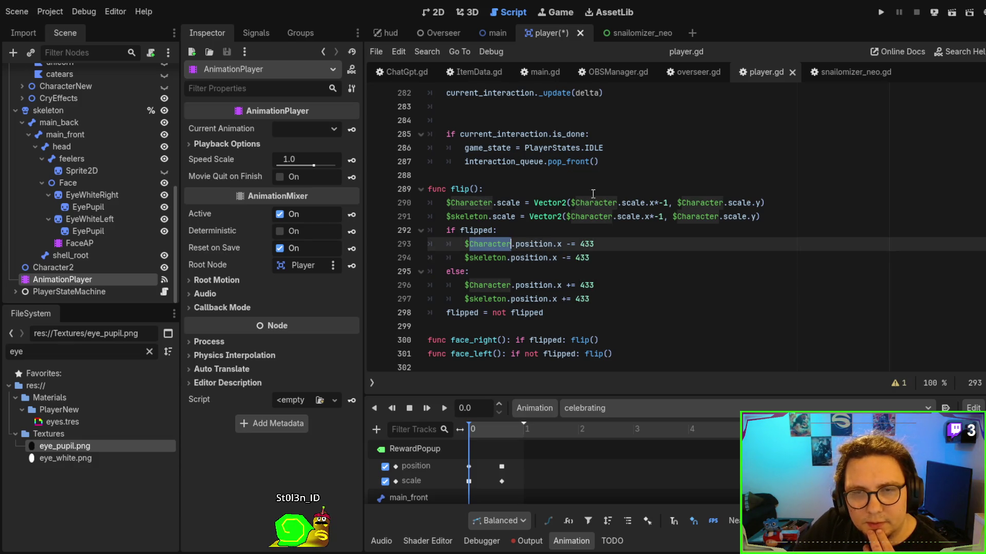
double_click(476, 216)
key(ctrl+c)
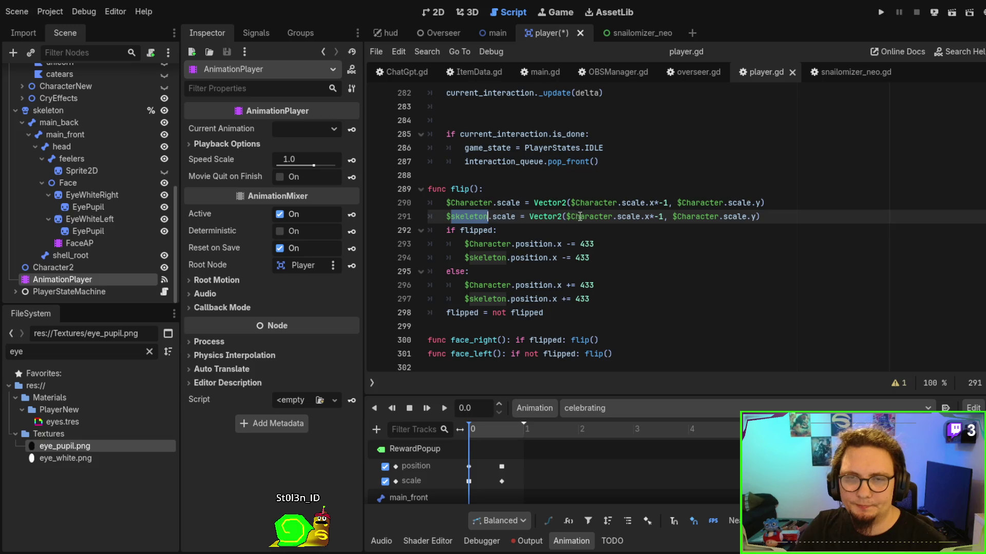
double_click(579, 216)
key(ctrl+v)
double_click(689, 216)
key(ctrl+v)
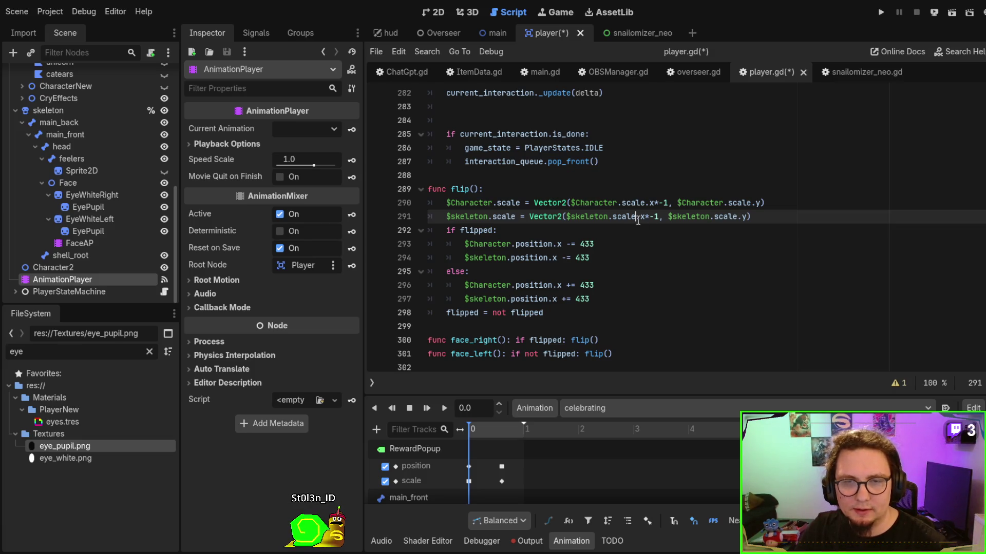
Save and run the game, look over the snail in the 2D view, then switch to Affinity Designer.
key(F5)
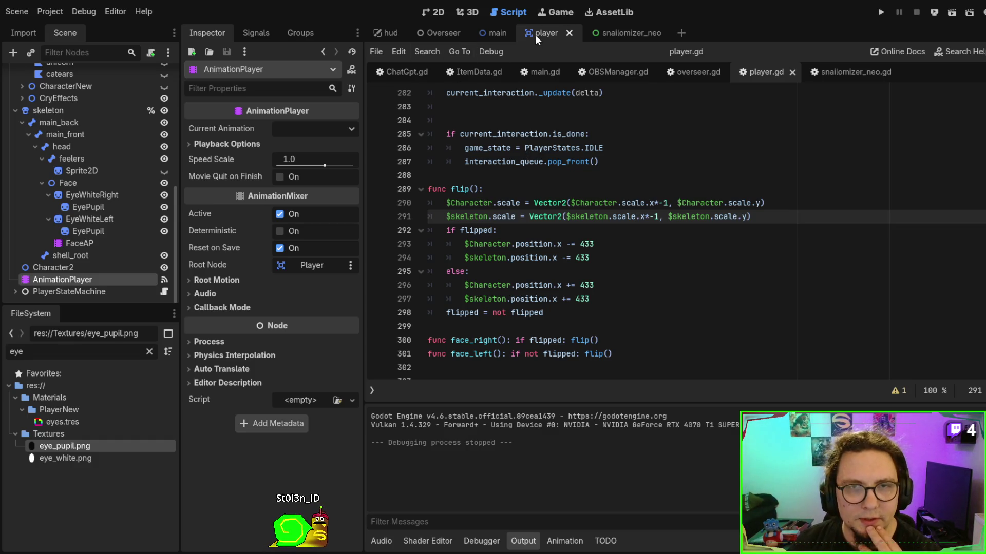
click(433, 12)
scroll(671, 260, up, 5)
drag(671, 261, 682, 264)
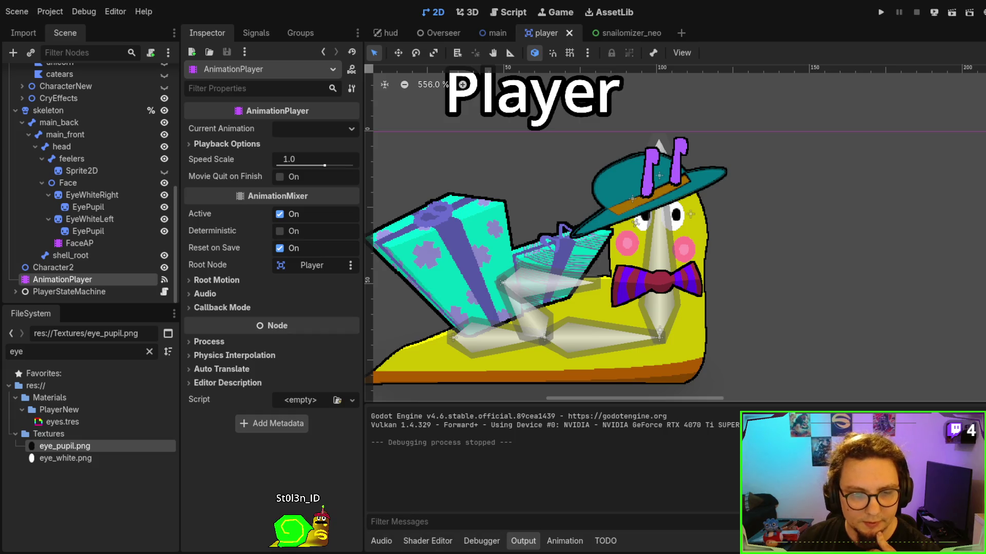
key(alt+Tab)
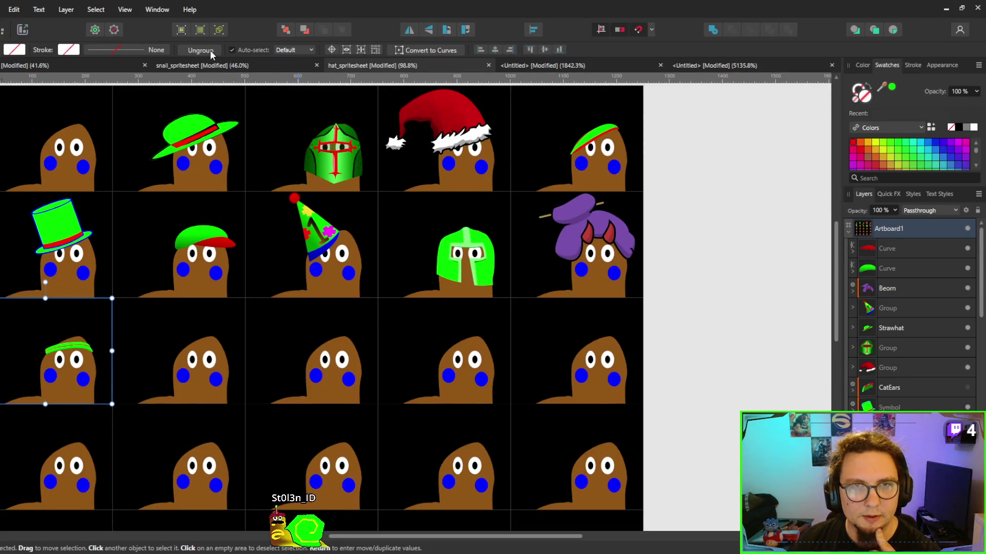
Zoom in on the first snail's face, select both yellow cheek ellipses, and move them together.
click(87, 65)
scroll(237, 306, left, 5)
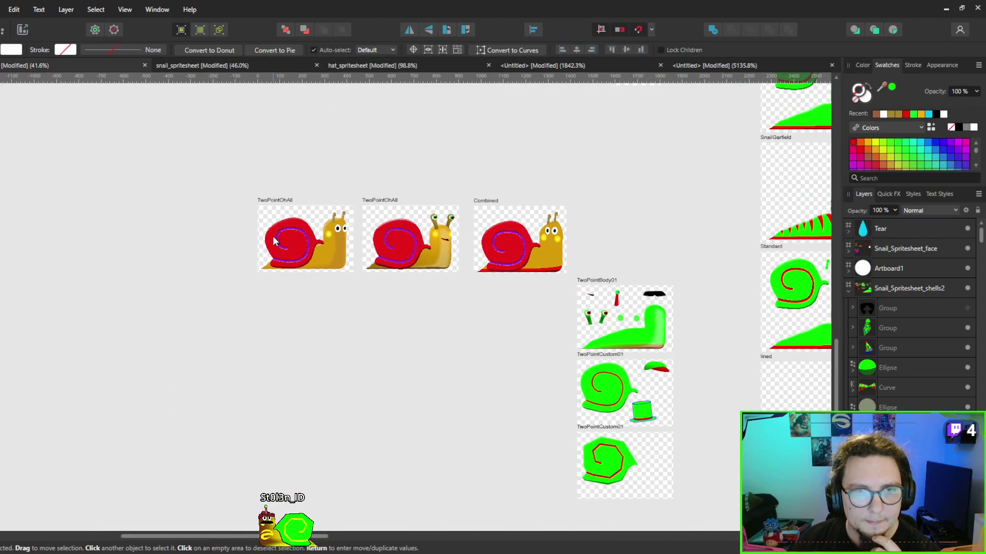
scroll(647, 235, up, 5)
scroll(647, 235, right, 3)
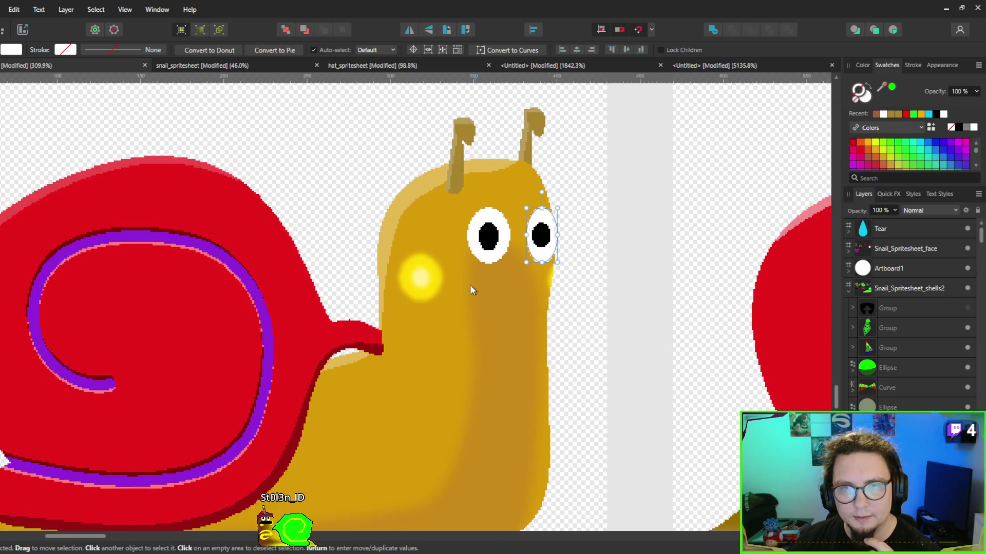
click(447, 280)
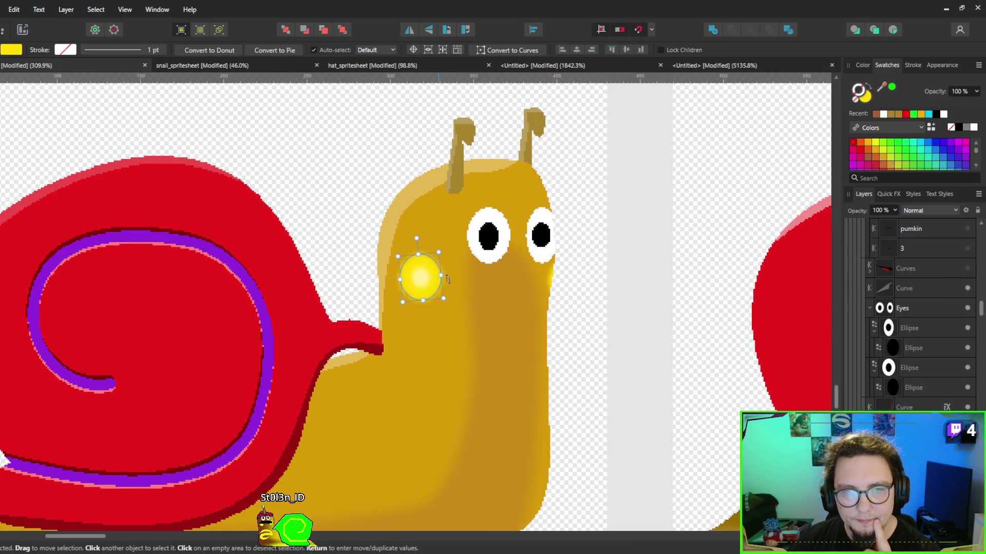
click(544, 279)
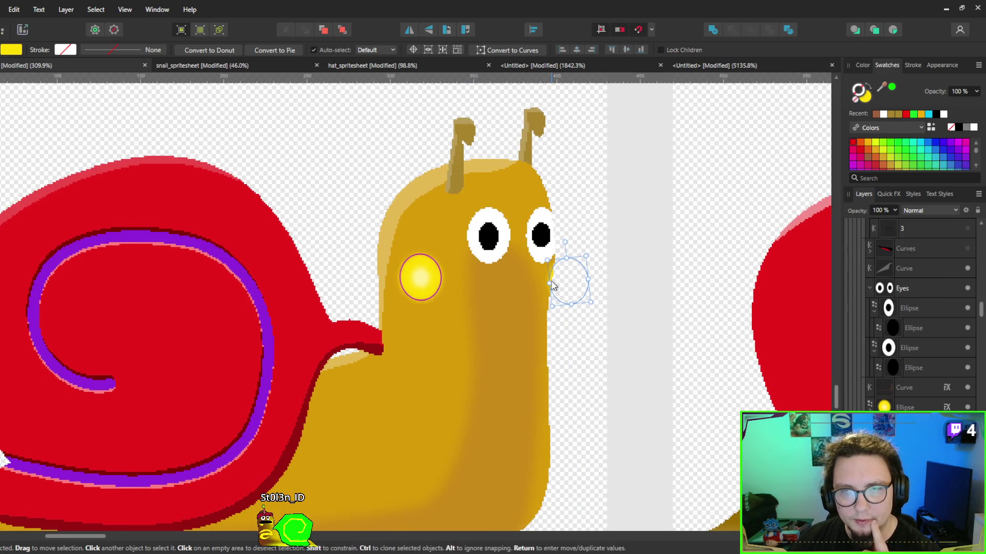
shift+click(432, 286)
mouse_move(568, 281)
mouse_down()
mouse_move(531, 287)
mouse_move(575, 286)
mouse_up()
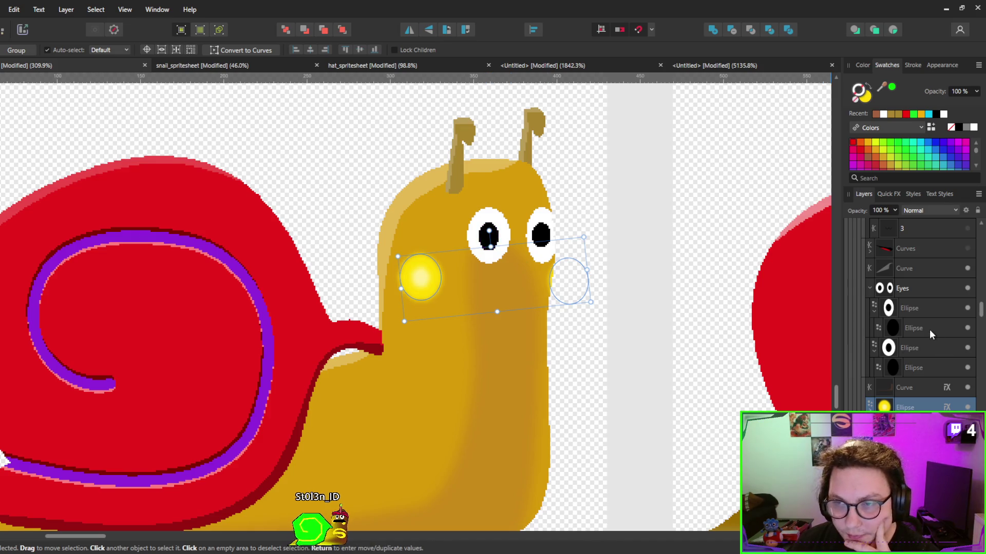
Show the :) smile mouth instead of :O and move it up under the eyes.
scroll(929, 330, up, 2)
scroll(942, 319, up, 2)
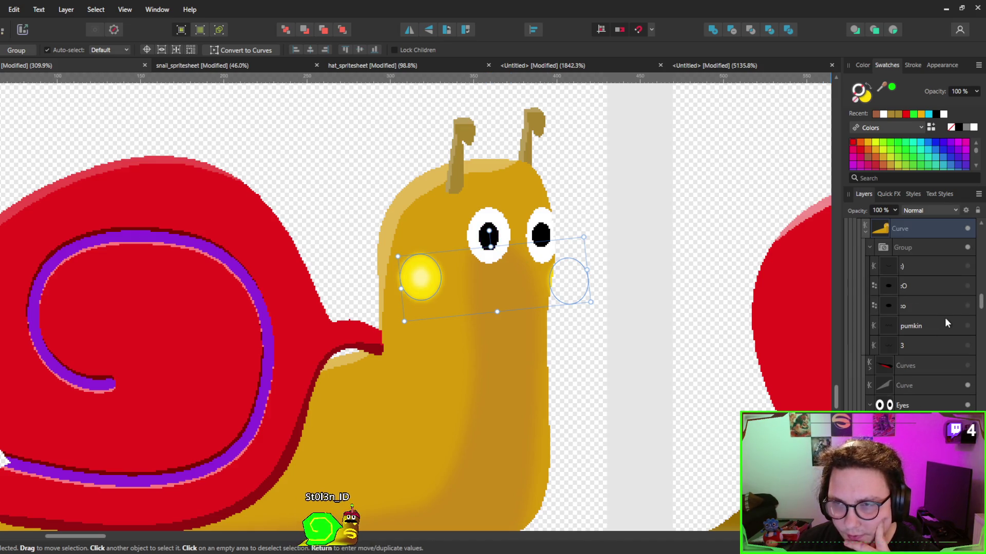
click(968, 286)
click(968, 286)
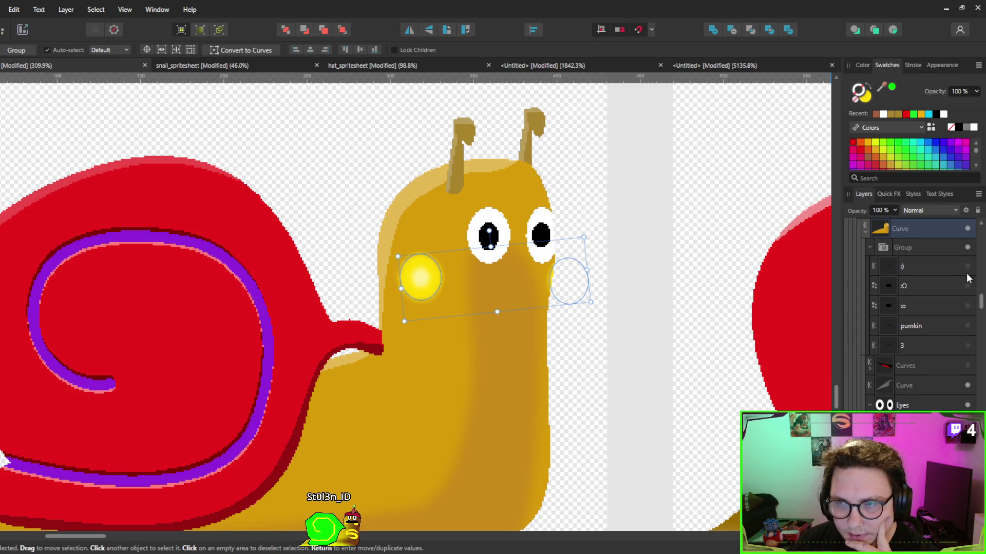
click(968, 266)
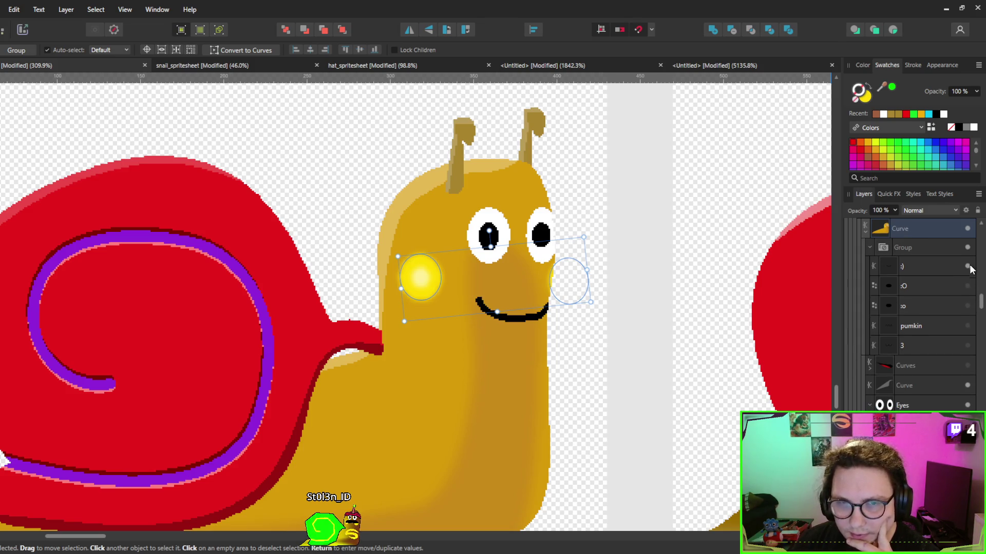
click(923, 267)
scroll(544, 348, up, 2)
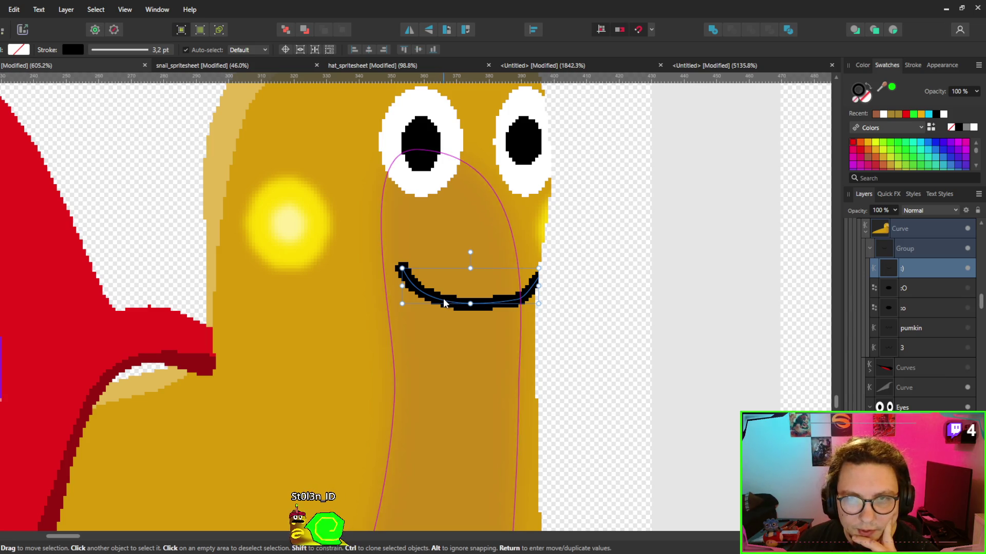
mouse_move(444, 302)
mouse_down()
mouse_move(391, 299)
mouse_move(455, 303)
mouse_move(378, 299)
mouse_move(453, 301)
mouse_move(442, 300)
mouse_up()
Select the eyes and mouth together and reposition them across the snail's face, then deselect.
scroll(496, 252, up, 2)
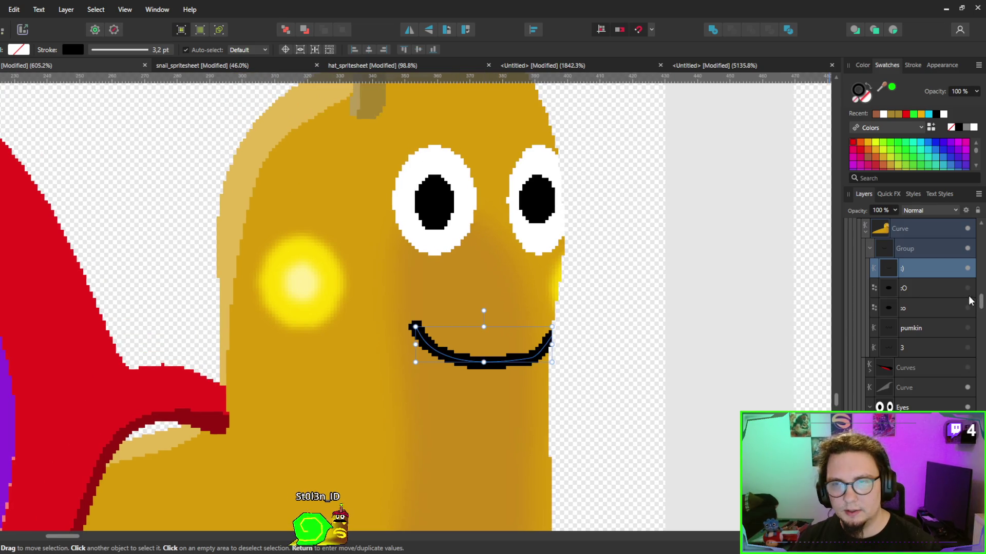
click(873, 253)
click(870, 250)
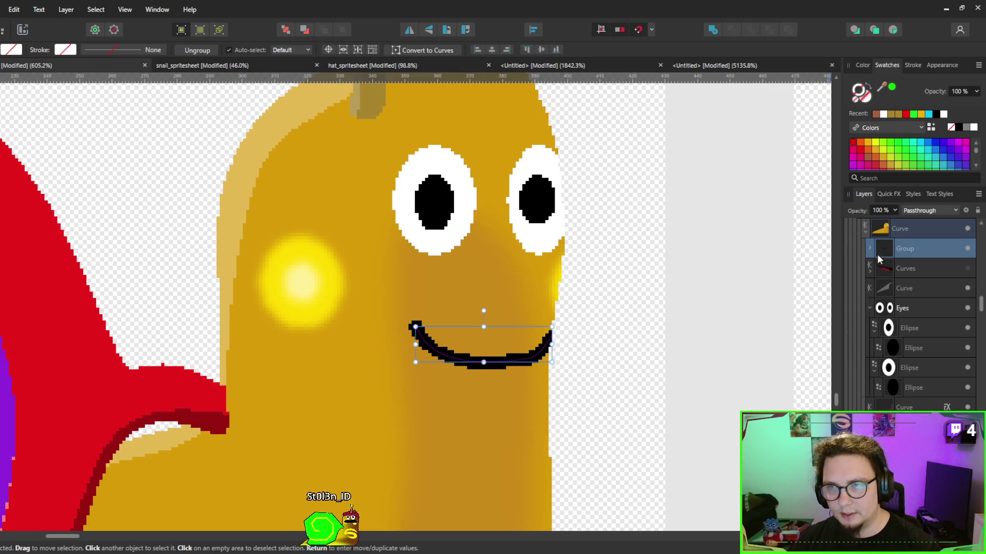
shift+click(890, 311)
click(890, 311)
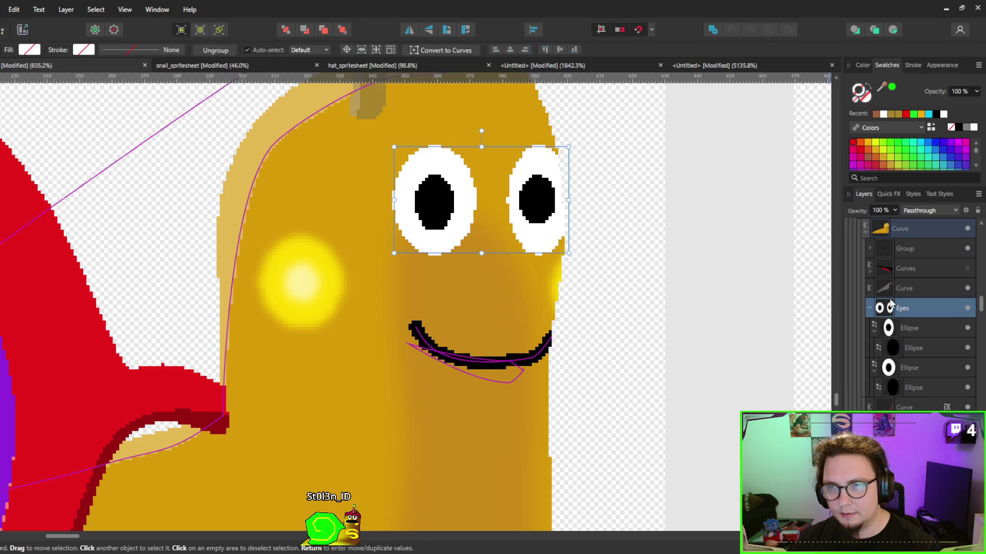
ctrl+click(883, 250)
drag(518, 234, 453, 238)
key(ctrl+0)
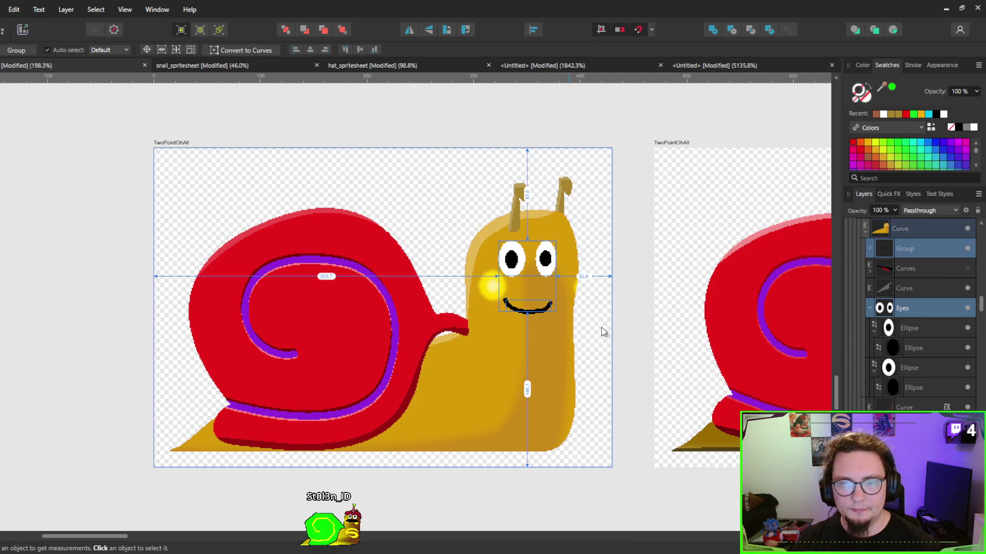
scroll(41, 284, up, 3)
scroll(185, 291, right, 5)
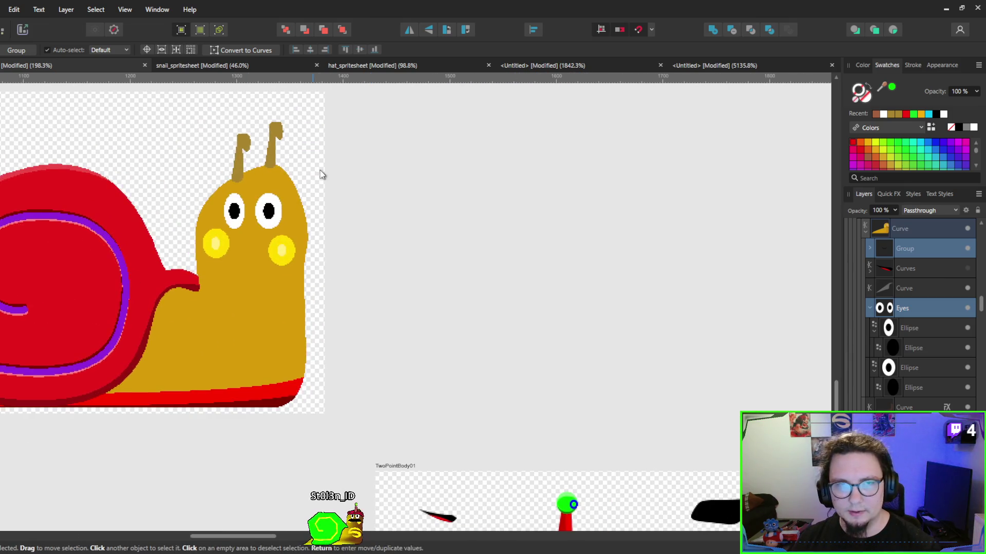
scroll(734, 218, left, 5)
scroll(360, 219, up, 2)
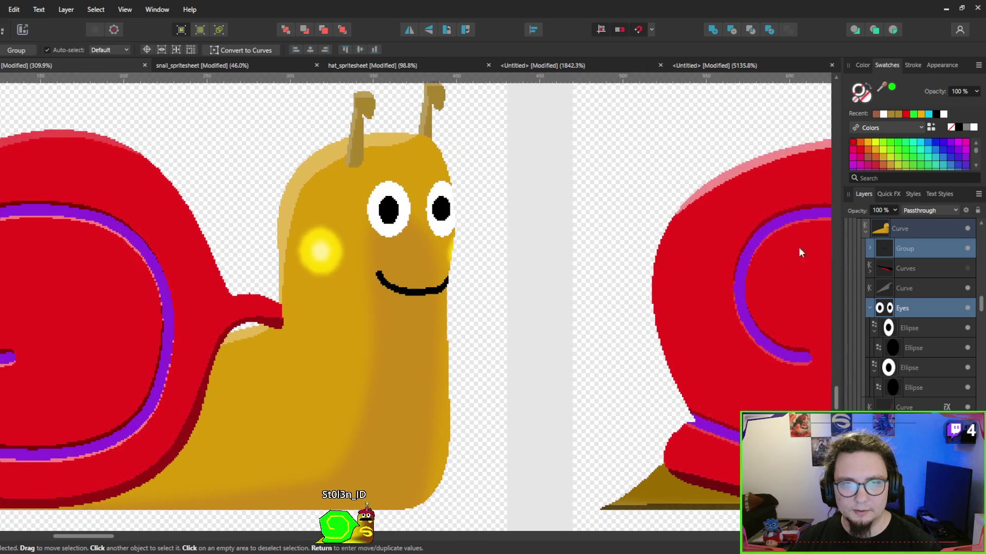
drag(361, 220, 393, 211)
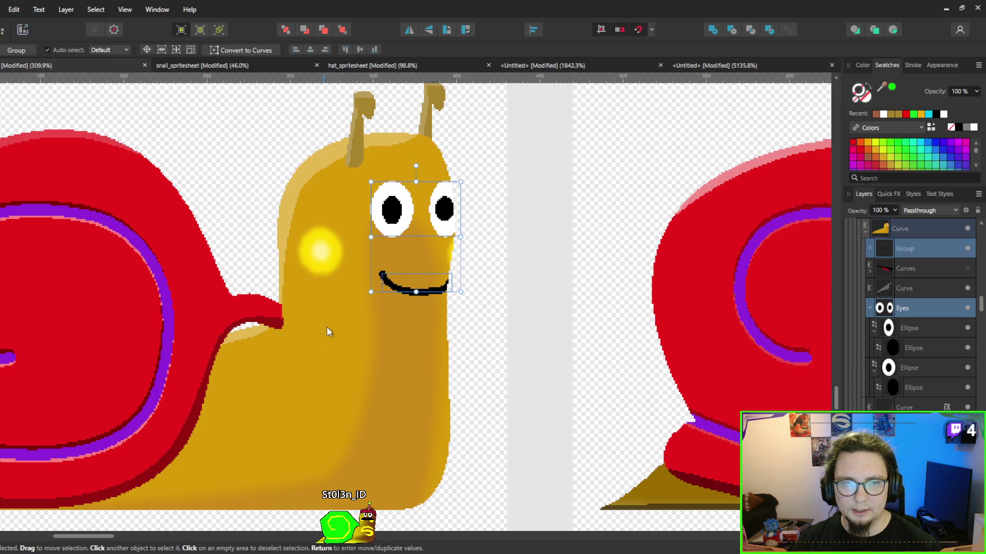
key(Left)
key(Left)
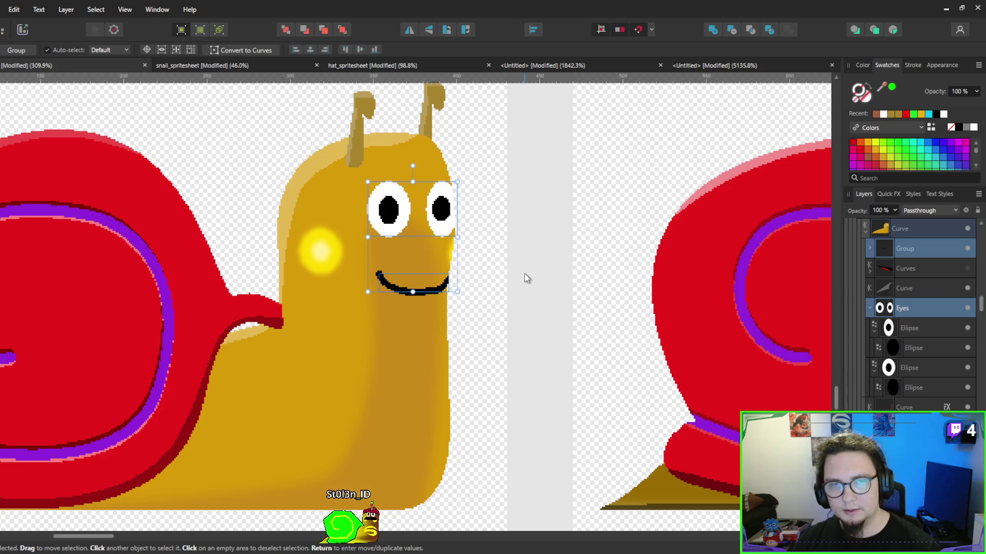
click(525, 277)
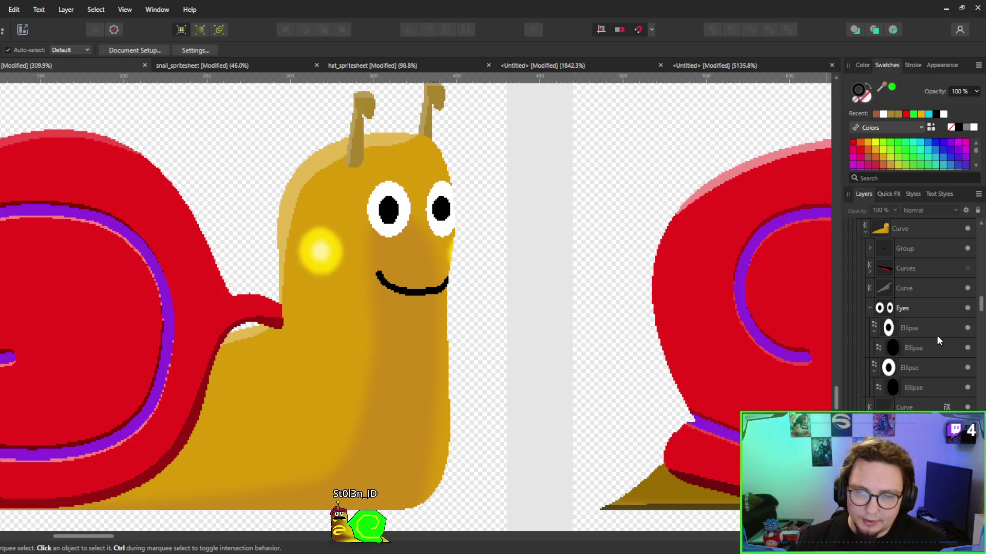
Check the right eye's pupil and toggle the smile off and on to compare, leaving it visible.
click(928, 347)
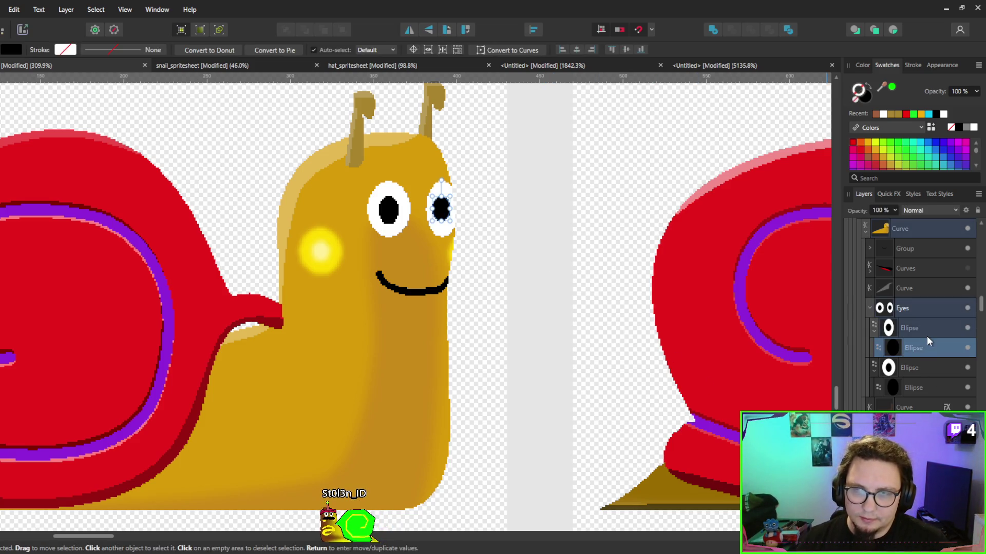
scroll(926, 336, up, 3)
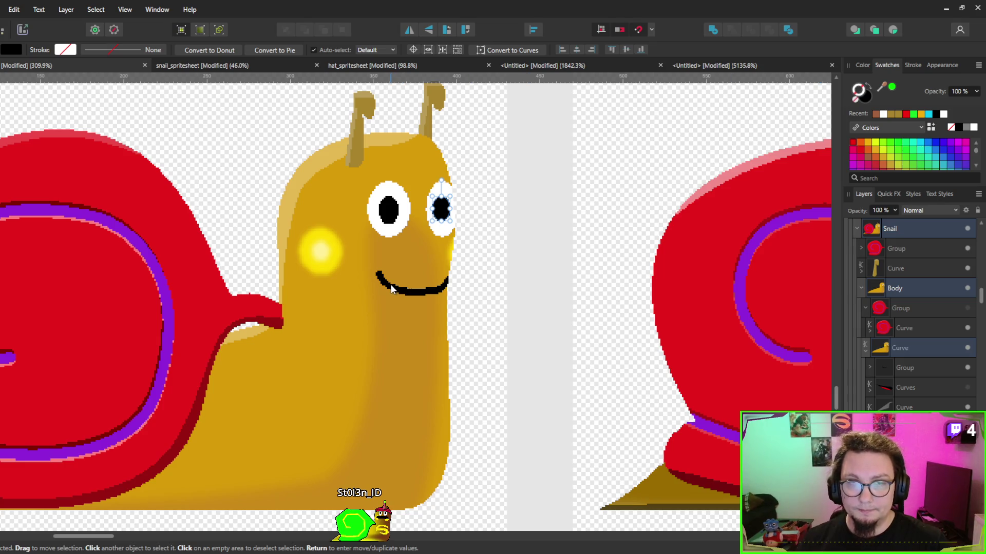
scroll(934, 367, down, 3)
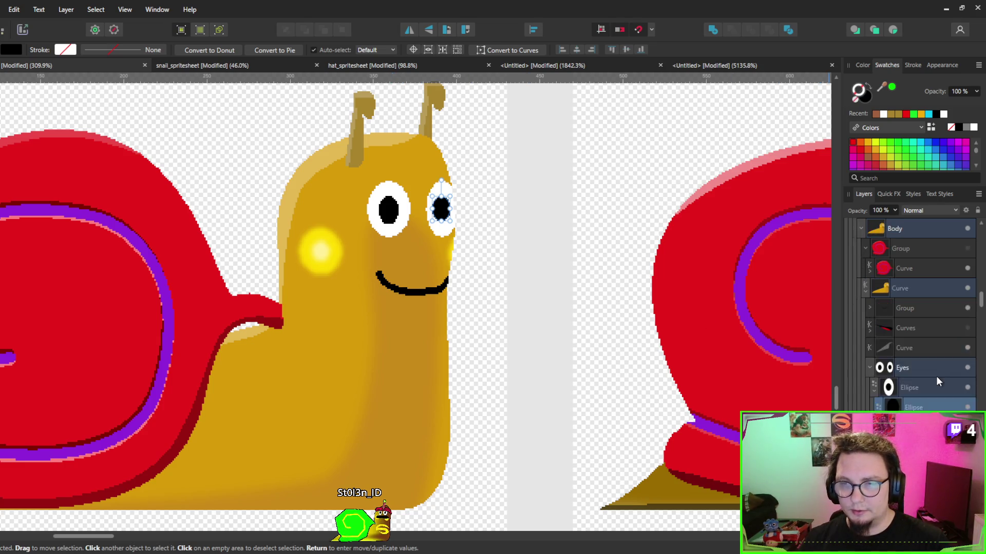
scroll(935, 378, down, 3)
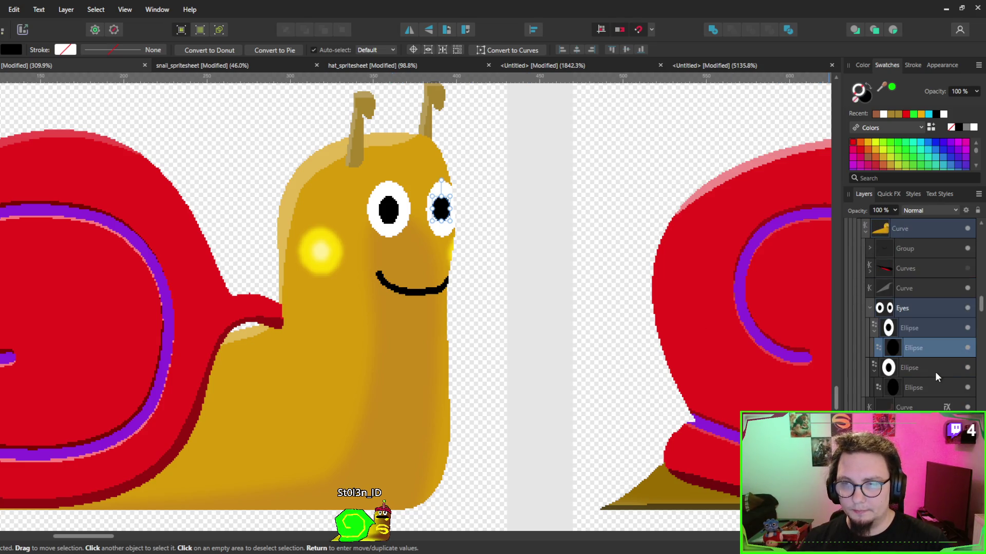
click(397, 291)
click(967, 249)
click(967, 249)
click(967, 250)
click(967, 250)
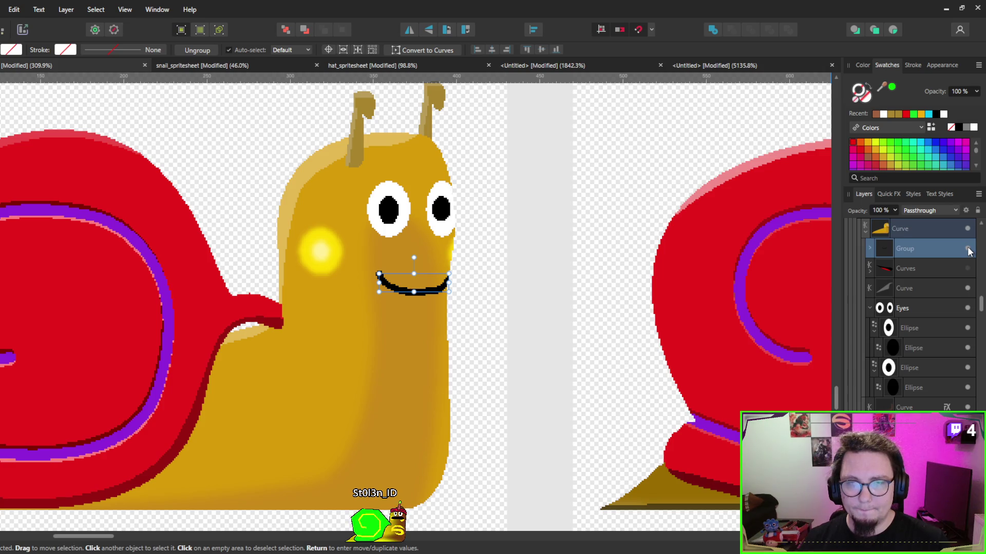
Hide the :) smile and show the wavy 3 mouth after trying the pumkin mouth.
click(967, 249)
click(868, 248)
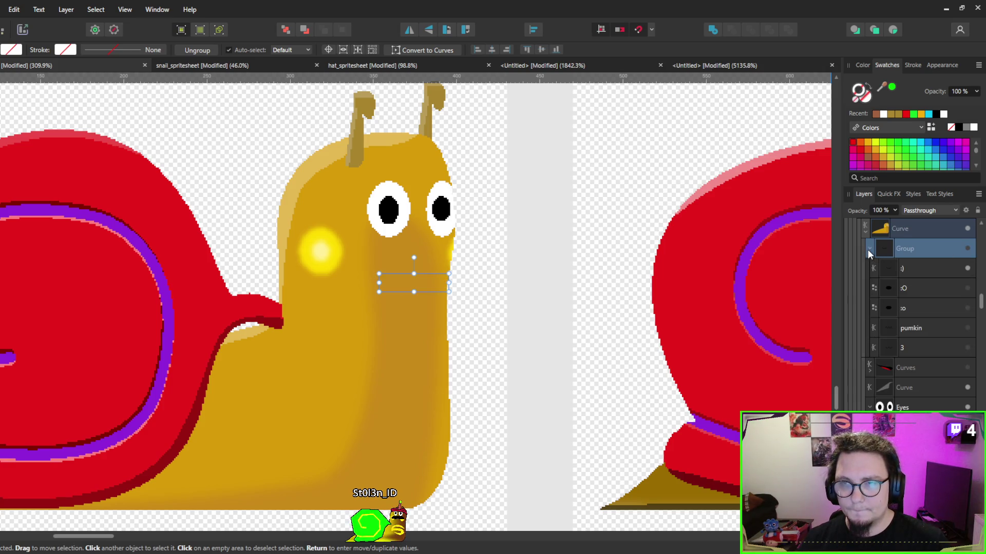
click(967, 328)
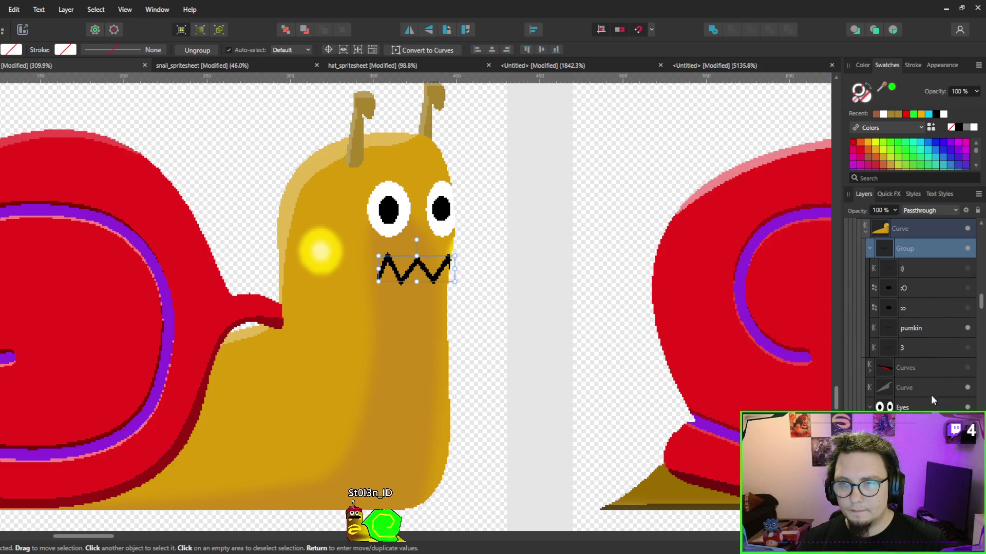
click(967, 348)
click(967, 328)
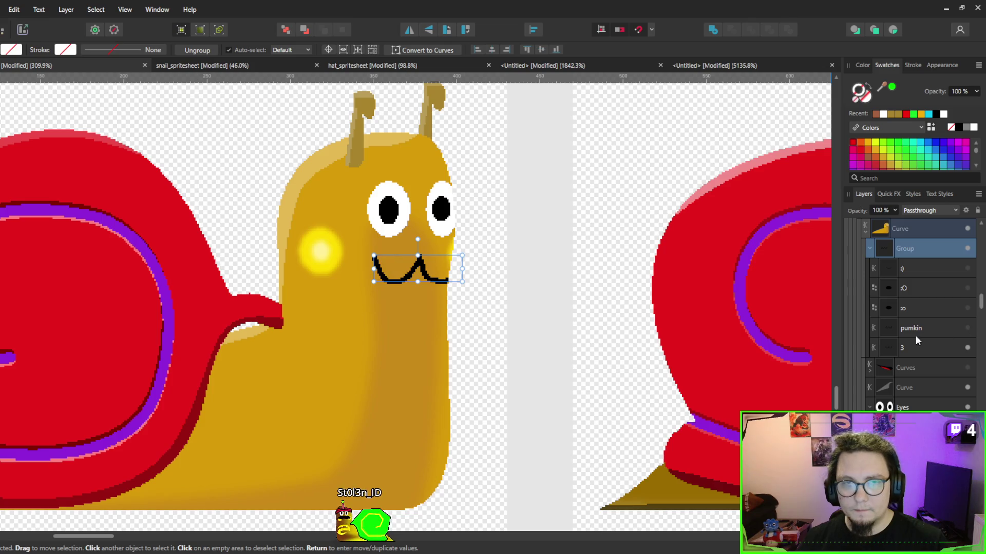
click(521, 310)
Look over the whole snail, then minimise Affinity Designer to return to Godot.
scroll(501, 324, up, 3)
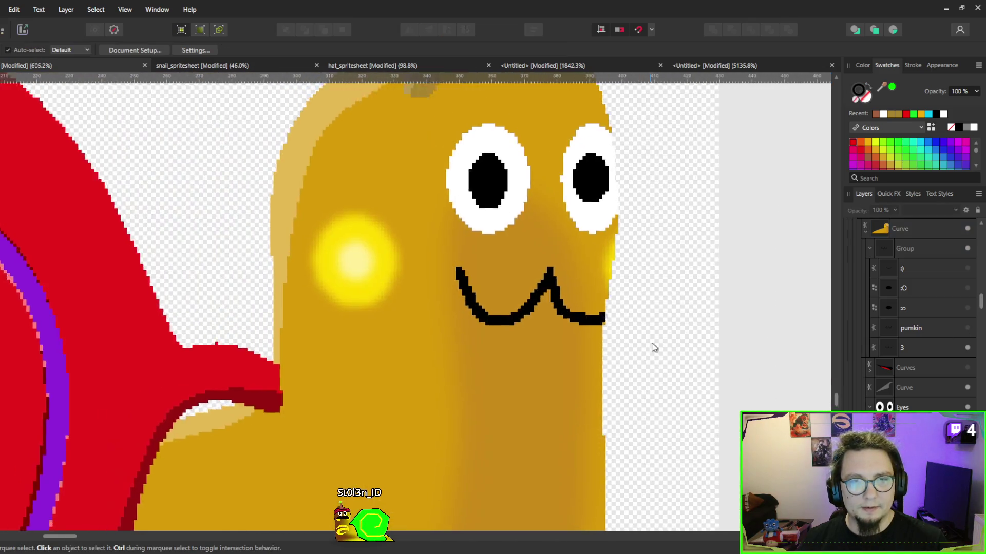
scroll(567, 336, down, 3)
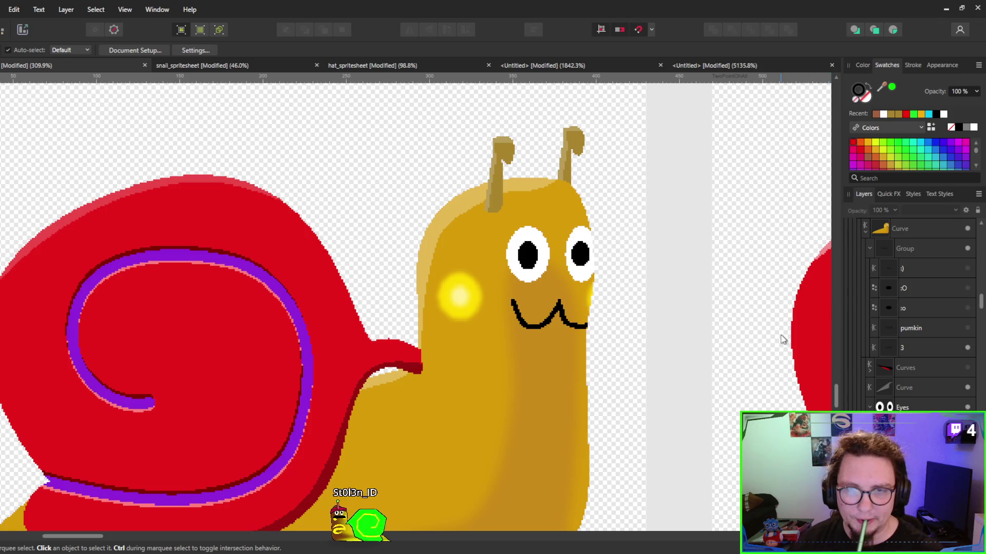
scroll(630, 306, down, 5)
scroll(650, 327, right, 3)
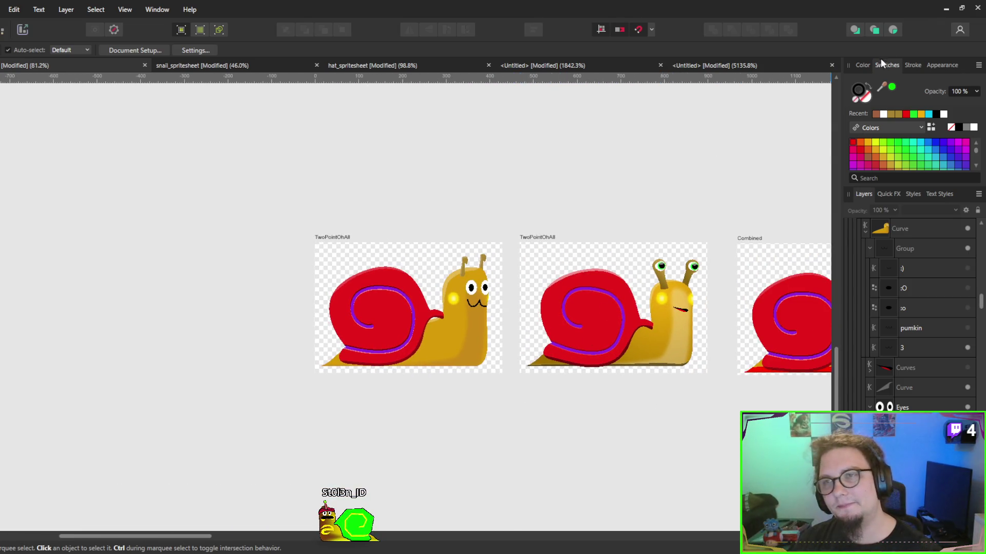
scroll(399, 208, down, 2)
scroll(400, 205, down, 2)
scroll(308, 190, right, 5)
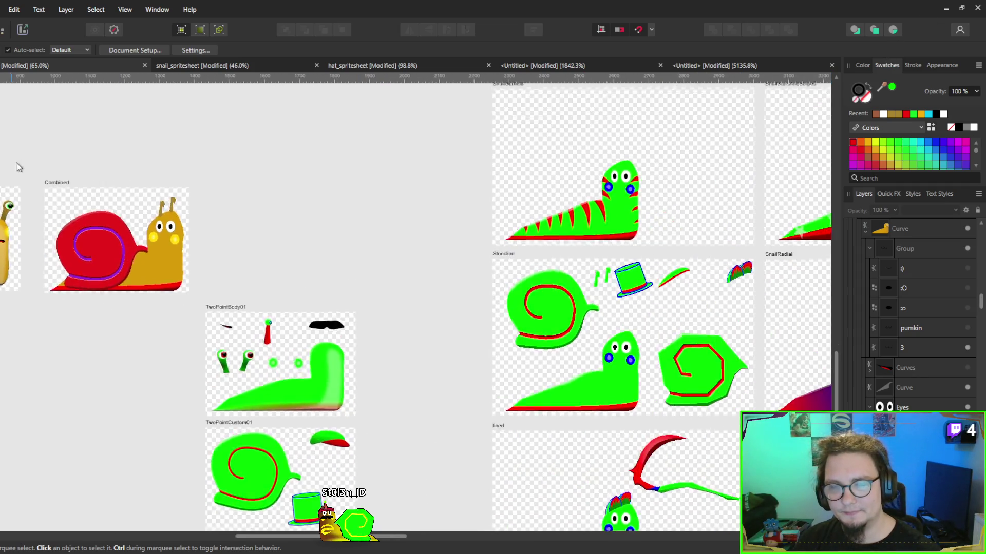
scroll(462, 179, left, 5)
scroll(589, 172, left, 1)
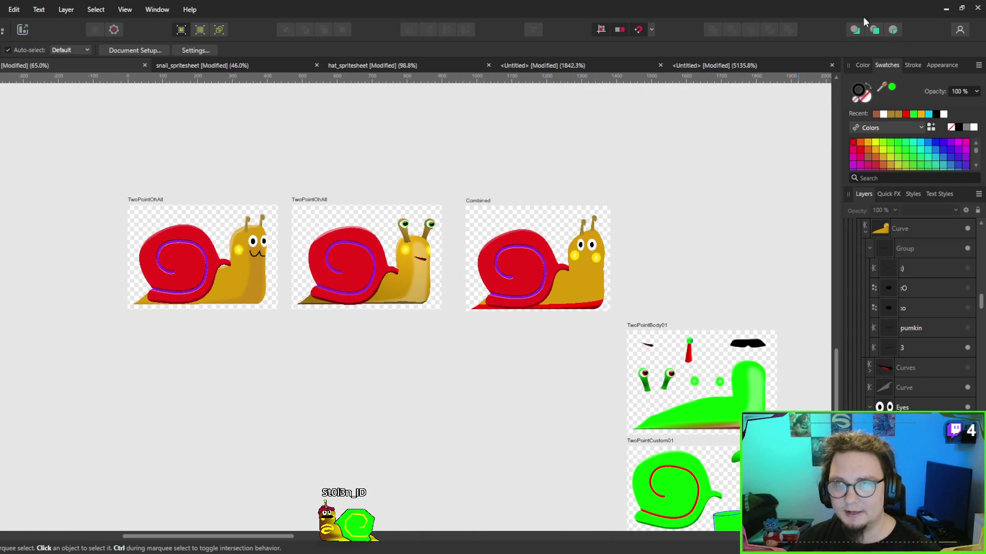
click(945, 9)
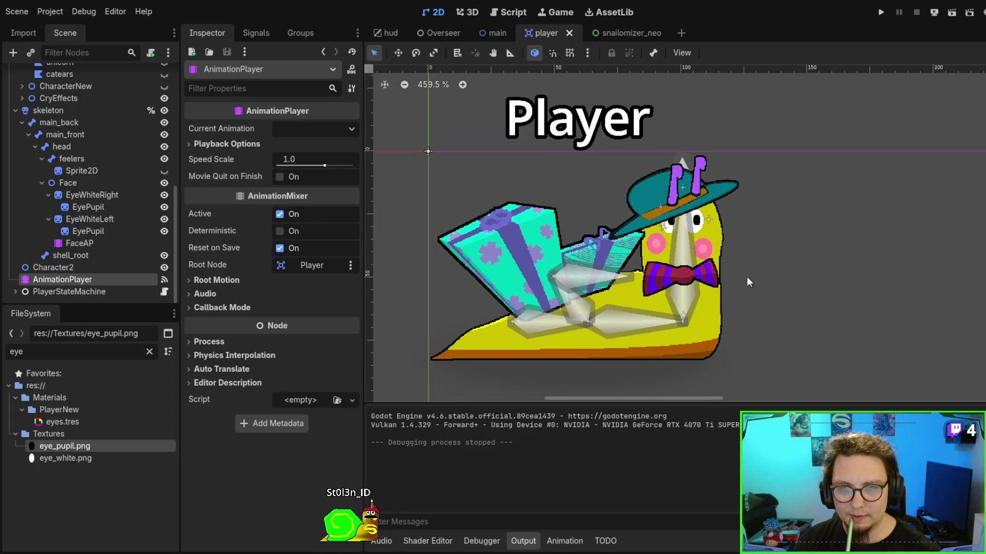
scroll(747, 276, up, 1)
scroll(88, 200, up, 3)
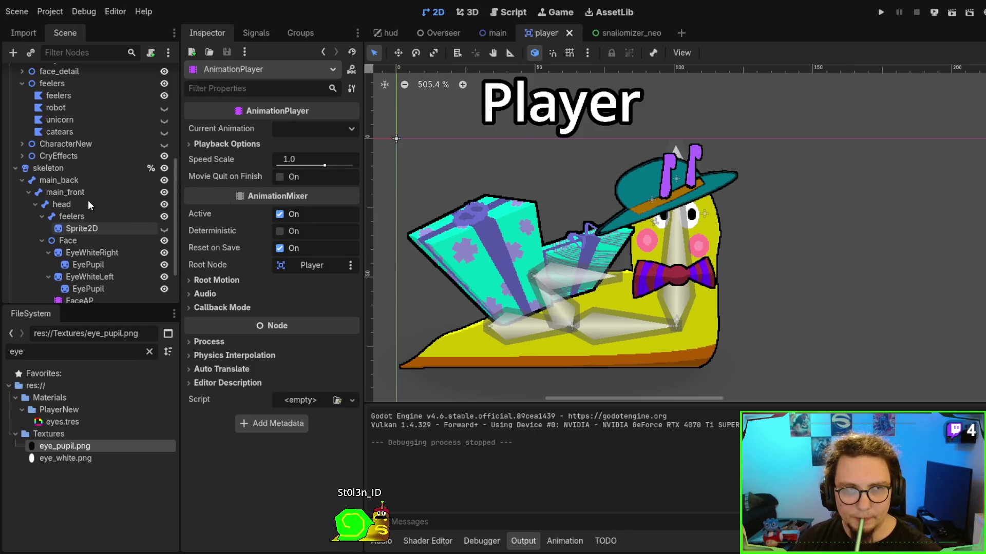
scroll(87, 201, up, 4)
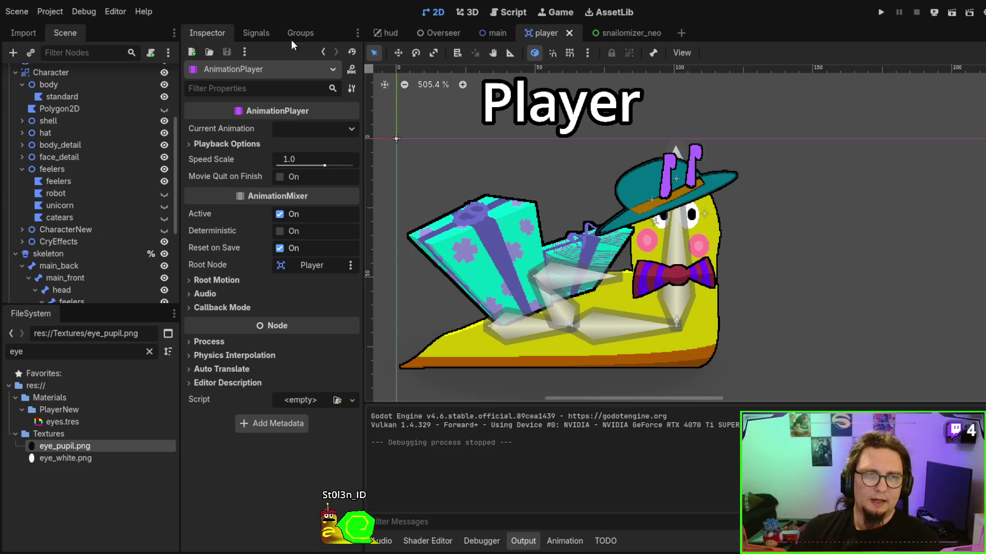
click(79, 133)
click(80, 169)
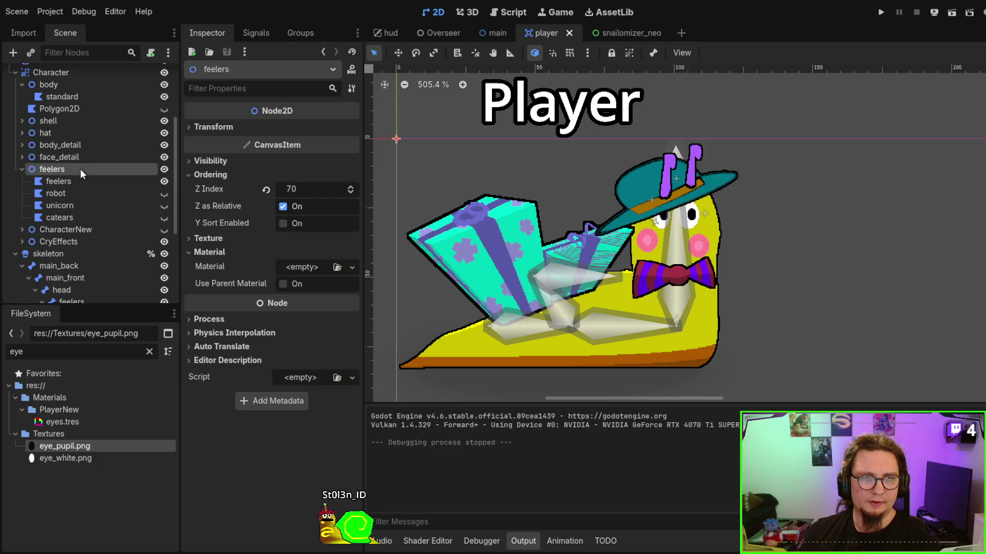
click(81, 157)
click(77, 145)
scroll(98, 262, down, 2)
click(91, 236)
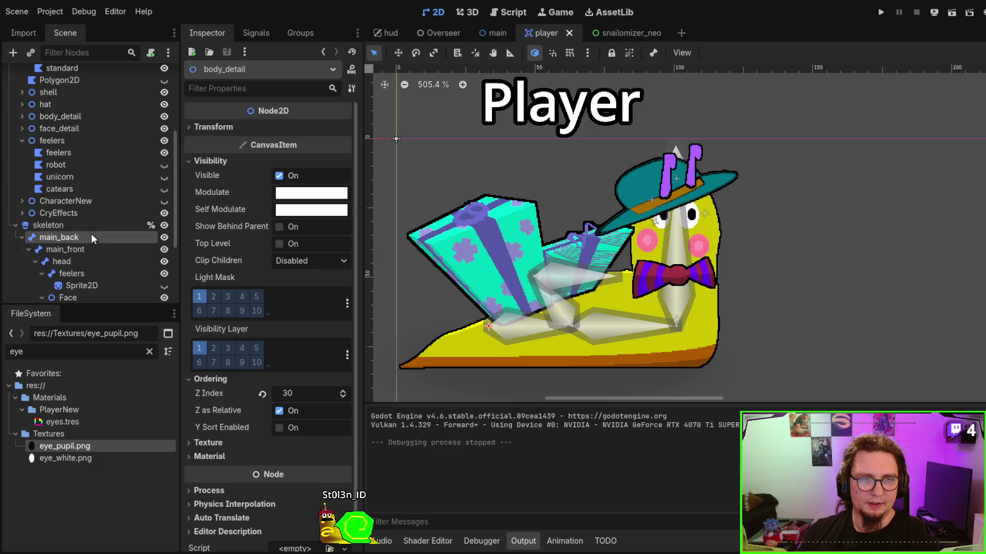
click(87, 251)
click(90, 262)
click(95, 276)
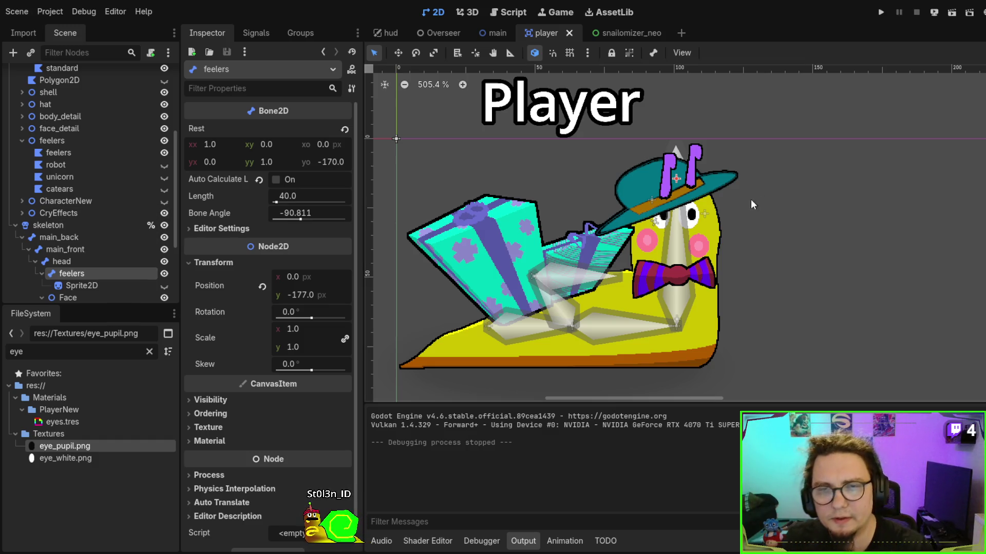
scroll(671, 180, up, 4)
scroll(671, 180, up, 3)
Set the squishy hat's shader Index to 2 so the snail wears the knight helmet.
click(617, 175)
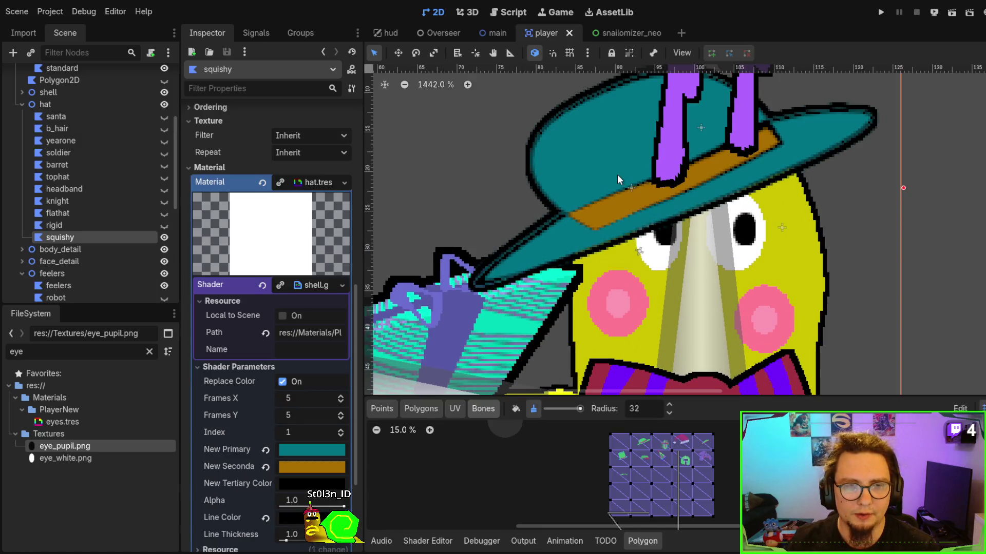
click(340, 429)
click(340, 429)
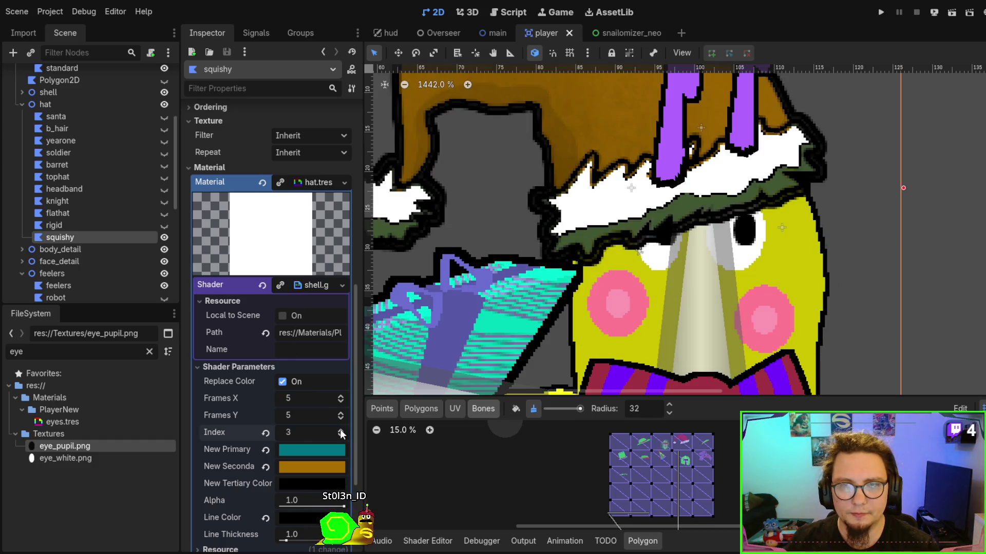
click(340, 436)
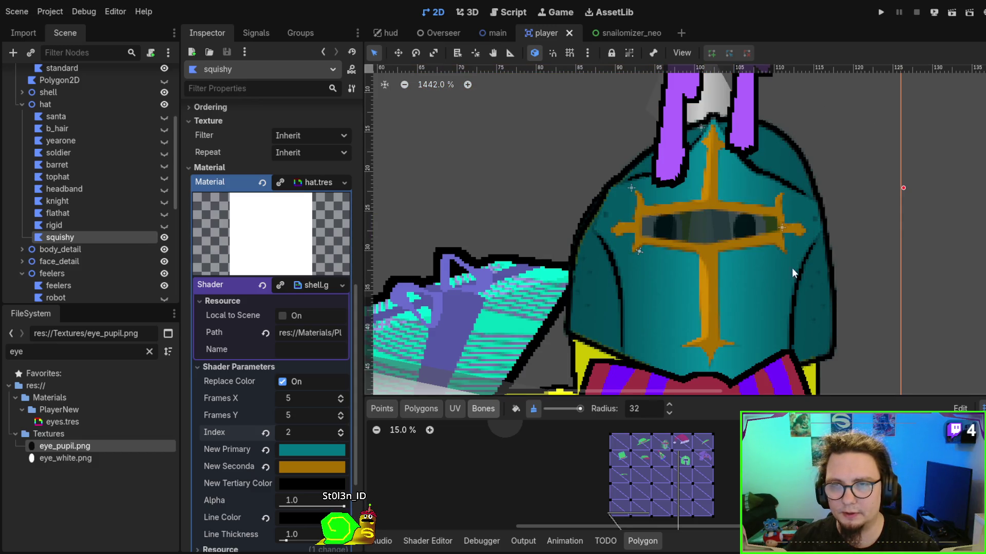
scroll(785, 230, down, 6)
click(879, 250)
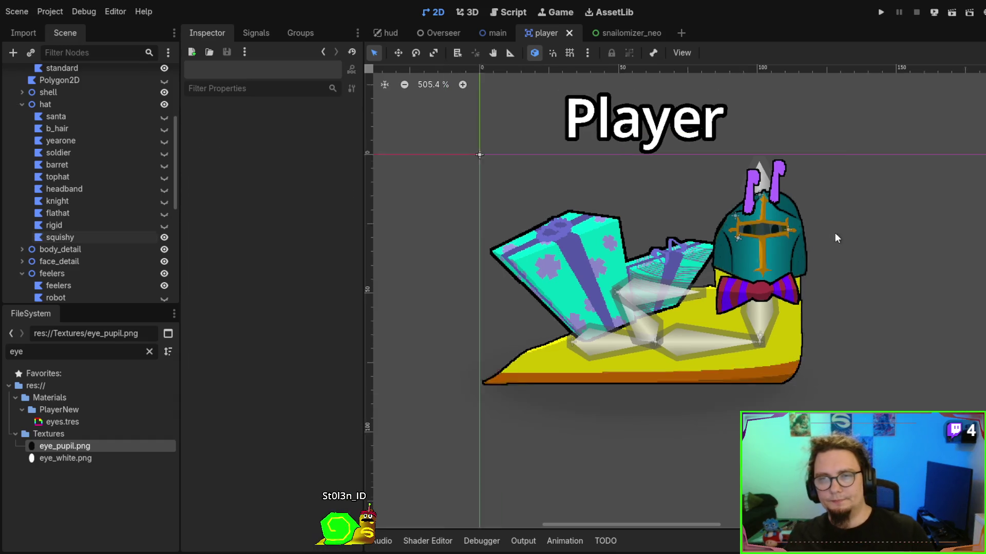
scroll(837, 232, down, 2)
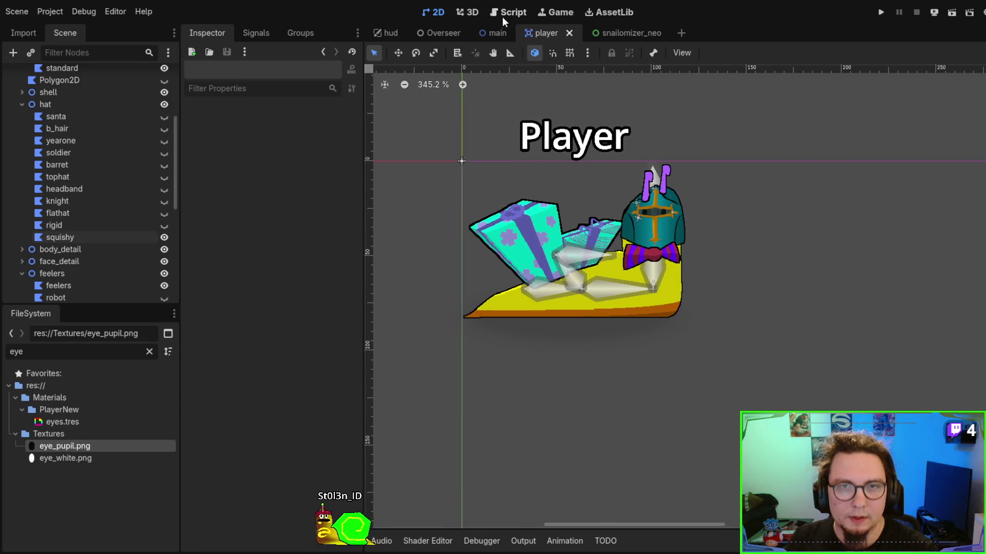
click(496, 33)
Run the main scene to check snail layering, stop it, and open main.gd with a search.
key(ctrl+s)
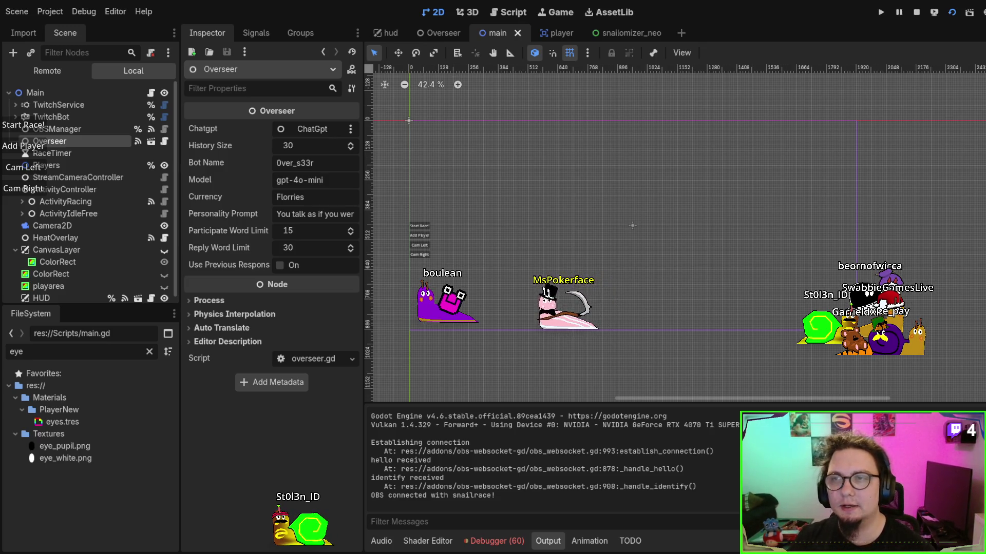
key(F8)
click(521, 15)
click(561, 160)
key(ctrl+f)
Search main.gd for '.ordering' and browse the code and Players node for sorting logic.
text(.)
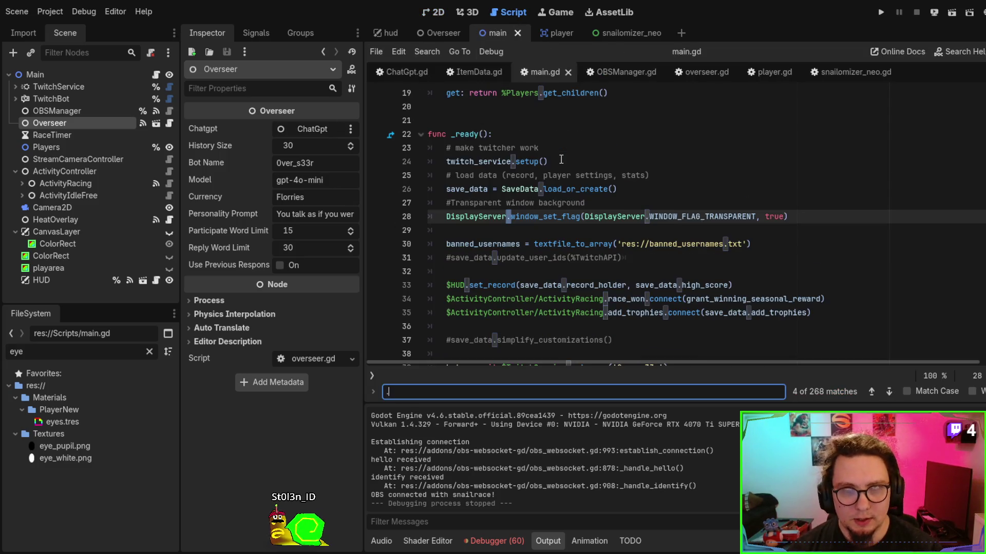
text(ordering)
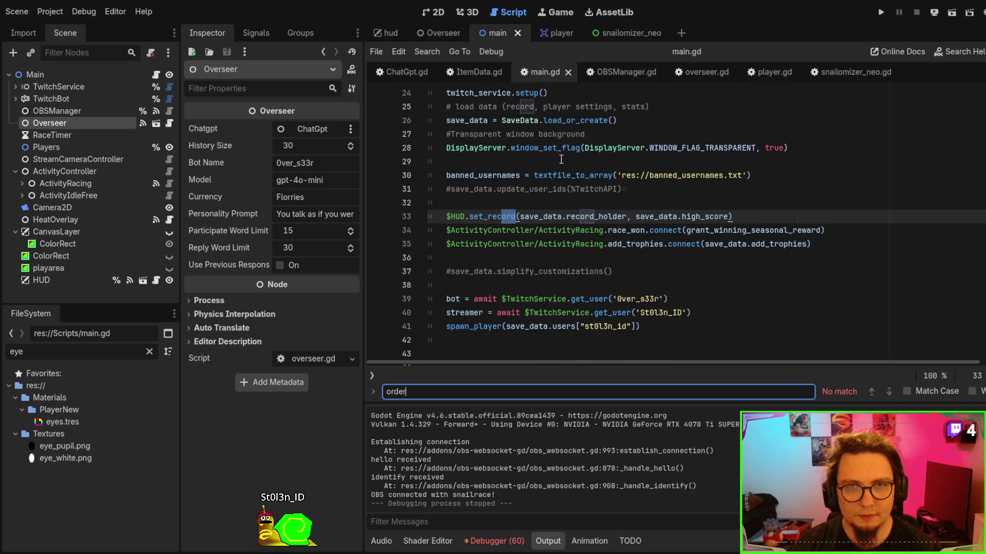
scroll(613, 240, down, 2)
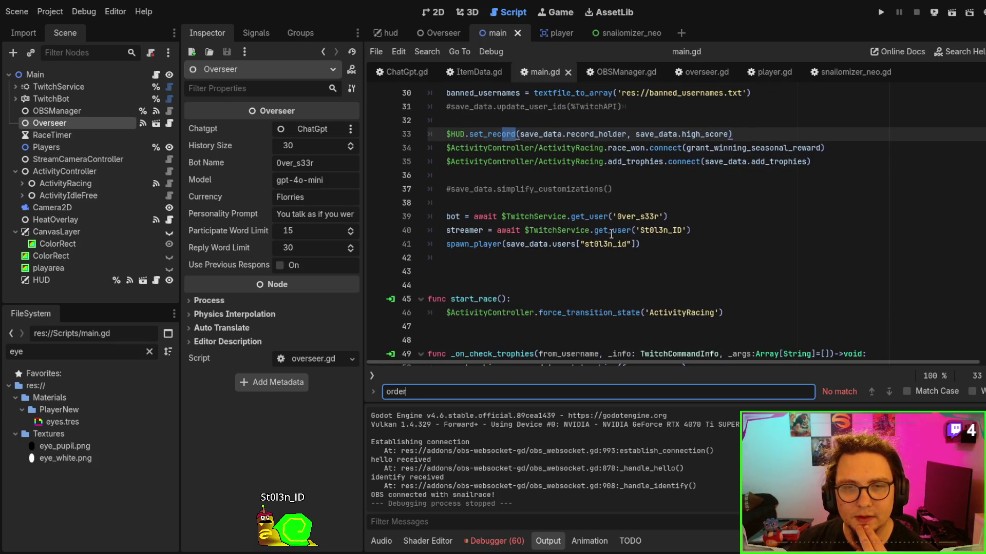
scroll(608, 231, up, 4)
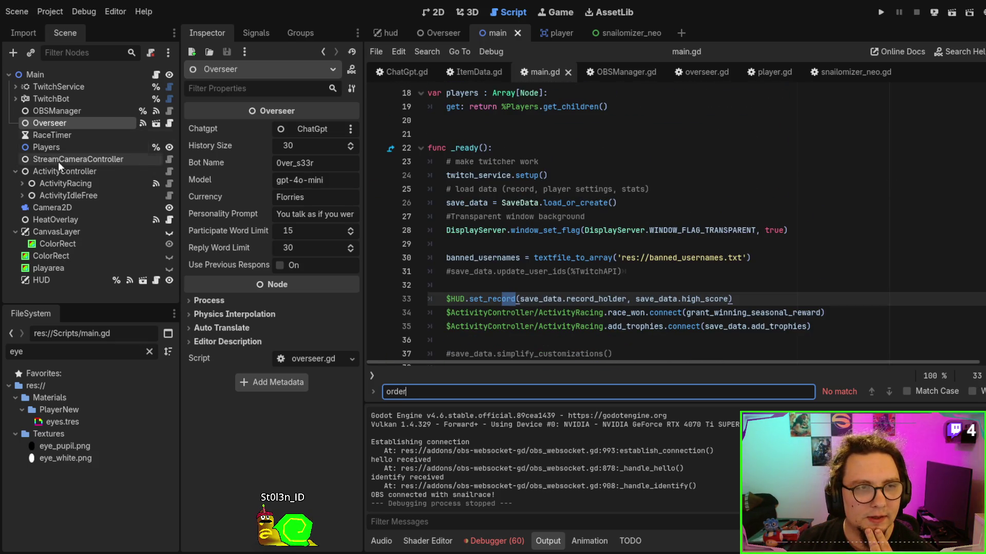
click(62, 148)
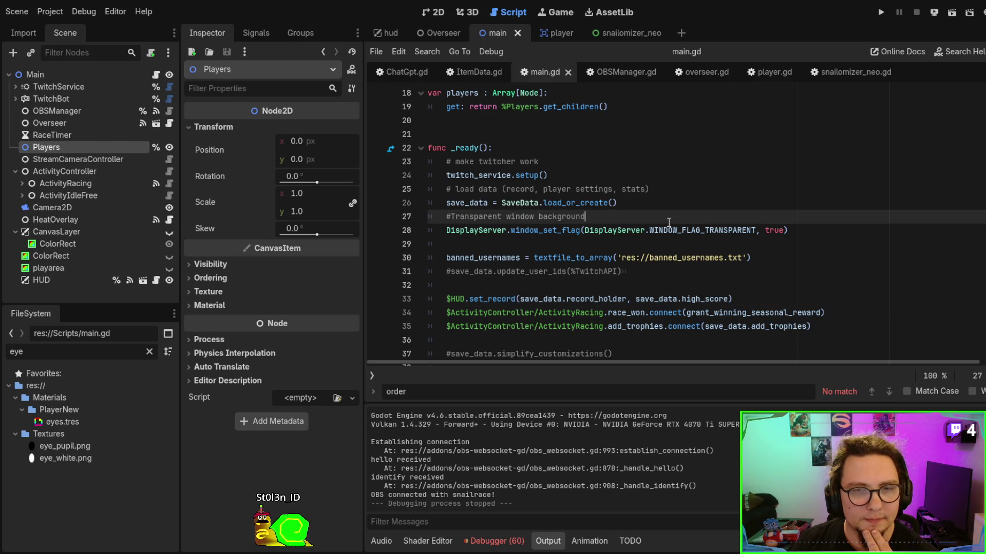
scroll(692, 268, down, 11)
scroll(693, 268, down, 6)
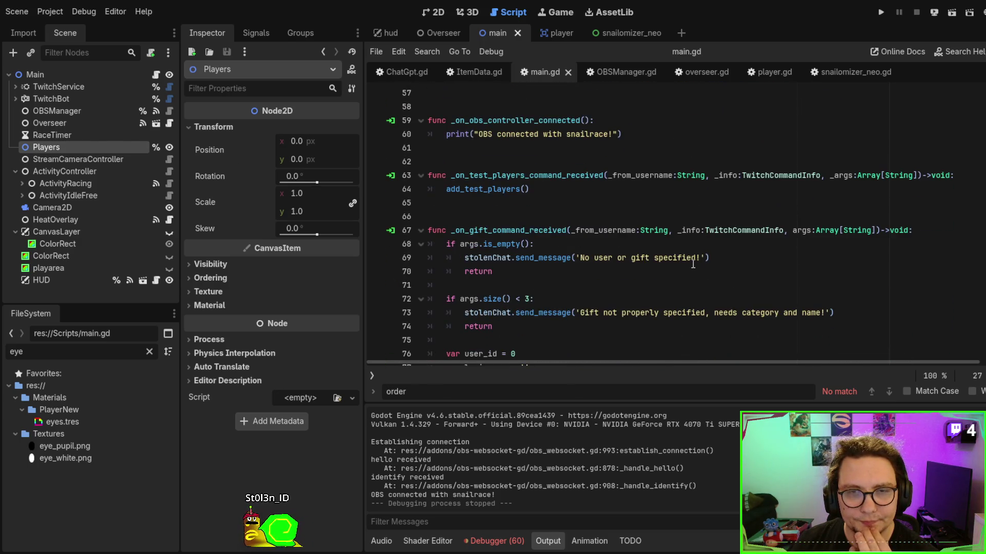
scroll(692, 263, up, 3)
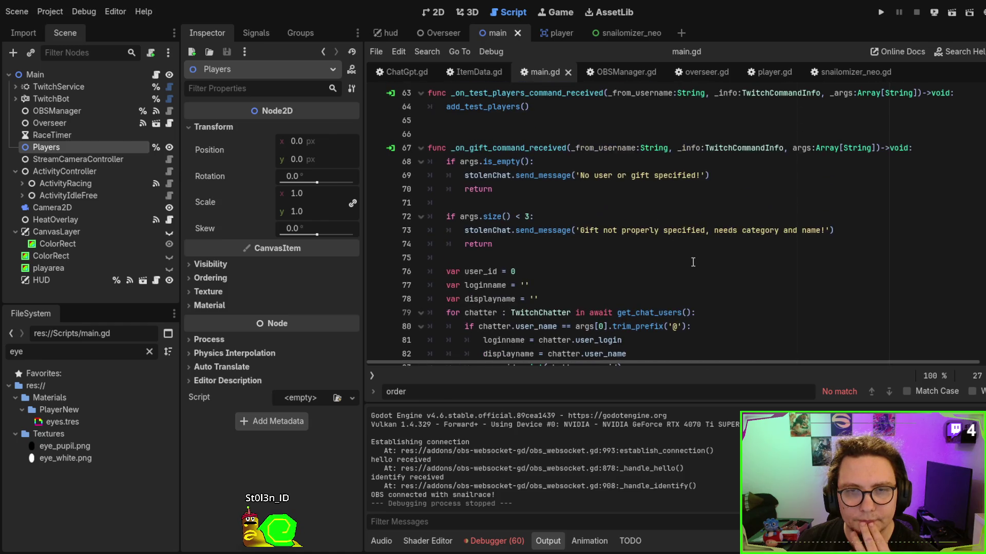
scroll(693, 263, down, 10)
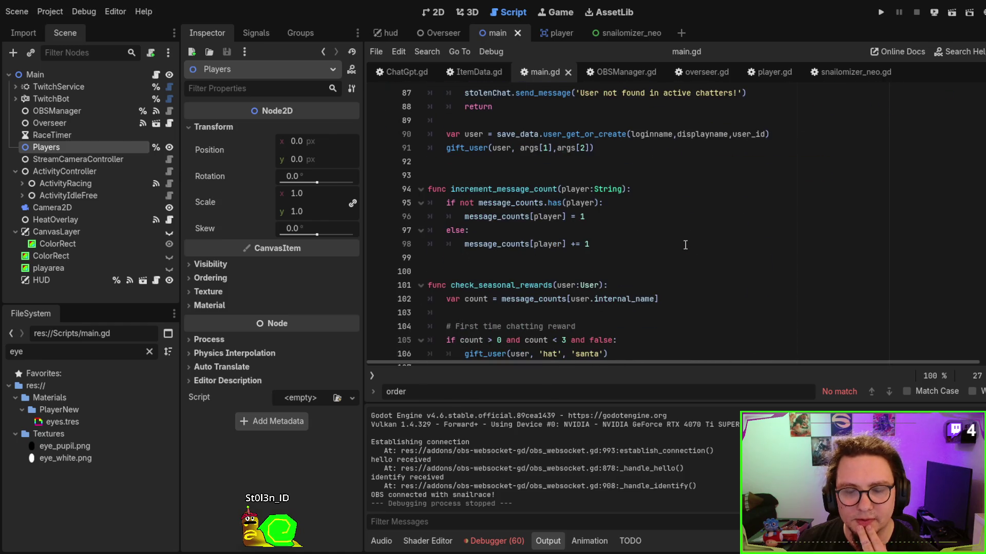
scroll(687, 242, down, 12)
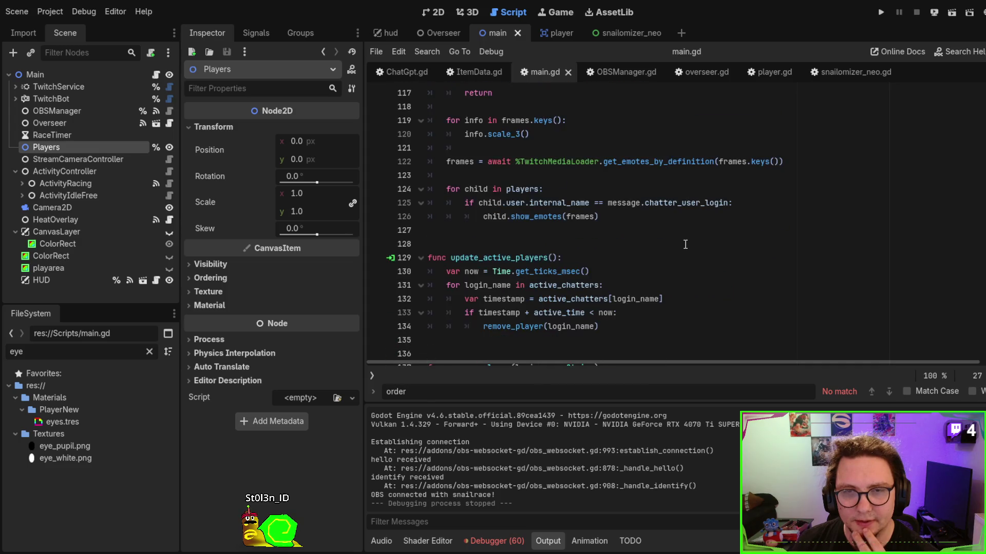
scroll(689, 239, down, 3)
scroll(690, 231, up, 4)
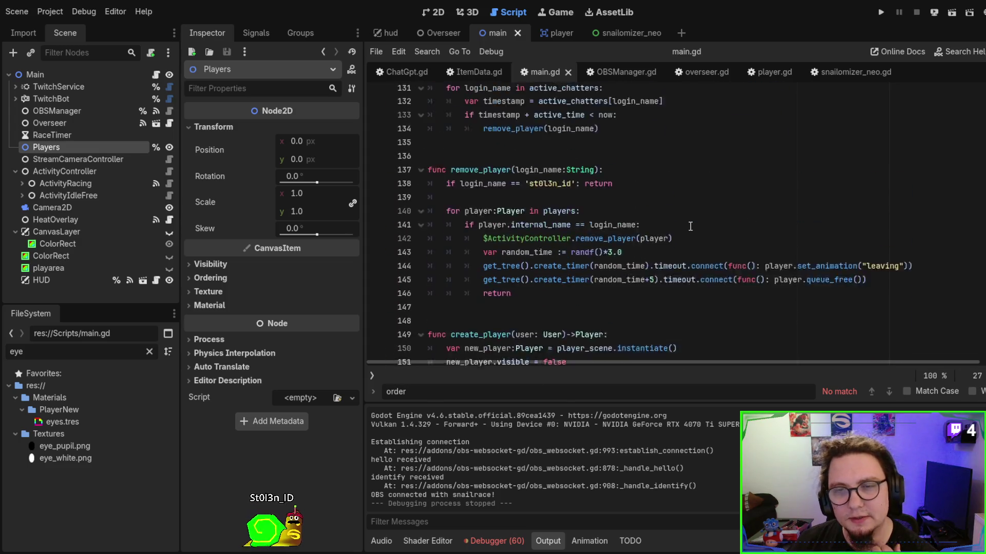
scroll(690, 226, down, 12)
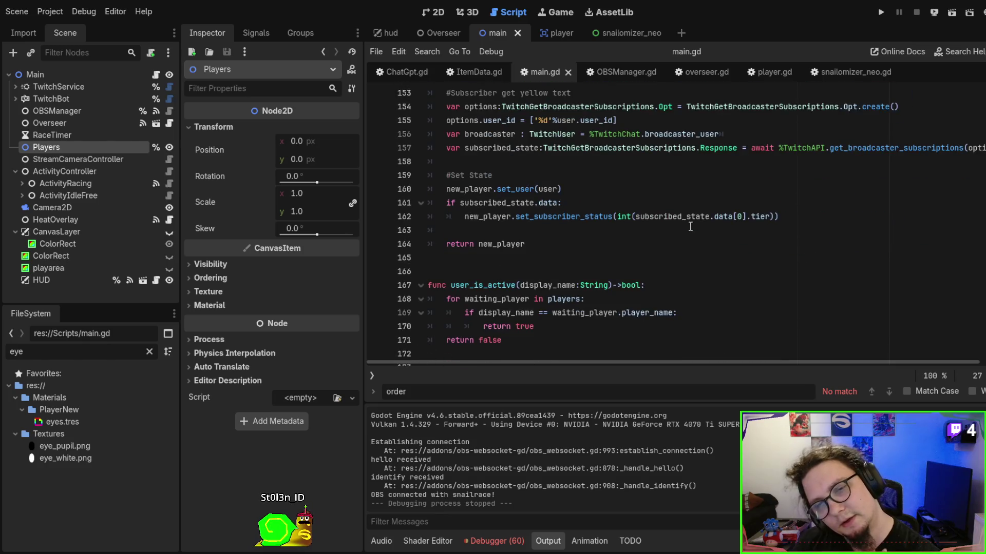
scroll(690, 227, up, 20)
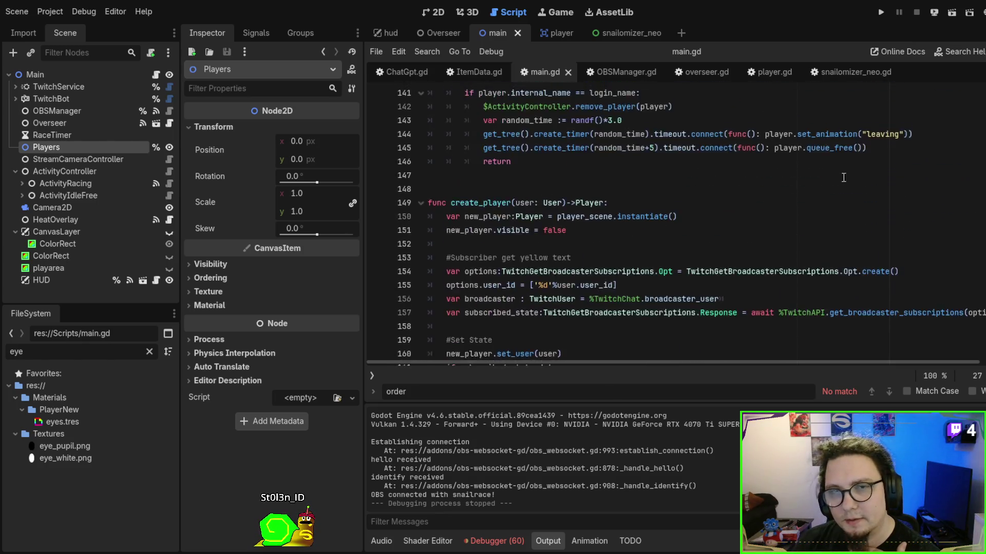
scroll(789, 195, up, 1)
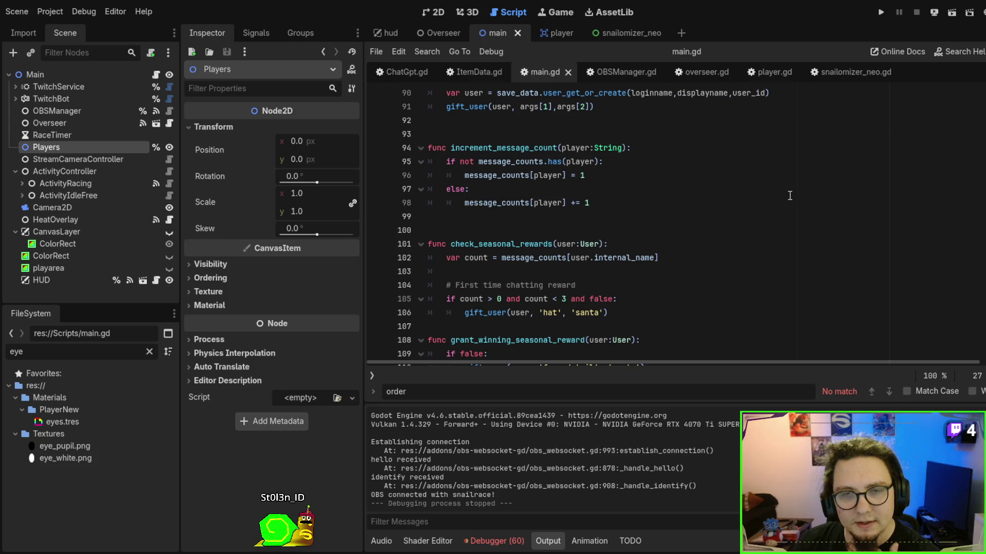
scroll(790, 195, up, 7)
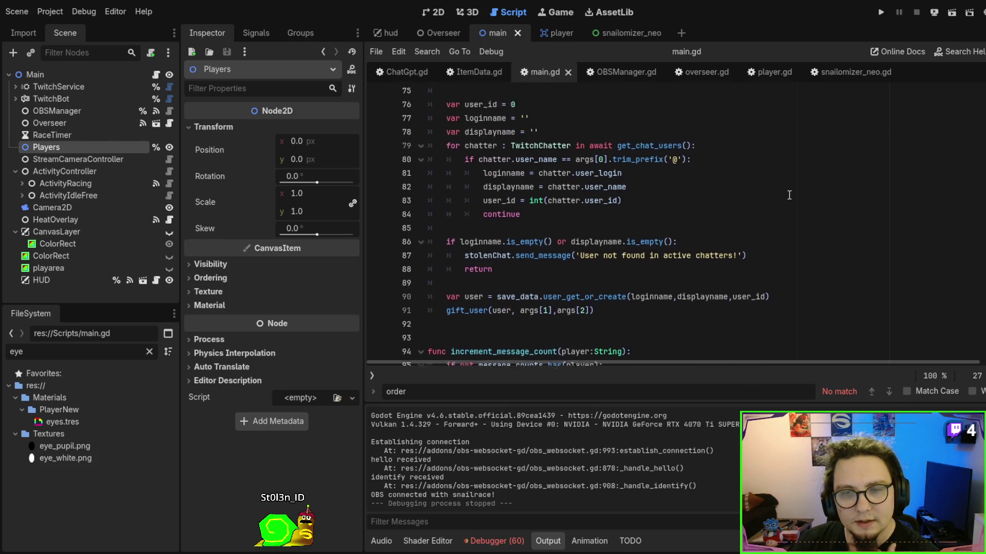
scroll(789, 195, up, 7)
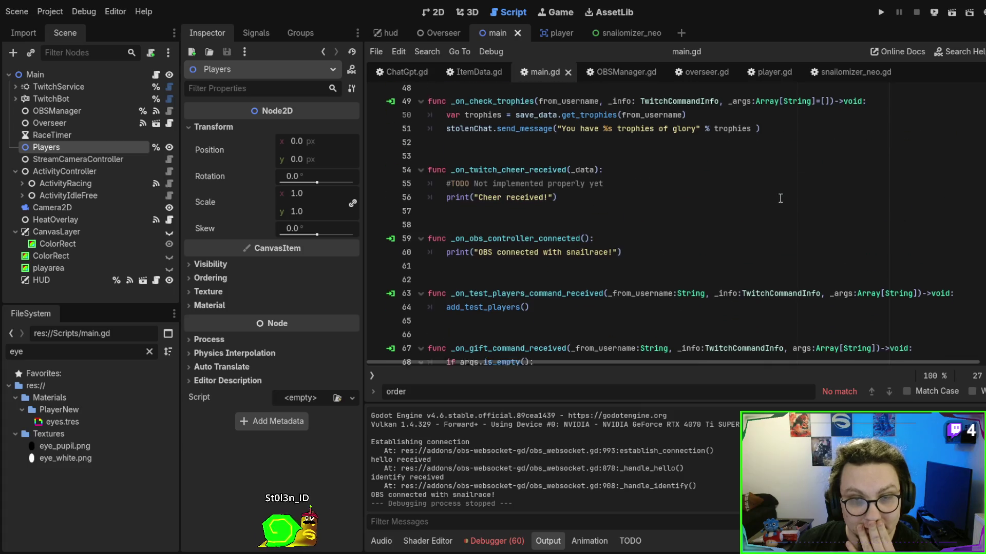
scroll(777, 200, up, 9)
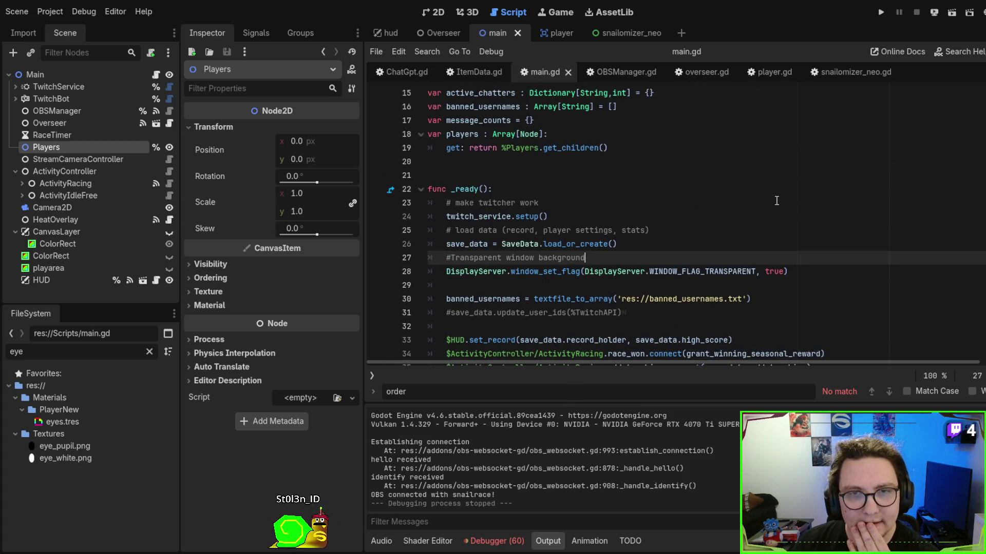
scroll(776, 201, down, 2)
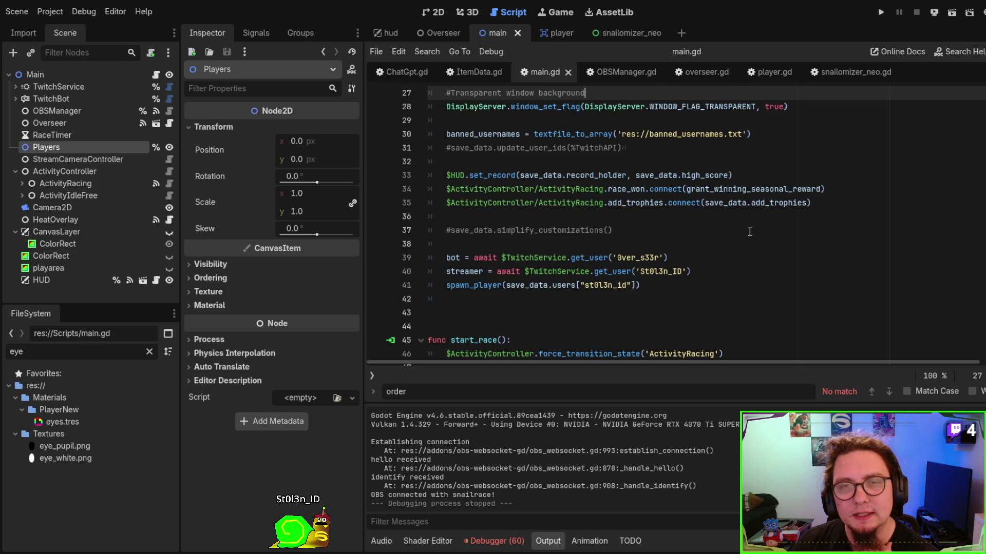
scroll(749, 231, down, 5)
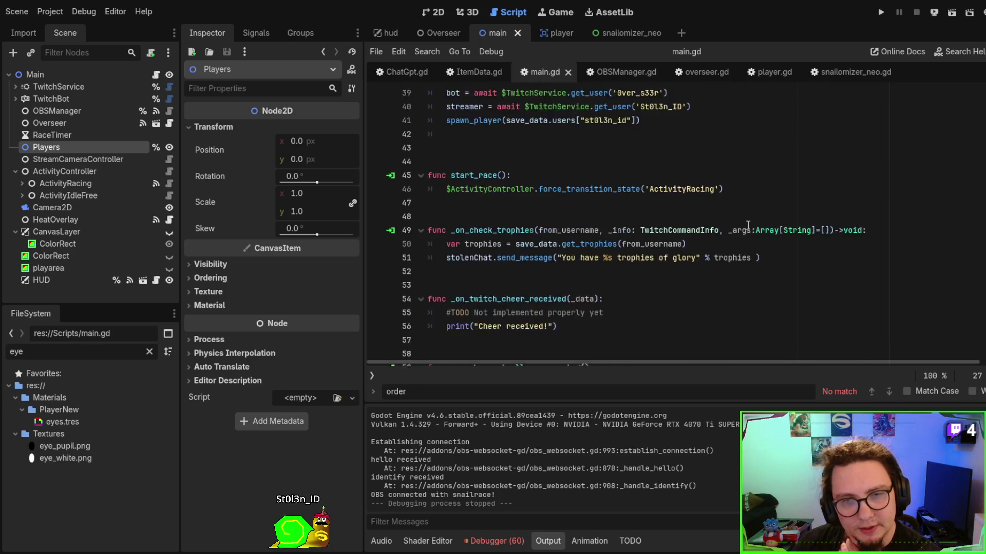
scroll(724, 273, down, 7)
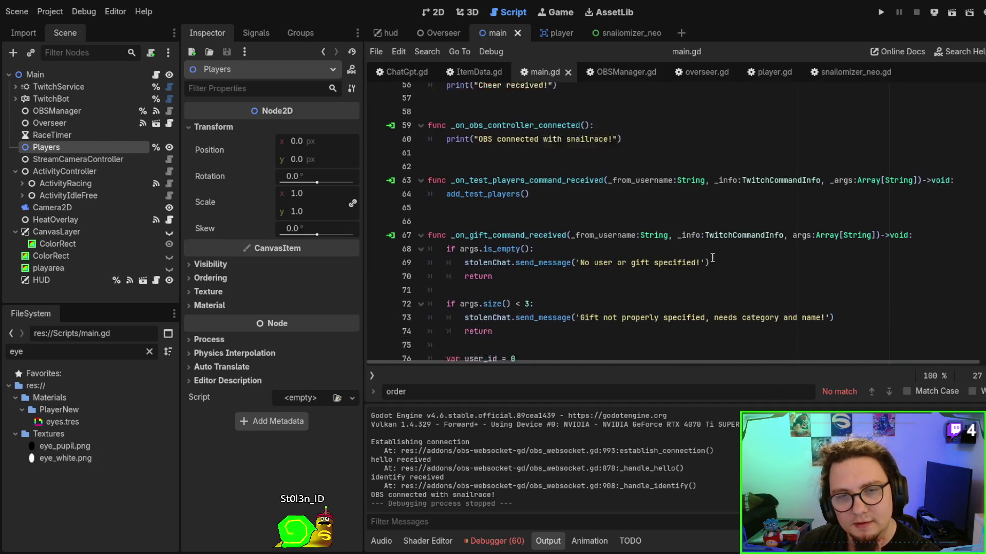
scroll(709, 249, down, 2)
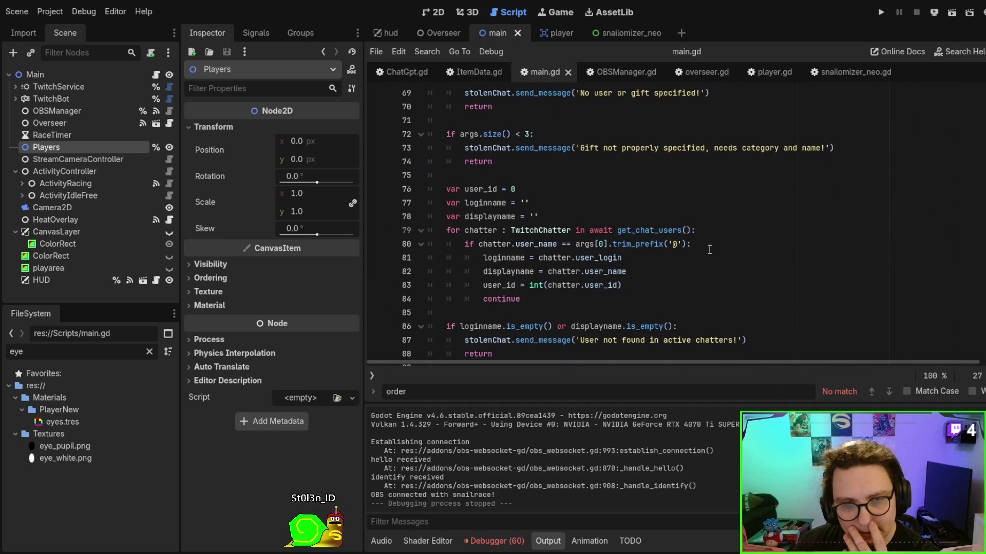
click(709, 249)
Retry the search with 'z', 'order' and 'rend', finding nothing, then clear it.
key(ctrl+f)
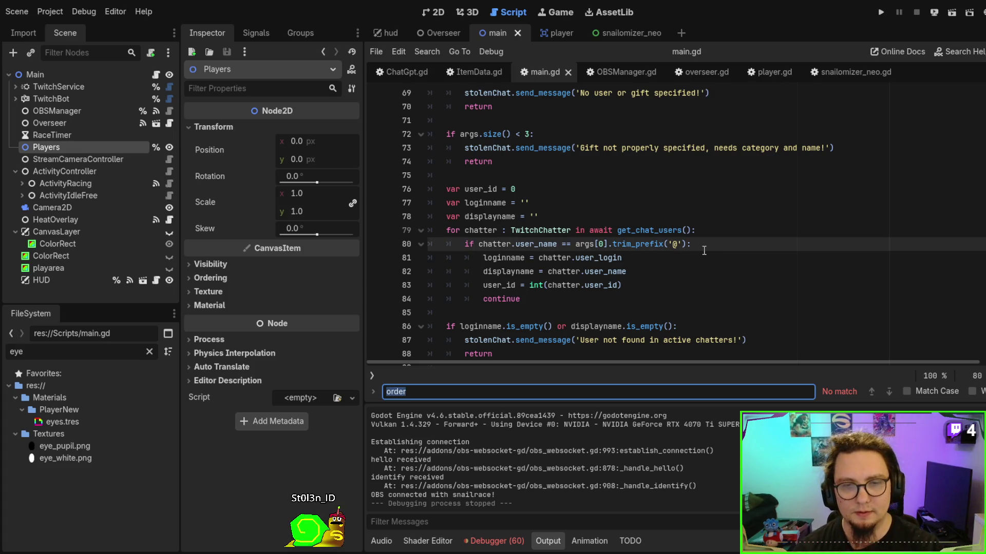
text(z)
key(BackSpace)
text(order)
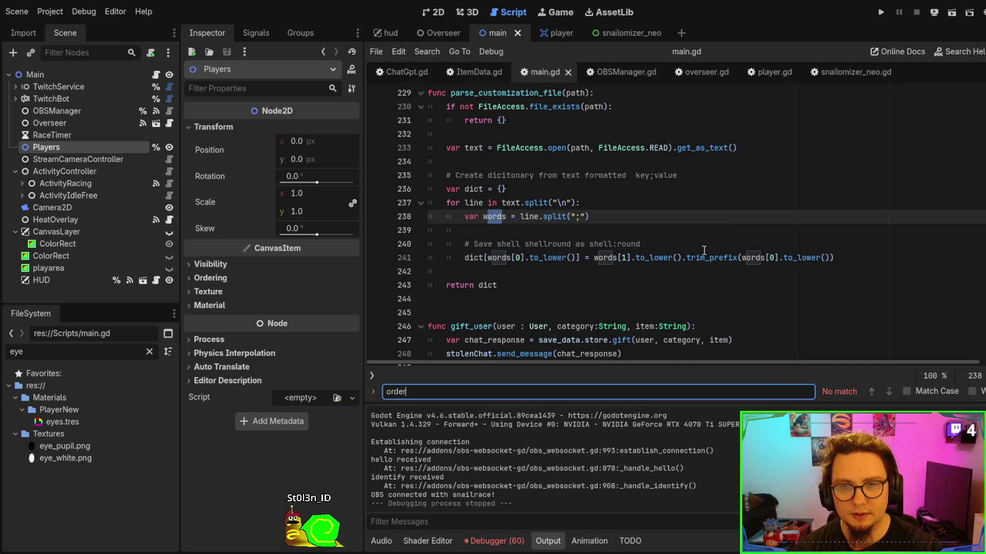
key(BackSpace)
key(BackSpace)
text(rend)
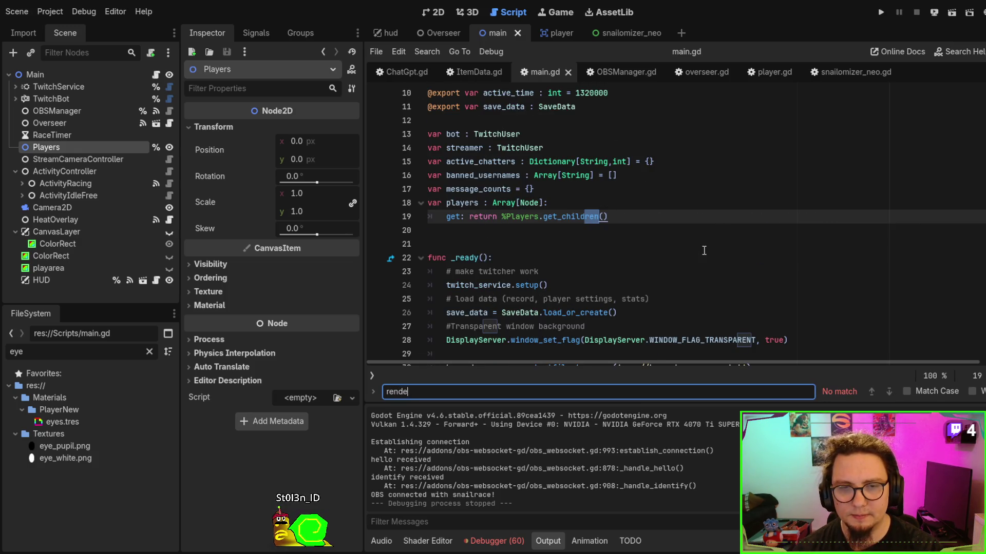
key(BackSpace)
key(BackSpace)
key(BackSpace)
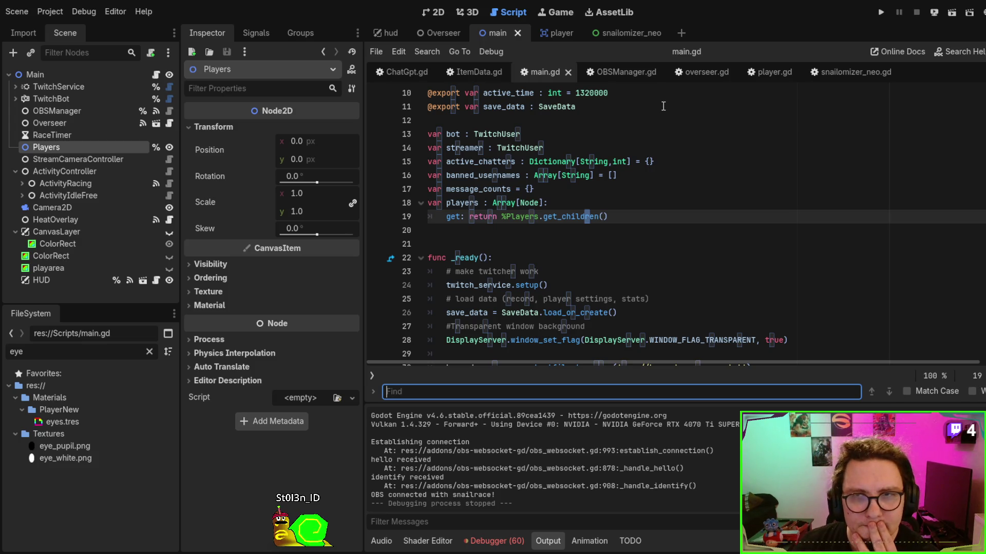
click(766, 73)
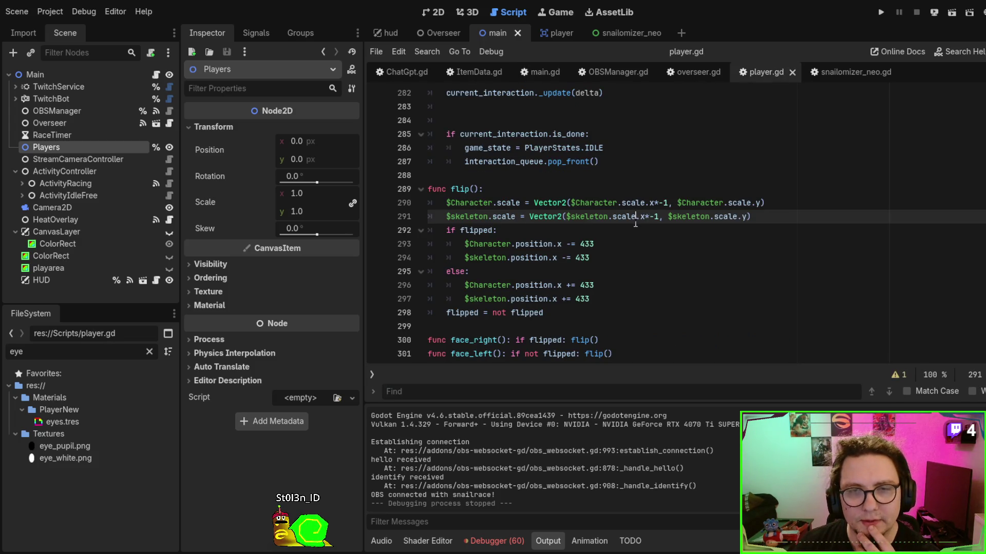
Search player.gd for 'order' to locate the z_index sorting line.
scroll(635, 223, down, 3)
scroll(636, 222, up, 7)
key(ctrl+f)
text(order)
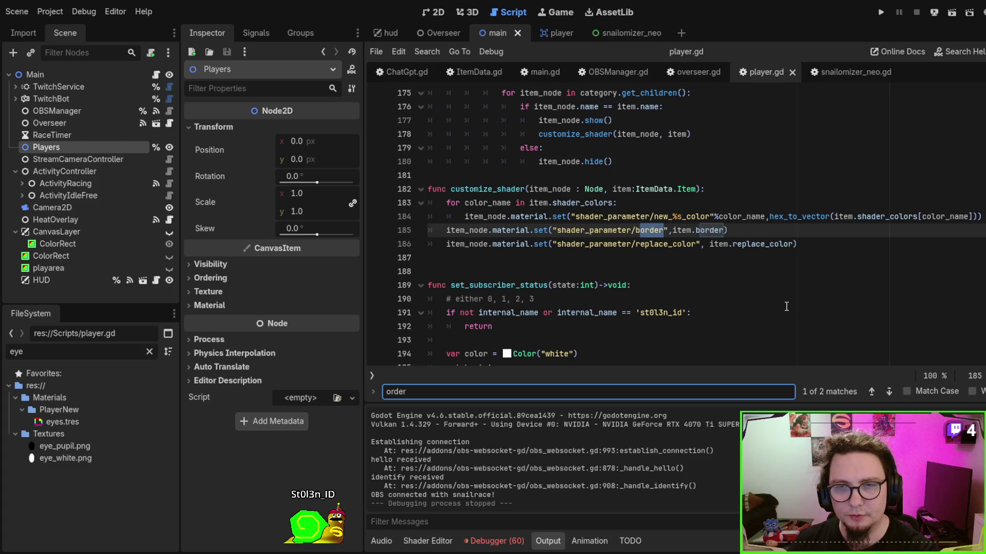
key(Return)
scroll(784, 298, up, 20)
scroll(781, 287, up, 12)
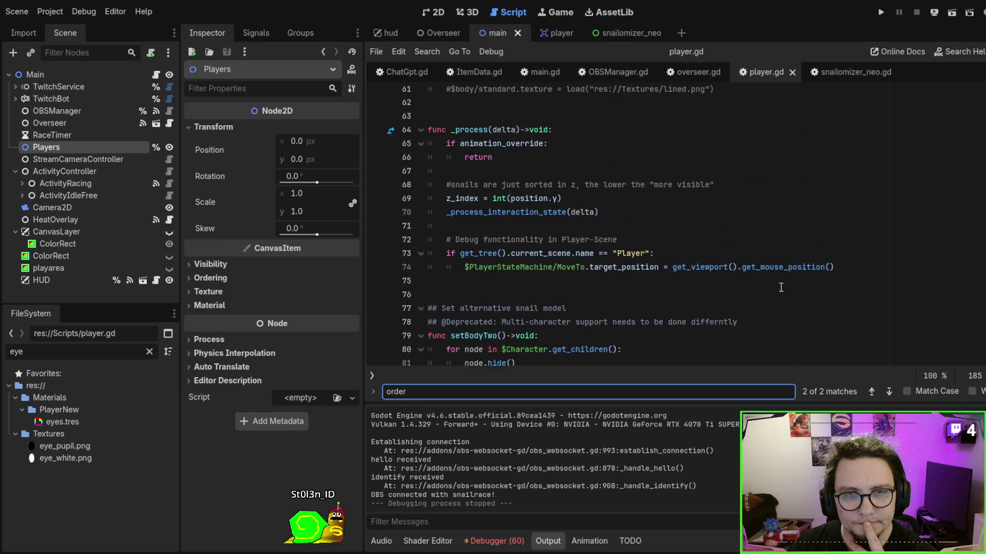
Change line 69 to z_index = int(position.y*100) and run the game.
double_click(462, 202)
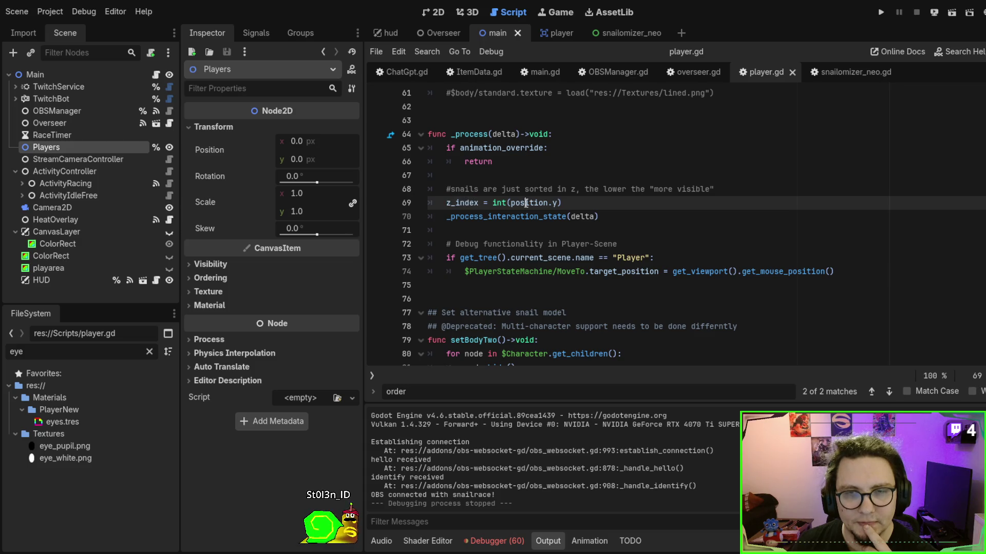
double_click(525, 204)
click(559, 203)
text(*100)
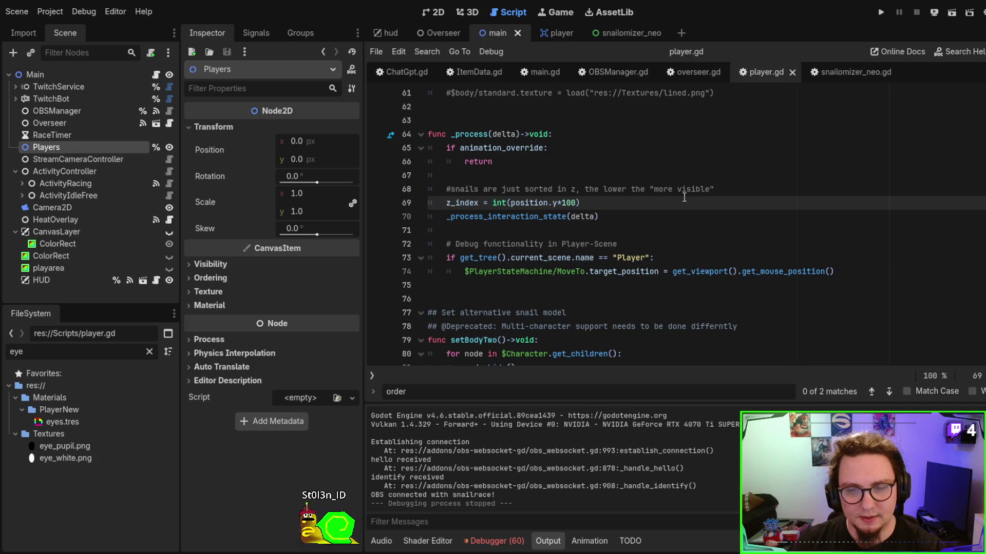
click(703, 230)
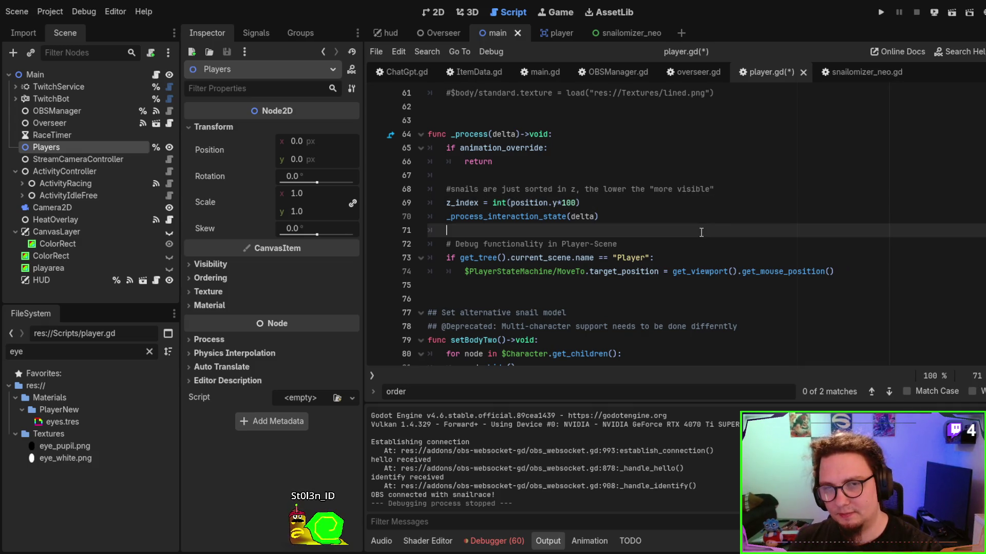
key(F5)
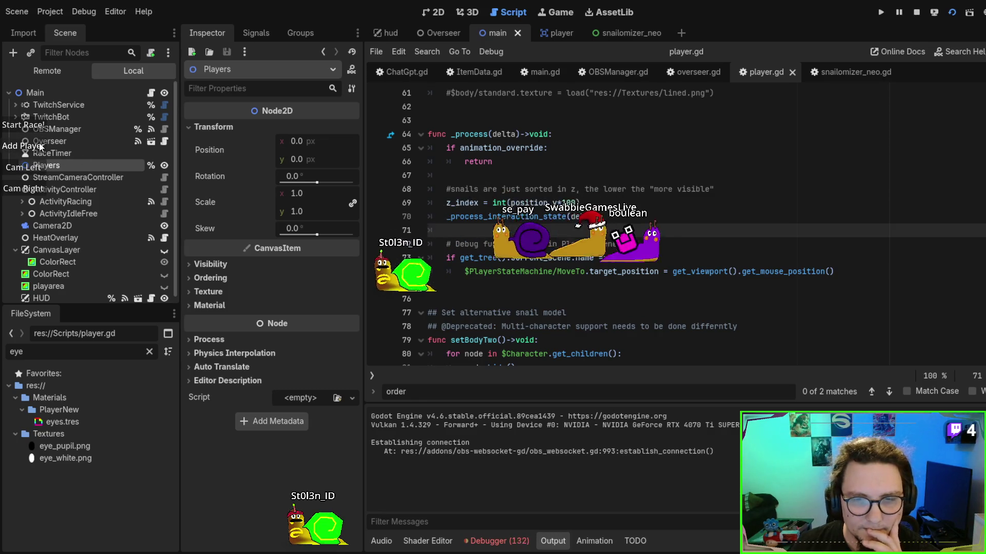
Add a snail with the Add Player button, watch the layering, then stop the game.
click(42, 146)
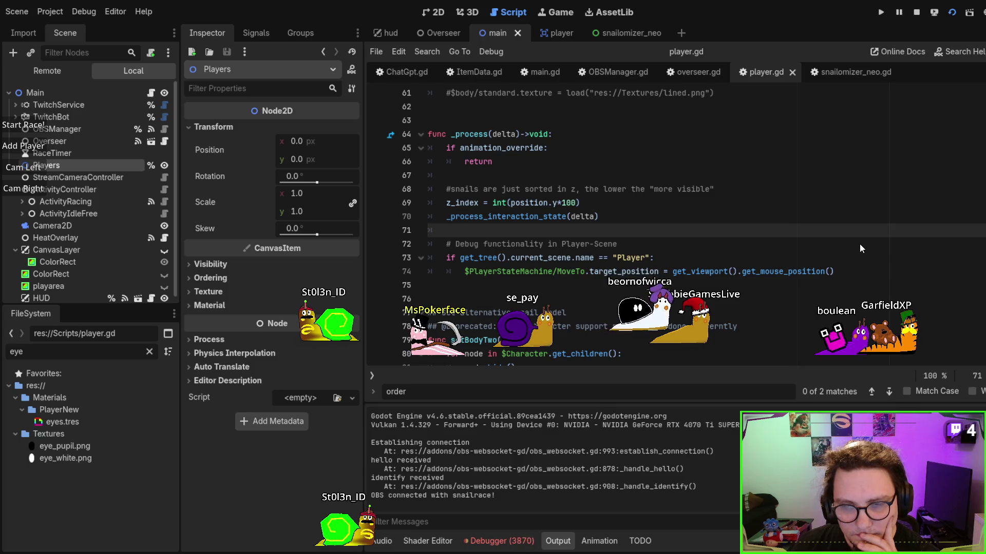
key(F8)
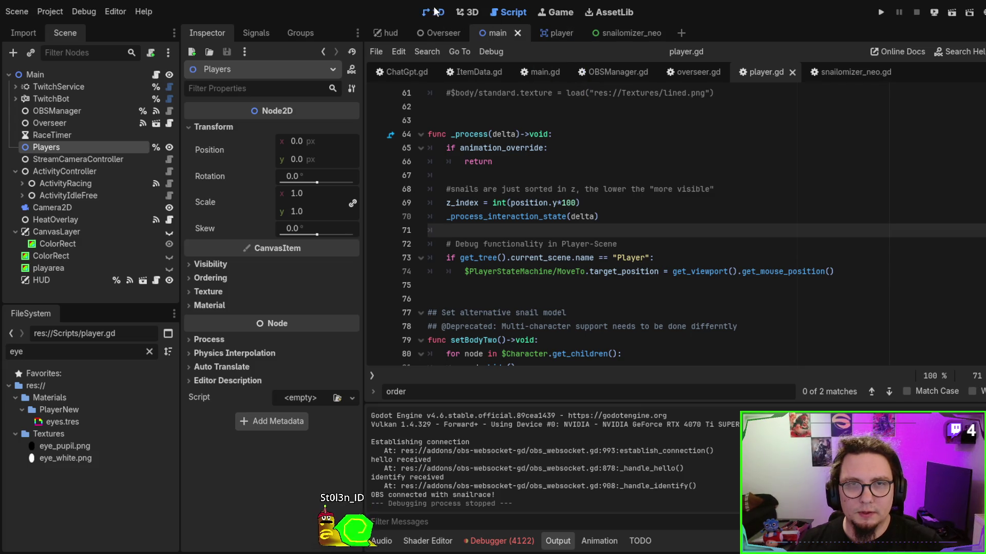
Filter the FileSystem by 'player' and open the player scene.
click(436, 12)
drag(575, 177, 583, 178)
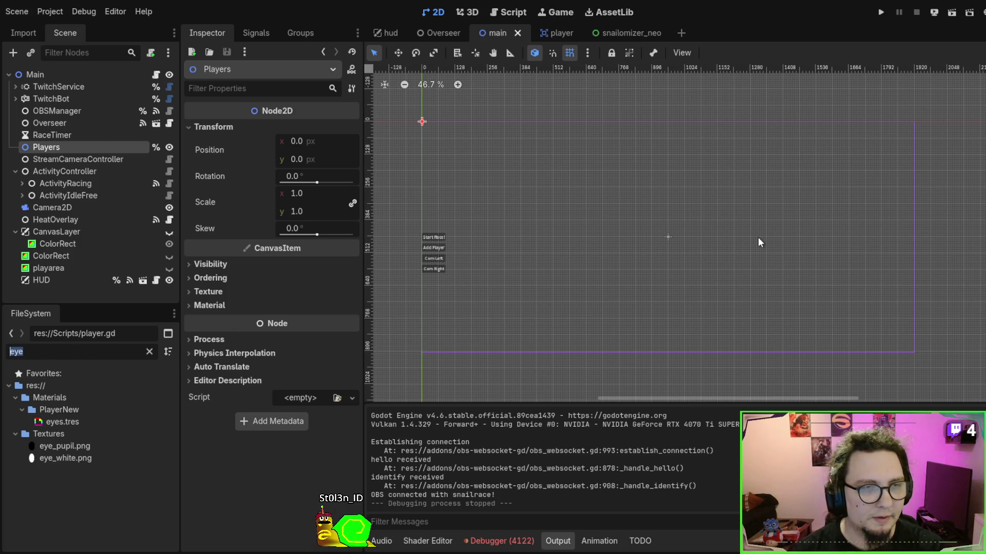
text(player)
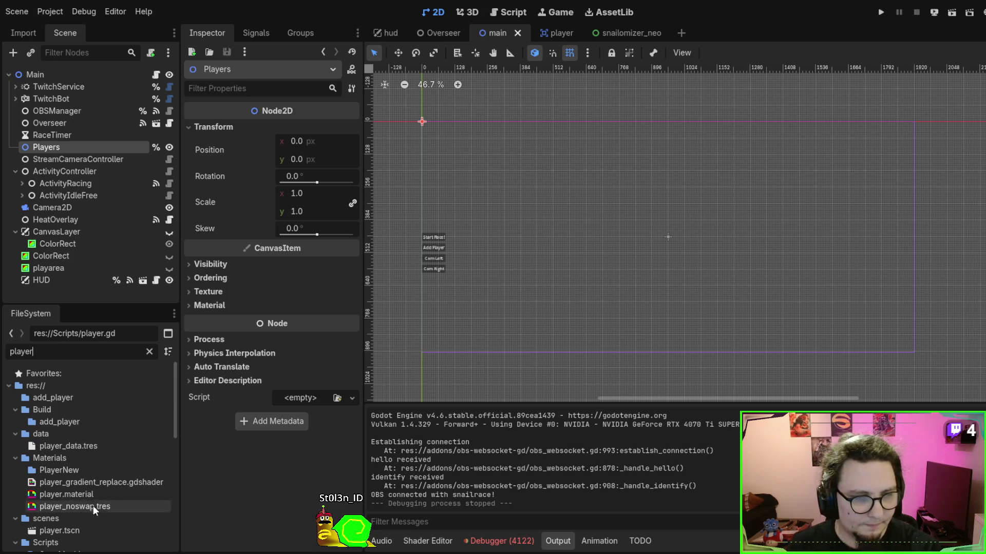
scroll(93, 506, down, 3)
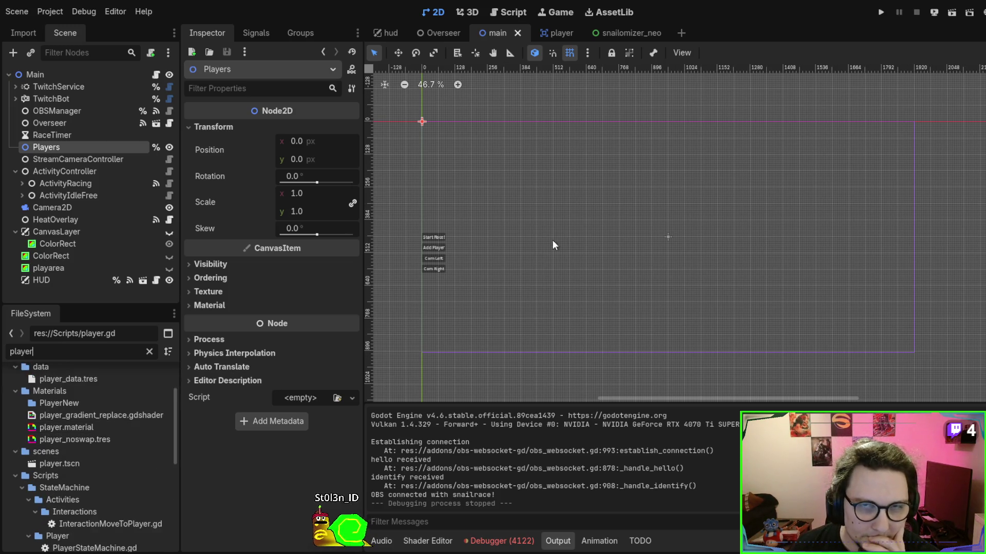
mouse_move(542, 35)
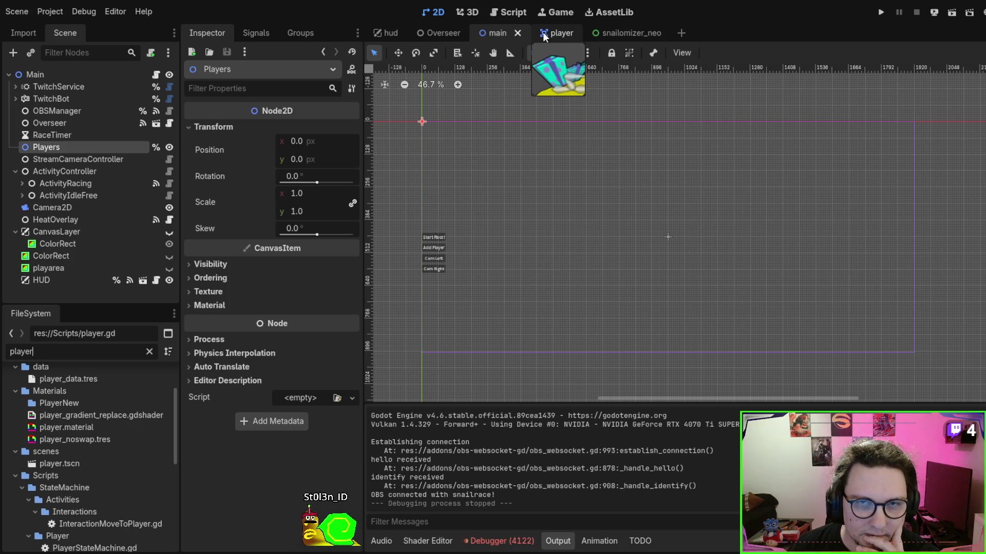
click(544, 35)
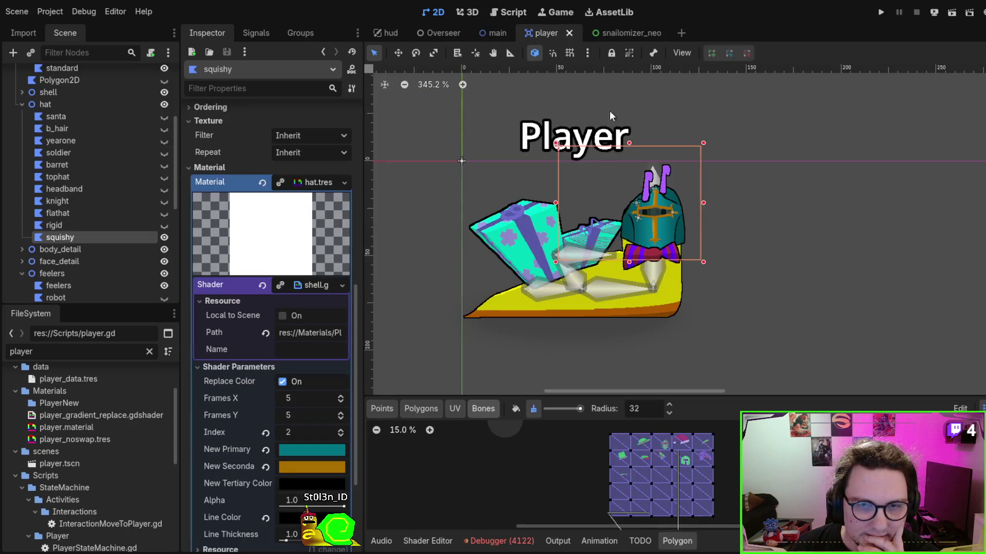
Change line 69's multiplier to int(position.y*200) and run the player scene.
click(505, 14)
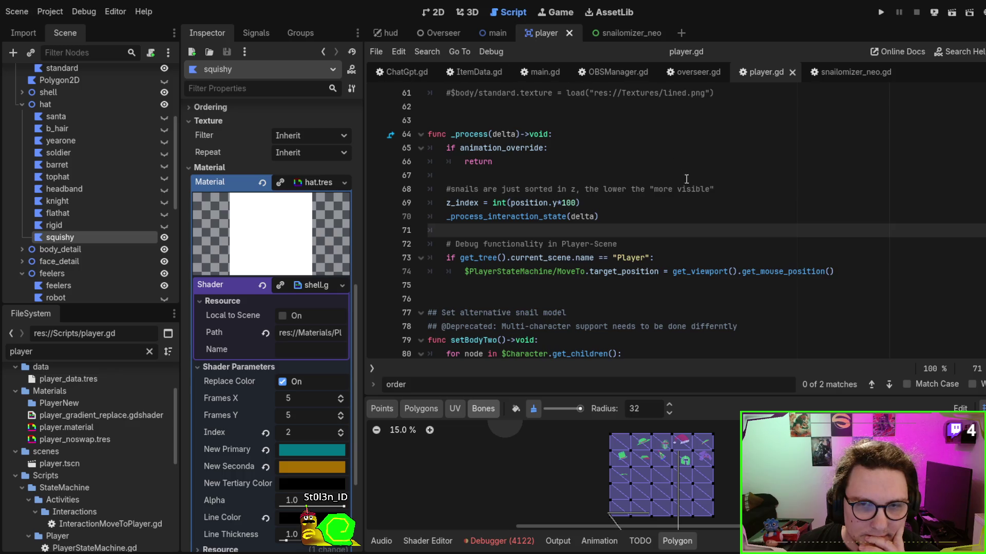
click(567, 204)
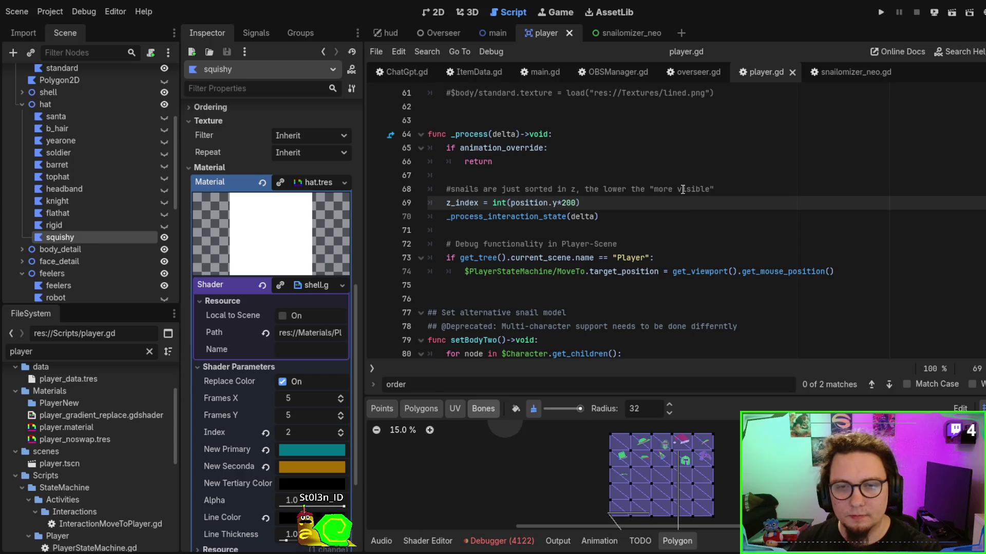
key(F6)
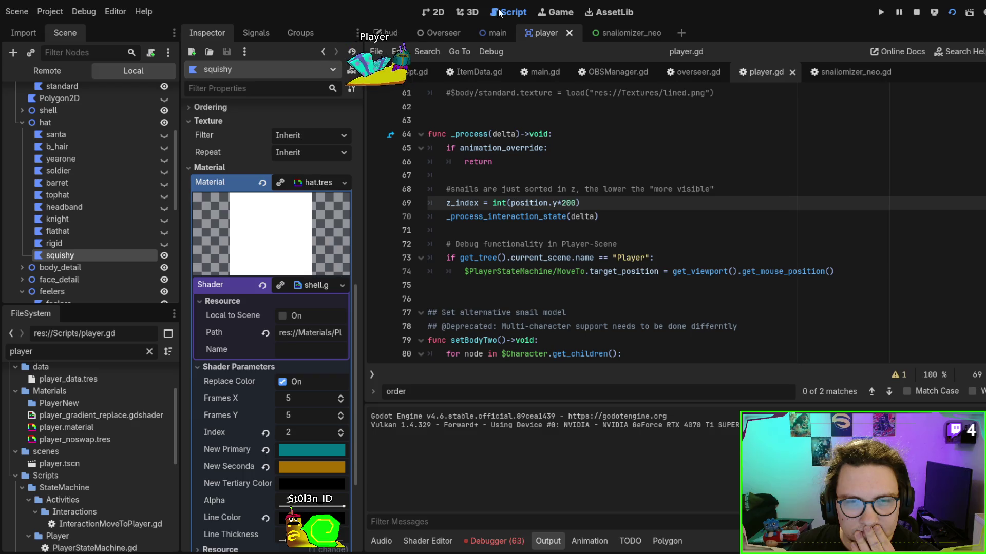
Stop the player scene run, relaunch the full game, and select the white snail.
click(494, 33)
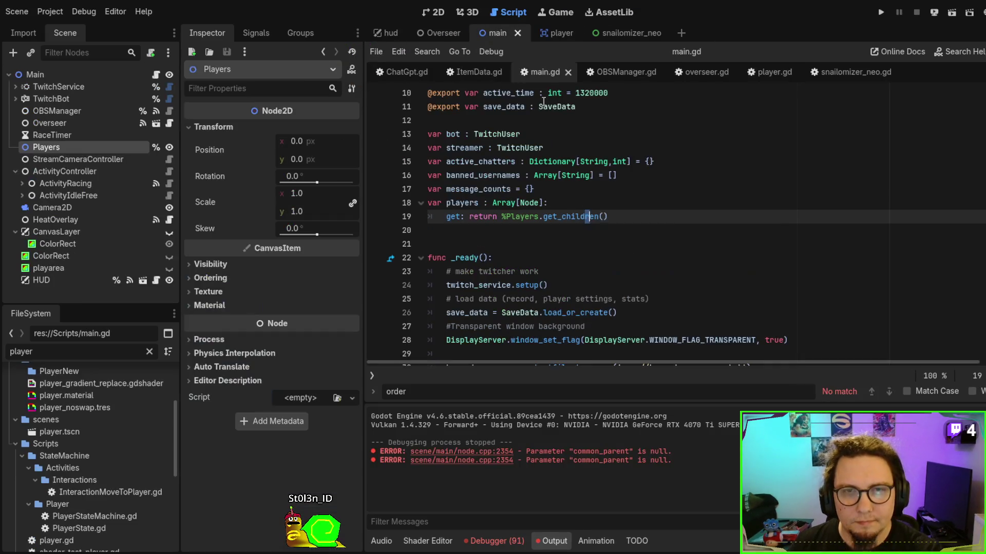
key(F6)
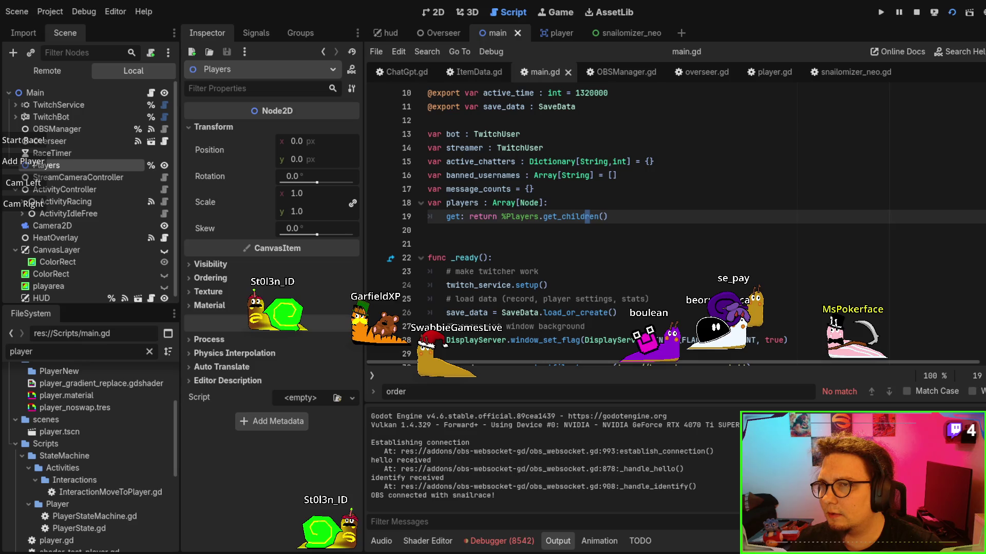
click(705, 351)
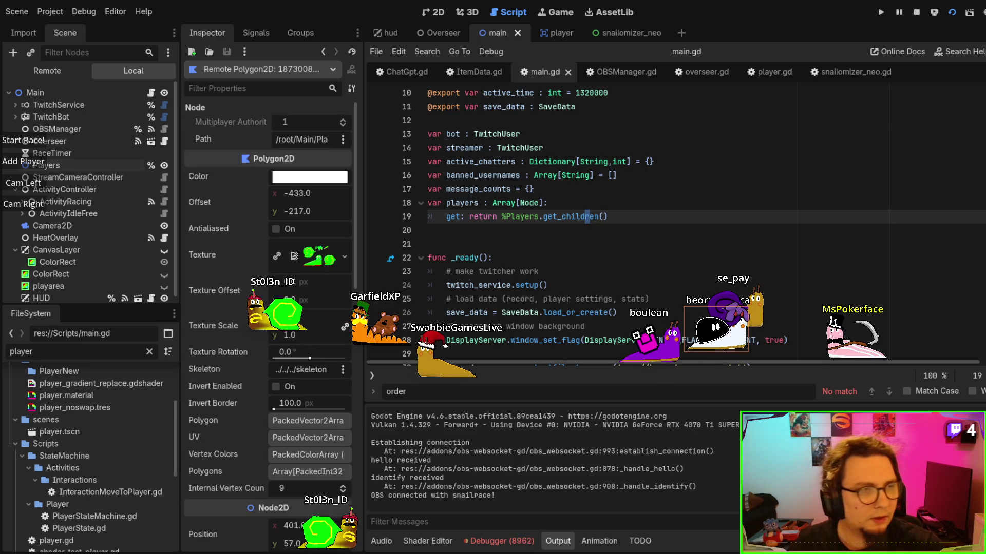
click(43, 66)
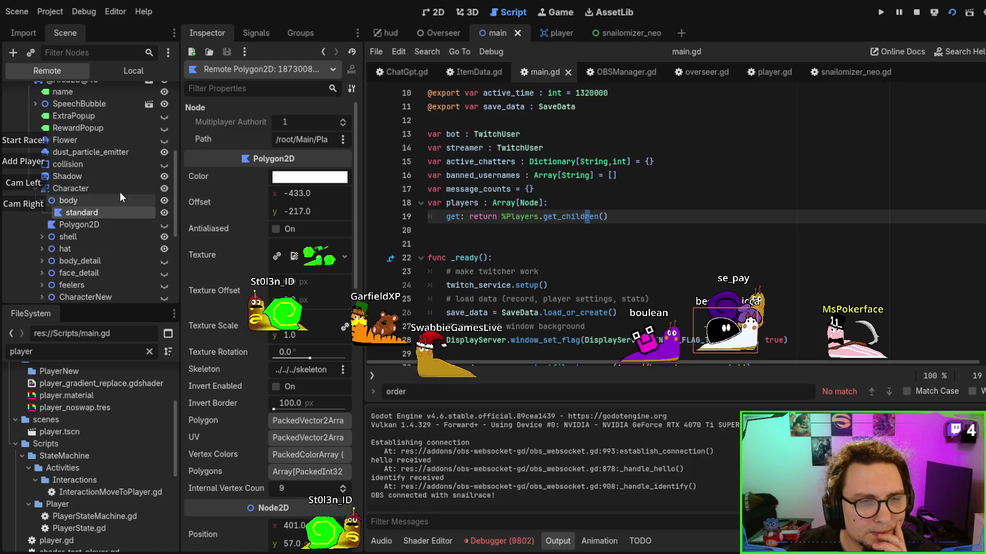
scroll(120, 186, up, 3)
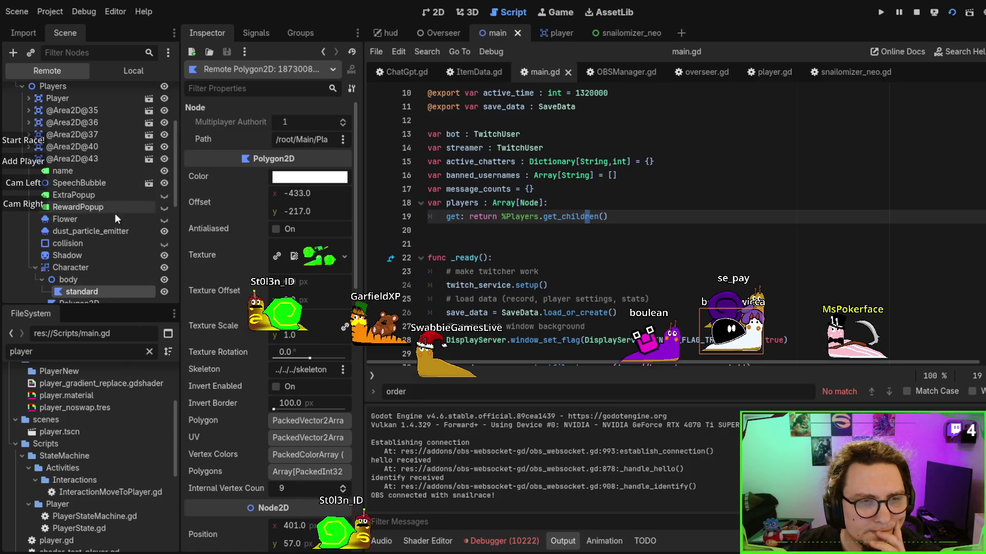
click(87, 158)
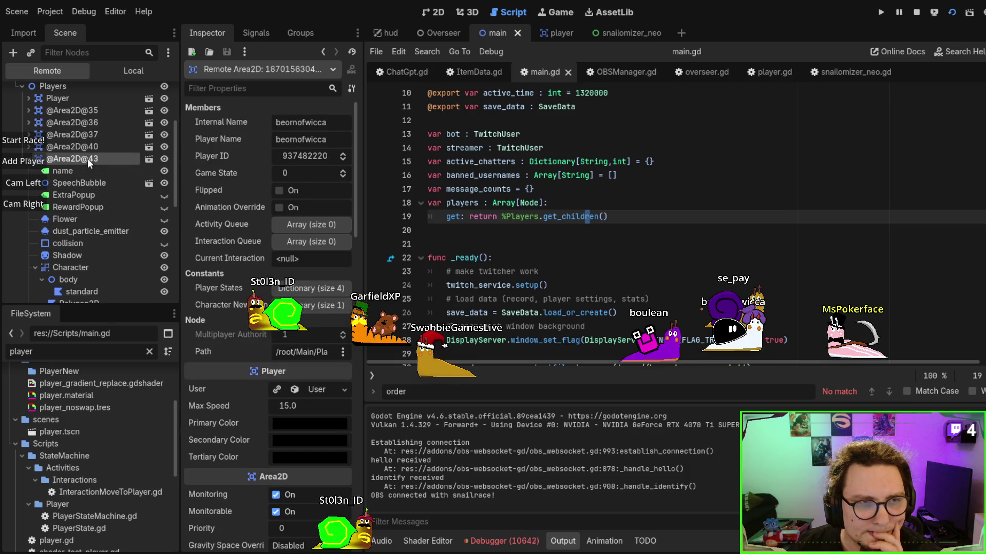
click(221, 90)
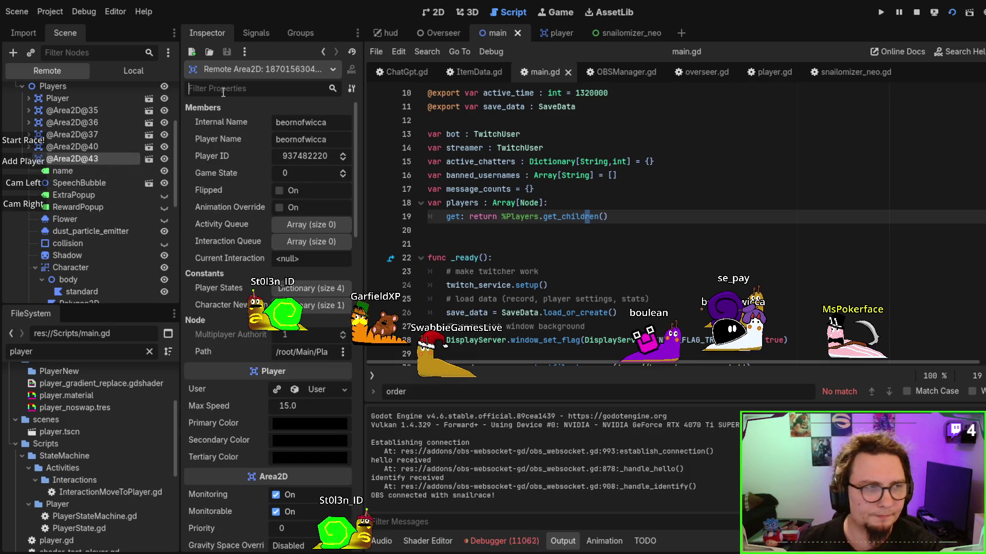
text(order)
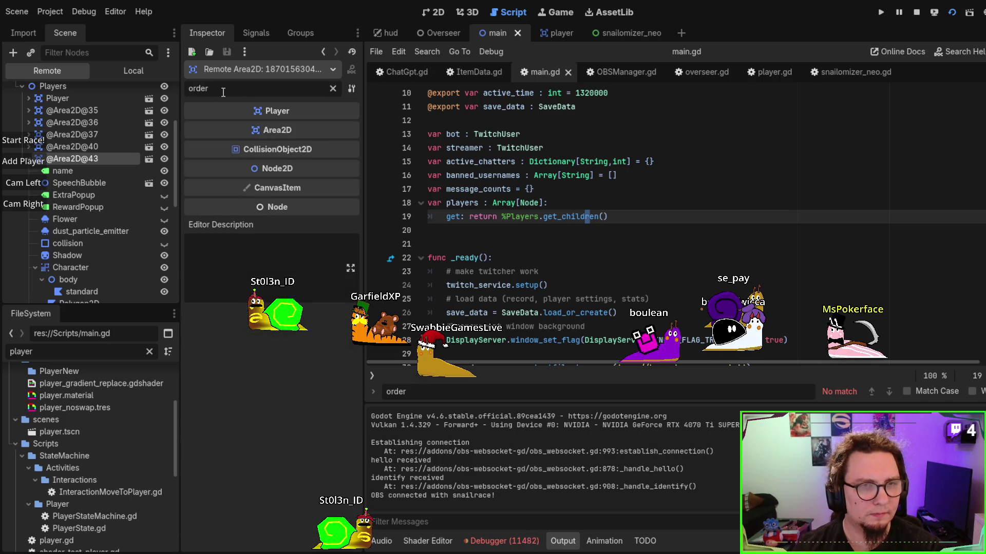